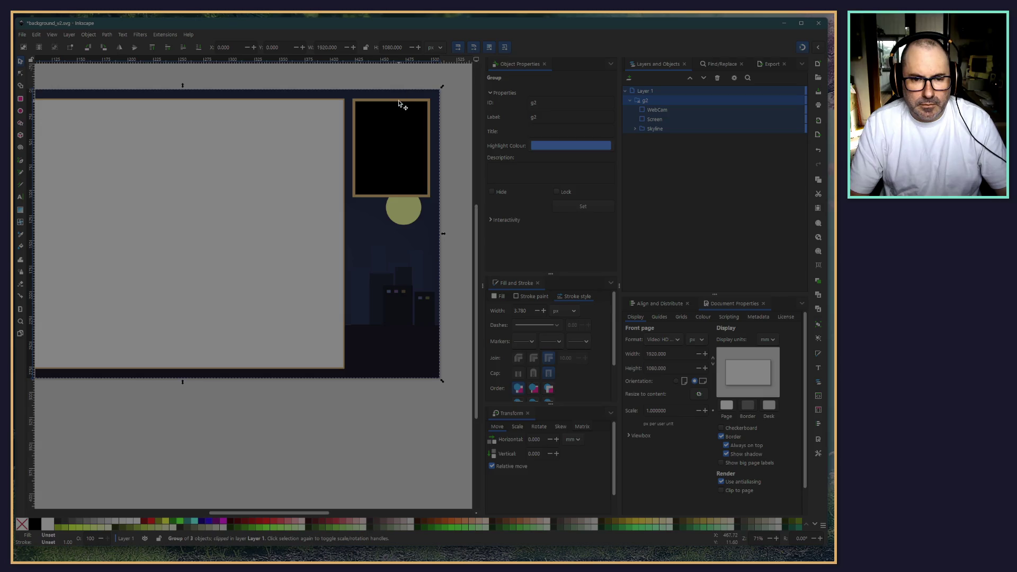
Step: Change the WebCam rectangle's height from 338.756 to 400 px
{"action": "left_click", "coordinate": [685, 119]}
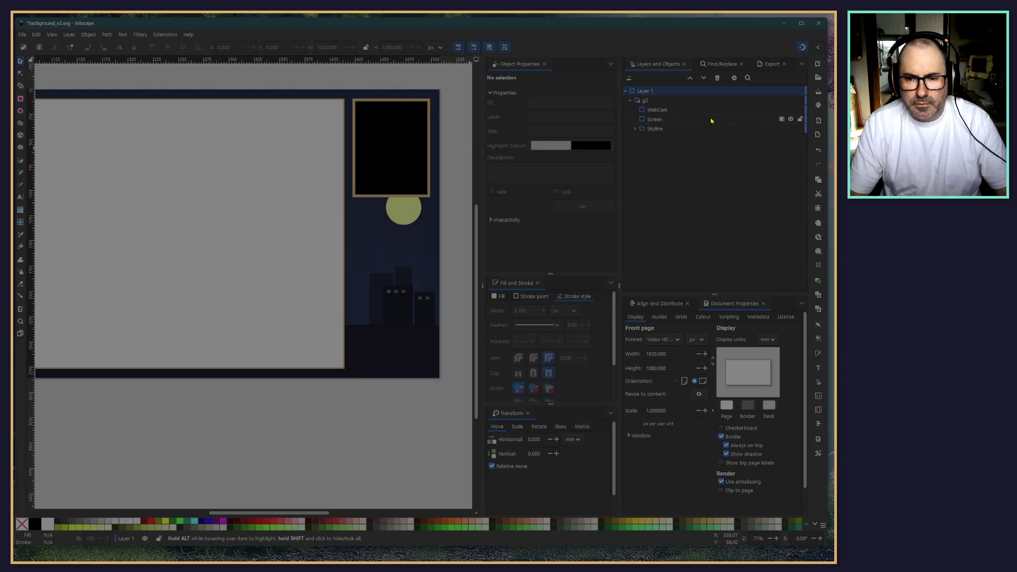
{"action": "left_click", "coordinate": [690, 111]}
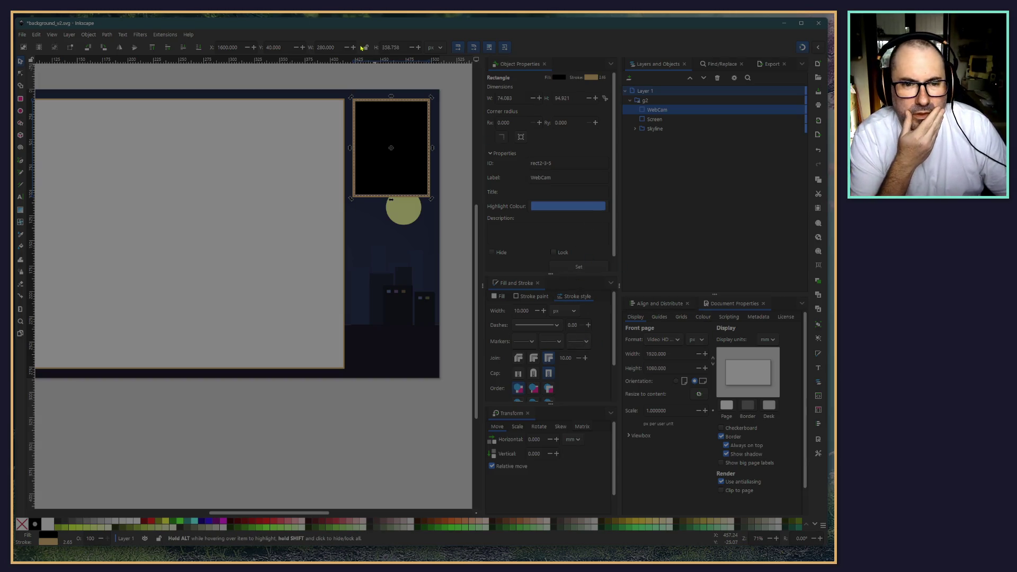
{"action": "triple_click", "coordinate": [405, 47]}
{"action": "type", "text": "400"}
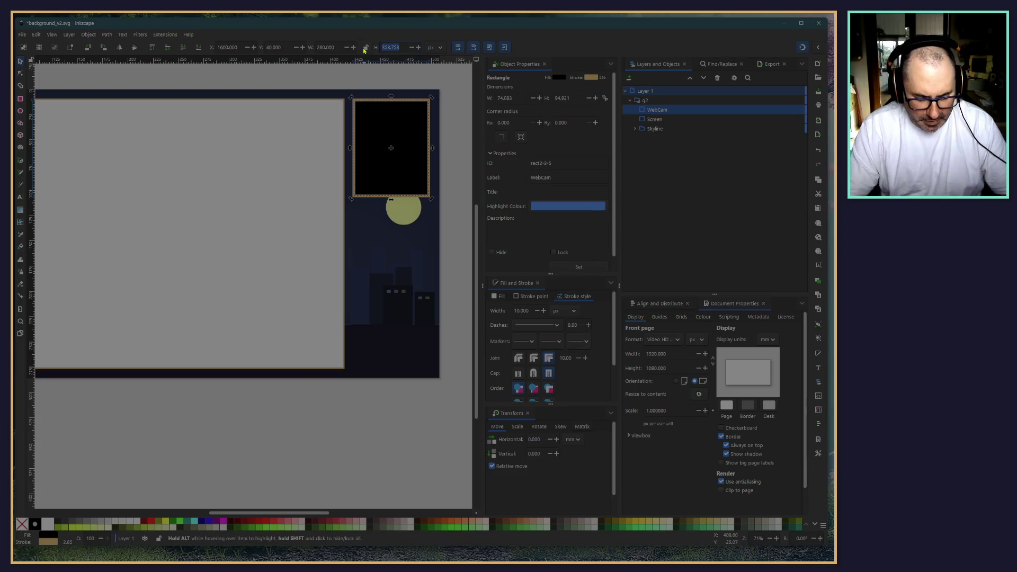
{"action": "key", "text": "Return"}
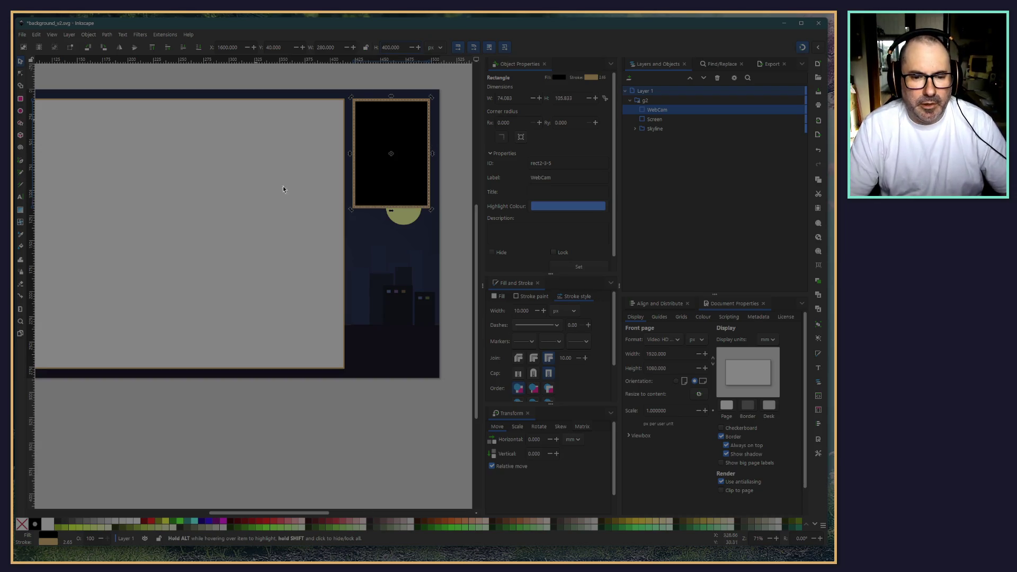
{"action": "left_click", "coordinate": [306, 449]}
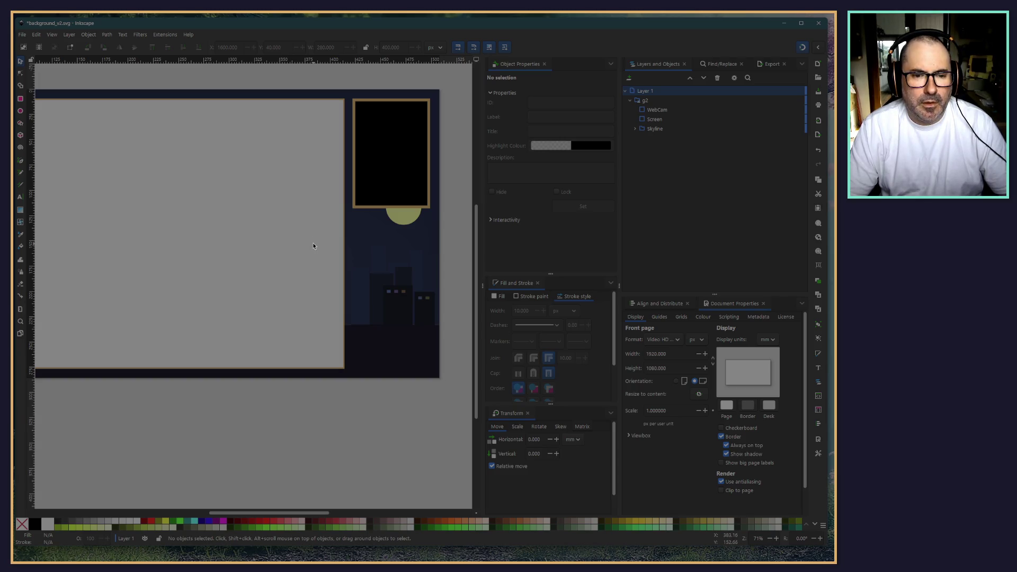
{"action": "scroll", "coordinate": [303, 433], "scroll_direction": "up", "scroll_amount": 1}
{"action": "scroll", "coordinate": [195, 438], "scroll_direction": "down", "scroll_amount": 1}
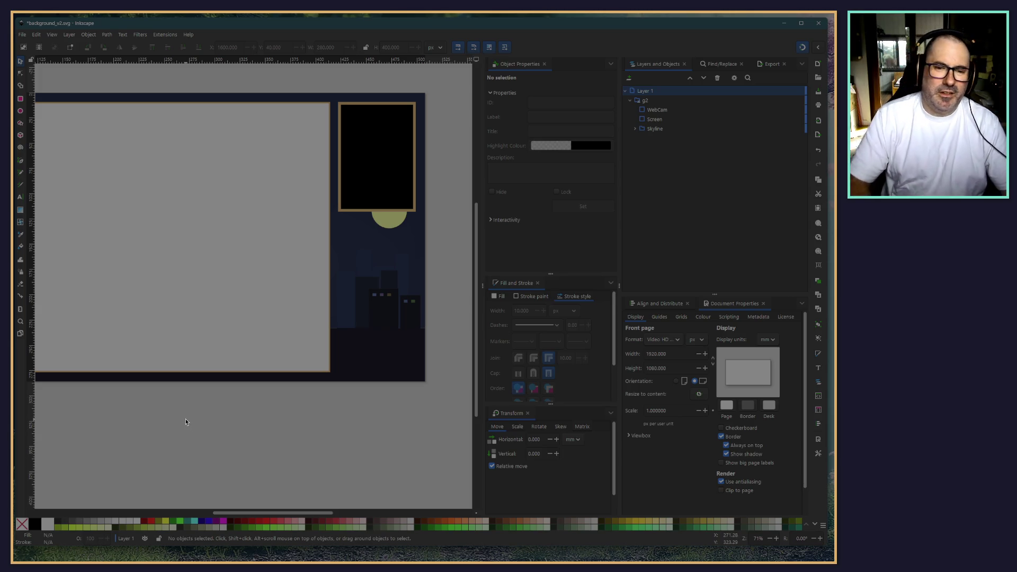
{"action": "left_click_drag", "start_coordinate": [185, 423], "coordinate": [252, 434]}
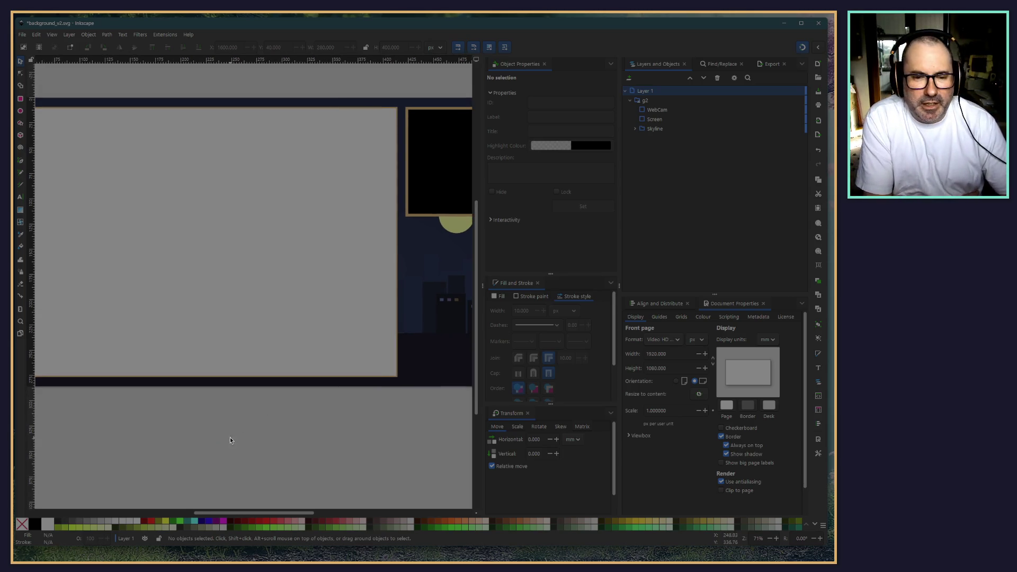
{"action": "scroll", "coordinate": [217, 371], "scroll_direction": "down", "scroll_amount": 3}
{"action": "scroll", "coordinate": [228, 400], "scroll_direction": "up", "scroll_amount": 2}
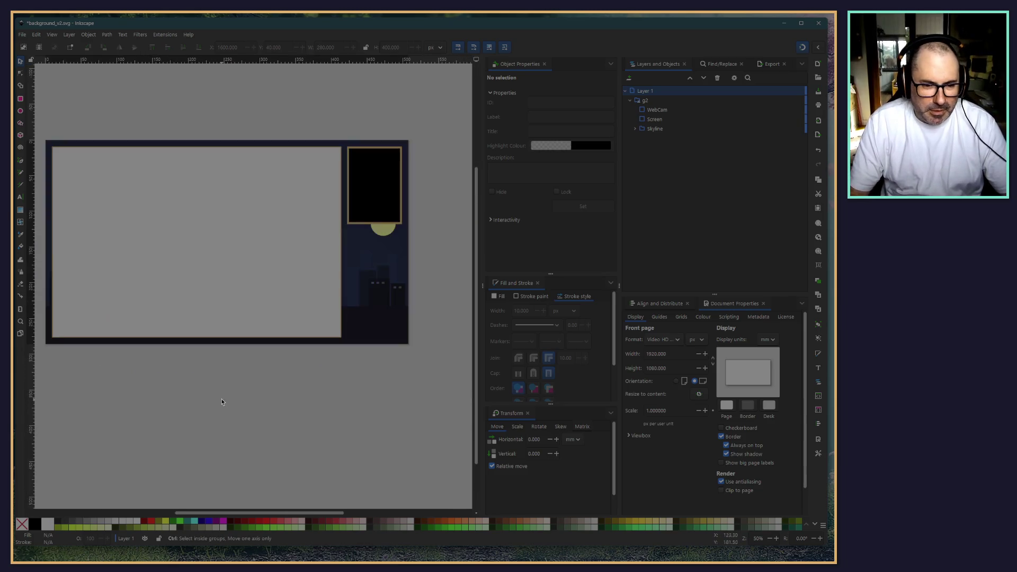
{"action": "left_click_drag", "start_coordinate": [237, 414], "coordinate": [238, 415]}
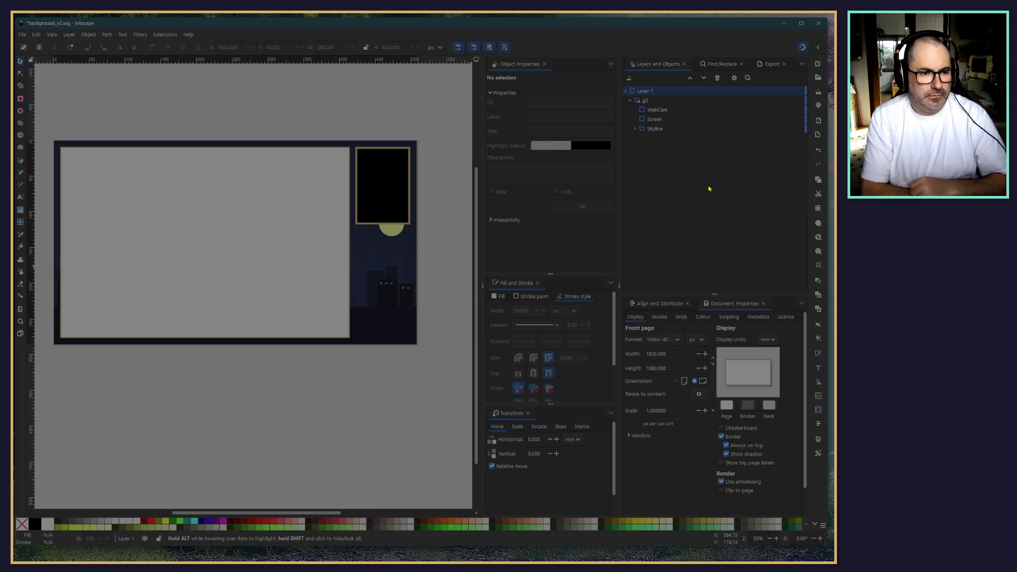
Step: Save the overlay document with File > Save
{"action": "left_click", "coordinate": [23, 34]}
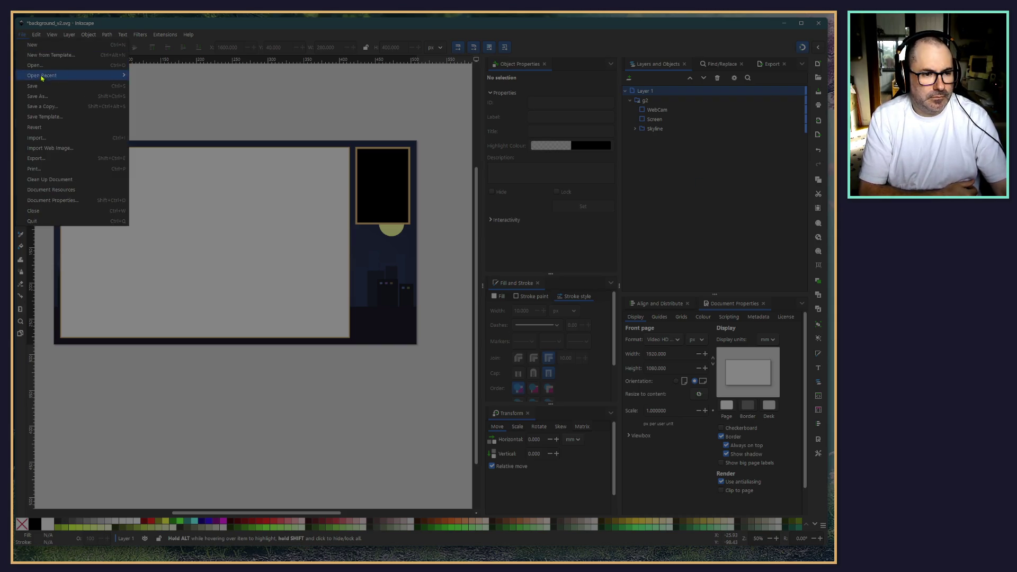
{"action": "left_click", "coordinate": [40, 77]}
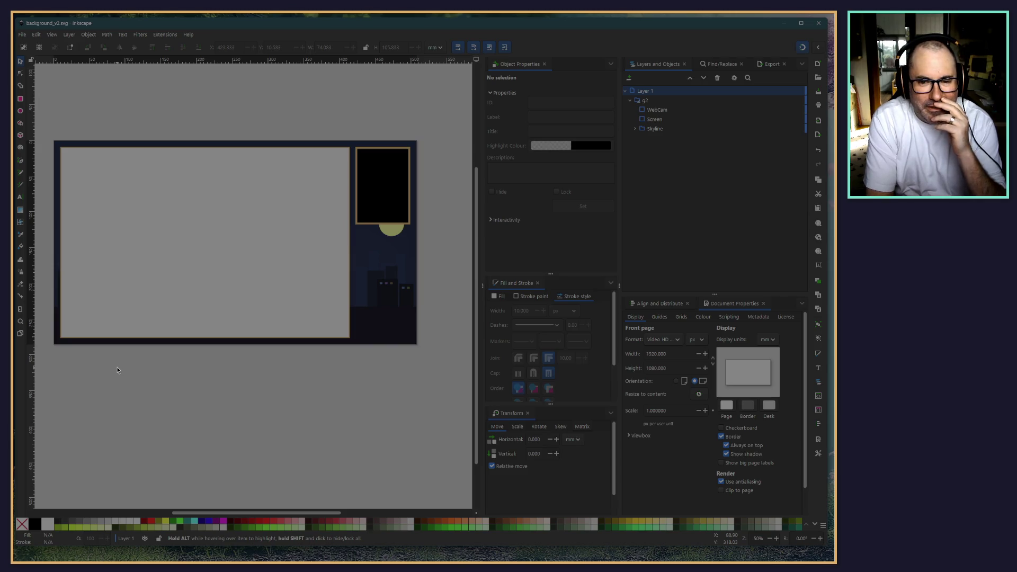
Step: Hide the Screen rectangle and set the WebCam rectangle's stroke to No paint
{"action": "left_click", "coordinate": [652, 119]}
{"action": "left_click", "coordinate": [791, 121]}
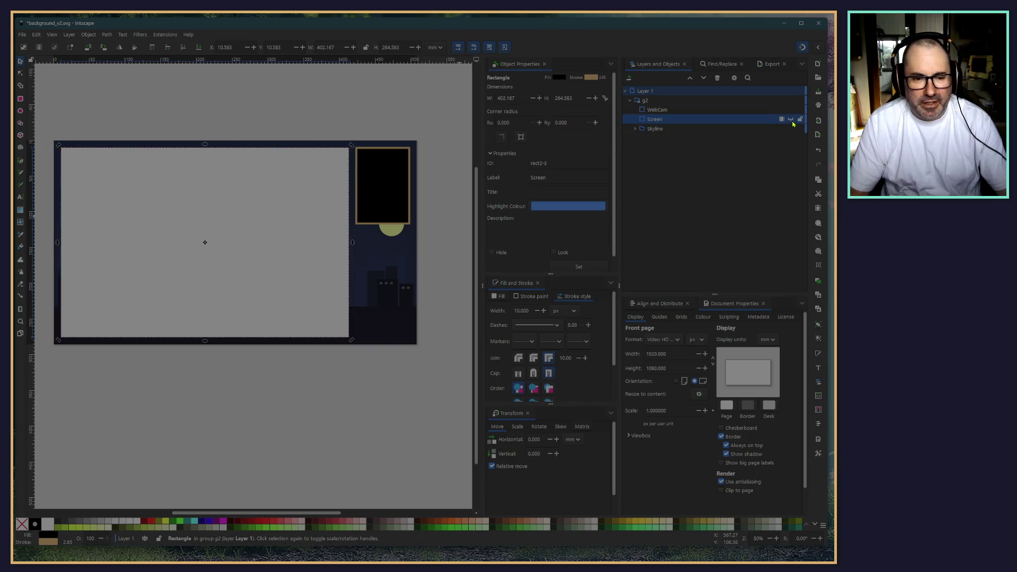
{"action": "left_click", "coordinate": [354, 455]}
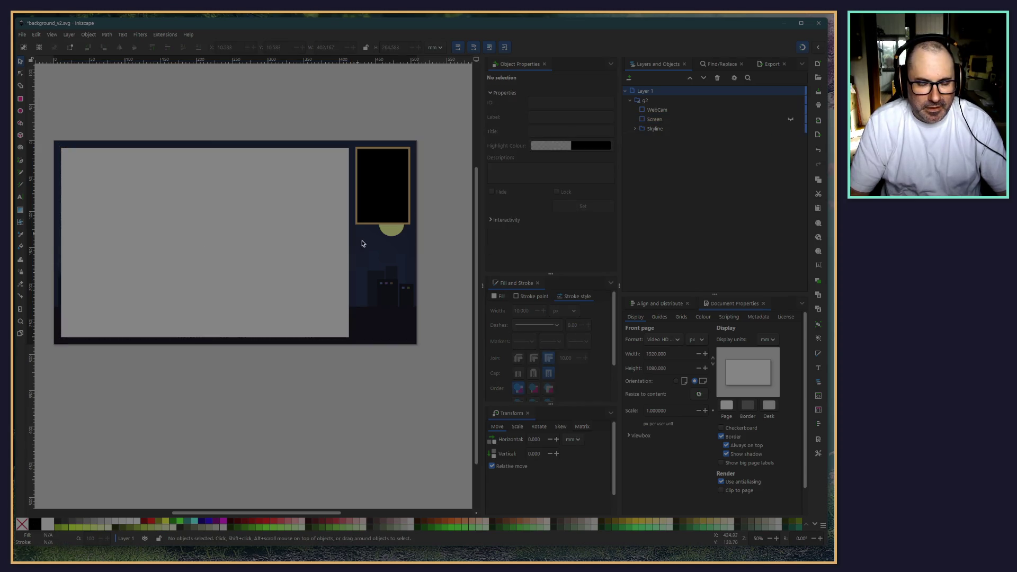
{"action": "left_click", "coordinate": [396, 196]}
{"action": "left_click", "coordinate": [694, 110]}
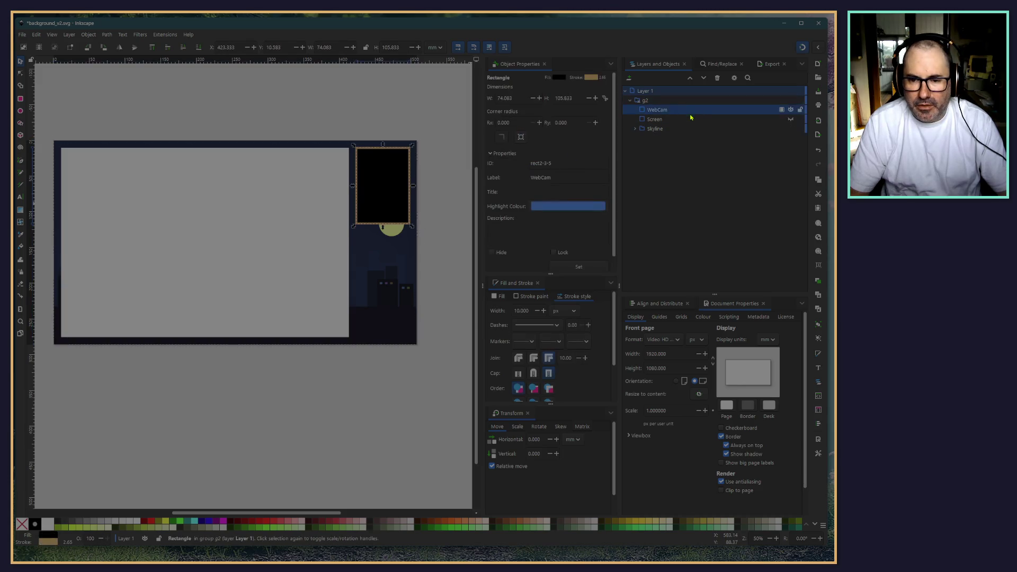
{"action": "left_click", "coordinate": [523, 300]}
{"action": "left_click", "coordinate": [494, 309]}
{"action": "left_click", "coordinate": [280, 453]}
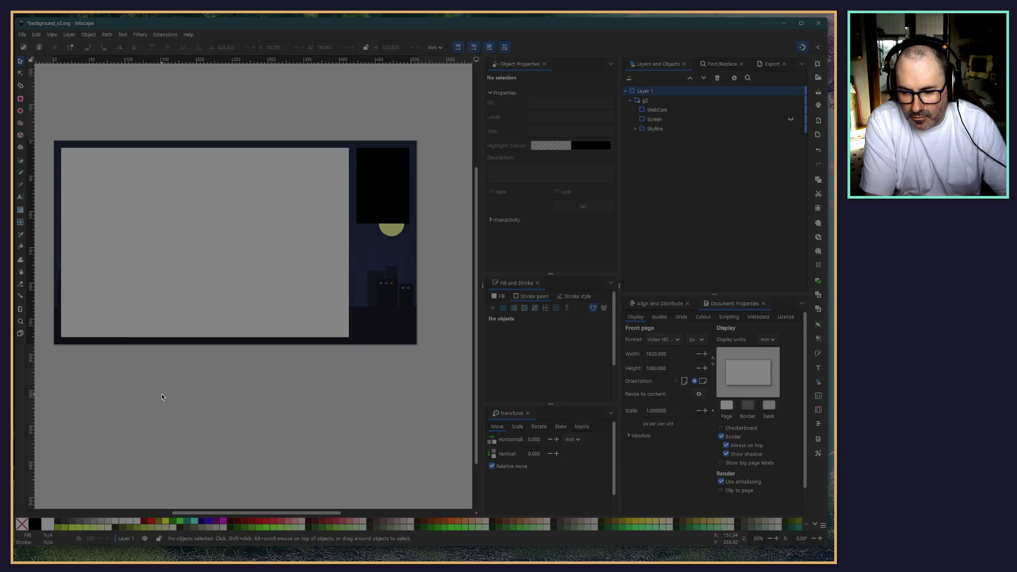
Step: Fill the WebCam rectangle with magenta (#FF00FF) from the palette
{"action": "left_click", "coordinate": [391, 182]}
{"action": "left_click", "coordinate": [277, 447]}
{"action": "left_click", "coordinate": [657, 109]}
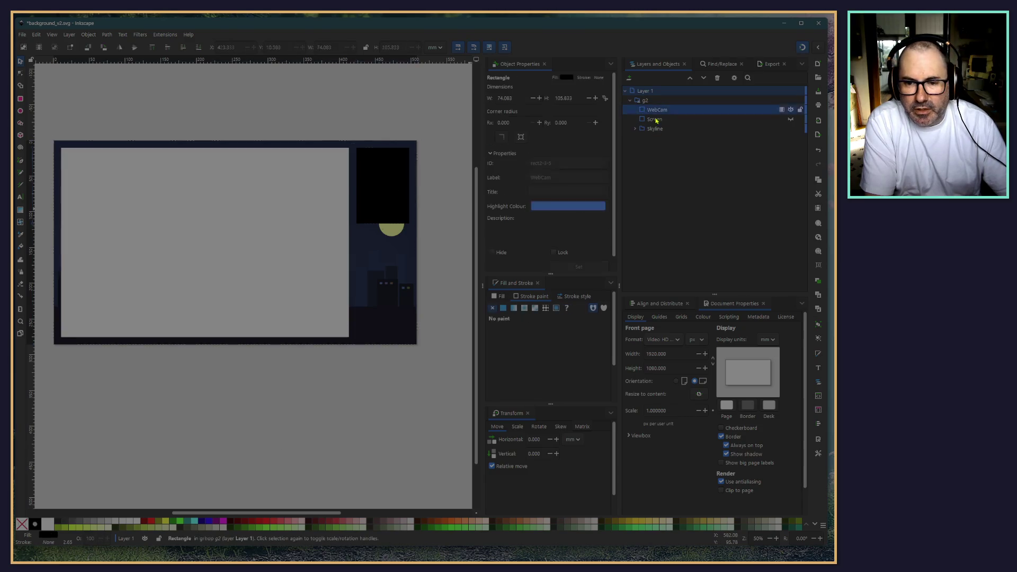
{"action": "left_click", "coordinate": [223, 520]}
{"action": "left_click", "coordinate": [383, 446]}
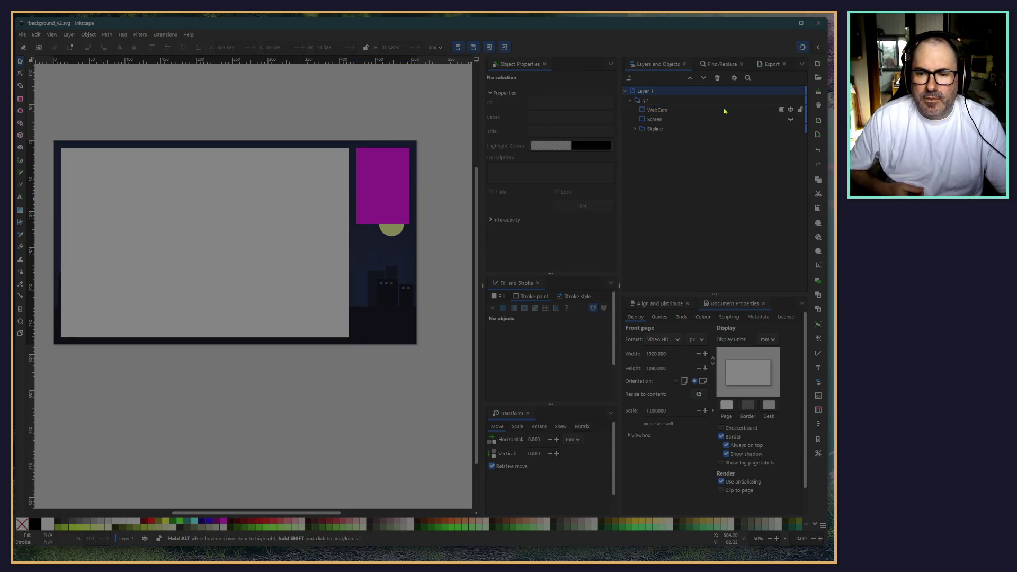
{"action": "left_click", "coordinate": [672, 128]}
{"action": "left_click", "coordinate": [664, 121]}
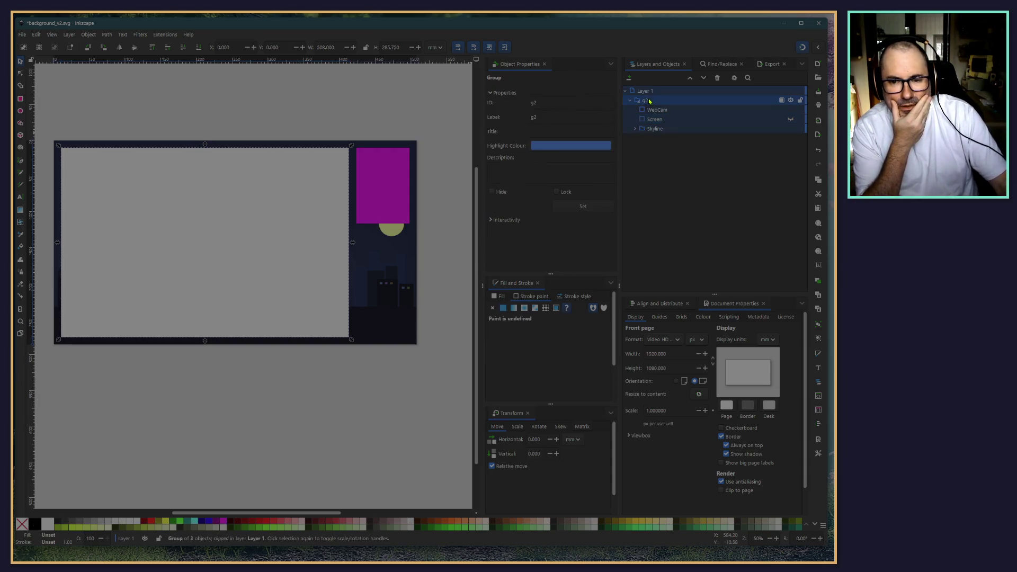
Step: Save the overlay document
{"action": "left_click", "coordinate": [689, 101]}
{"action": "left_click", "coordinate": [22, 34]}
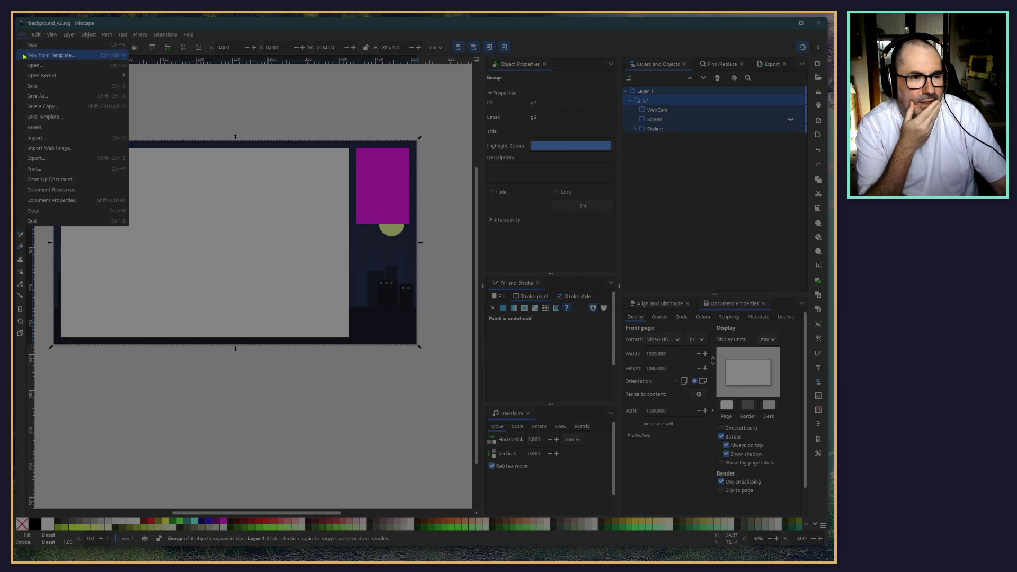
{"action": "left_click", "coordinate": [32, 86]}
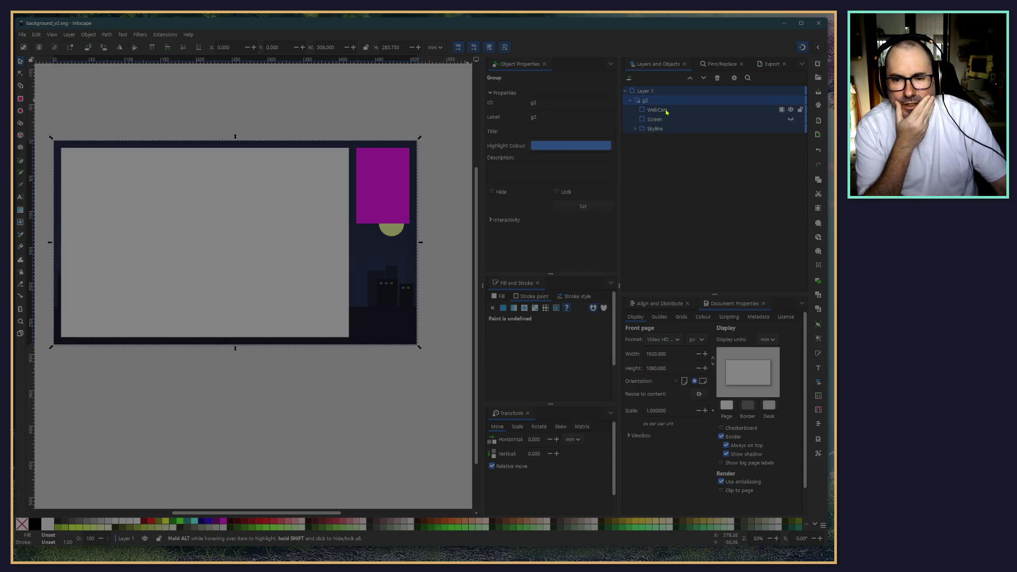
Step: Release the clip on group g2 with Object > Clip > Release Clip
{"action": "left_click", "coordinate": [643, 101]}
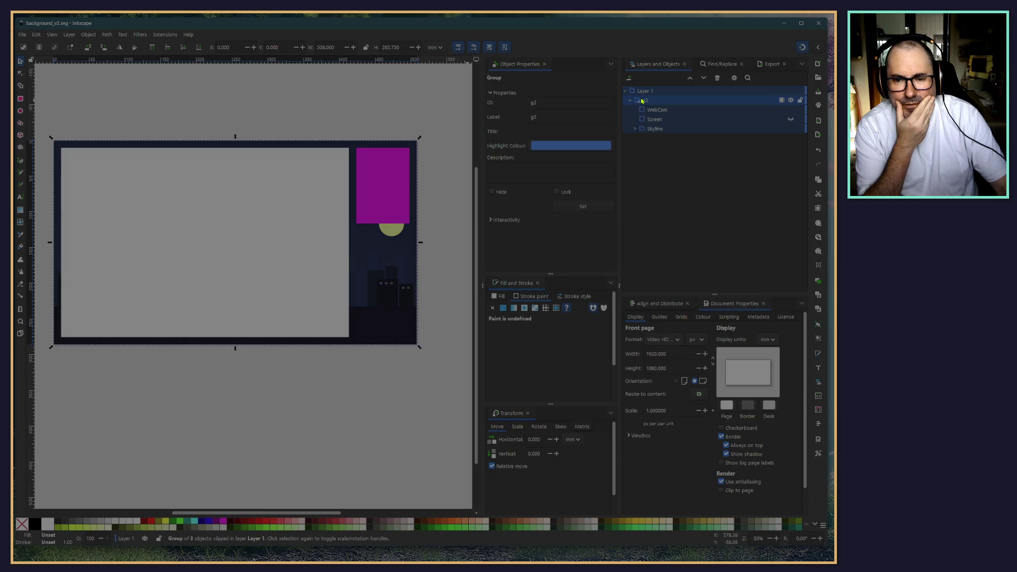
{"action": "right_click", "coordinate": [645, 107]}
{"action": "left_click", "coordinate": [757, 182]}
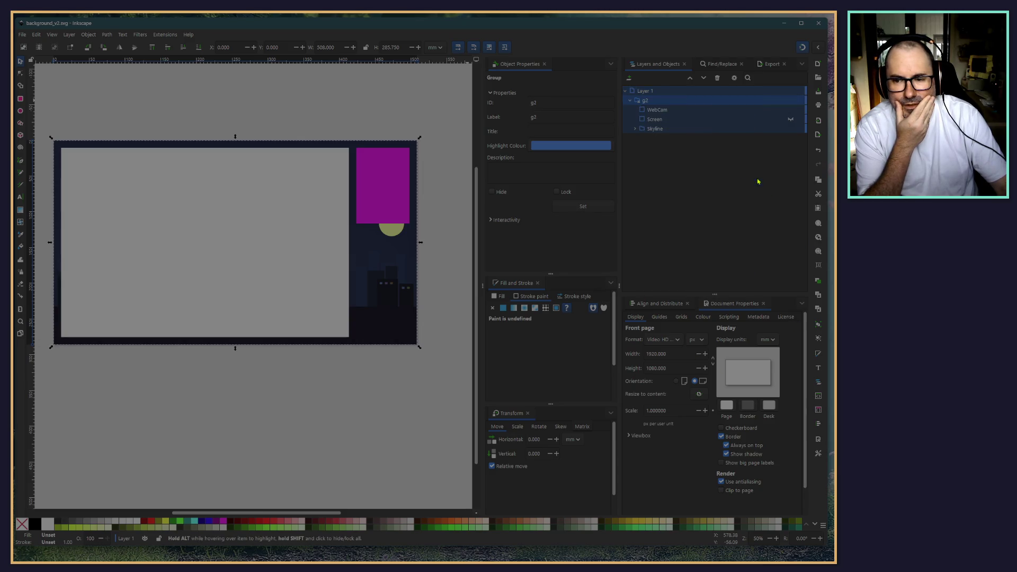
{"action": "left_click", "coordinate": [629, 101]}
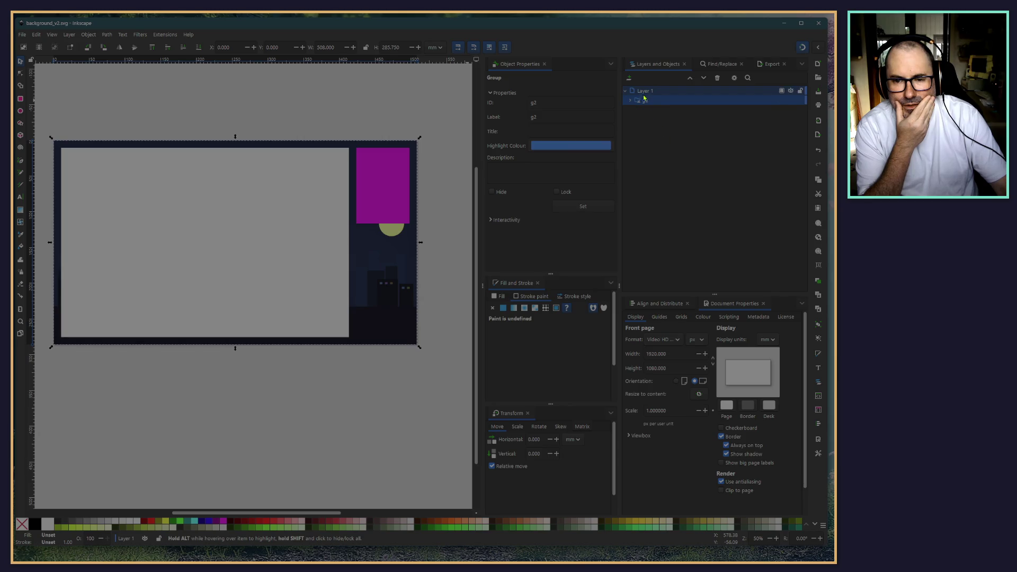
{"action": "left_click", "coordinate": [629, 100]}
{"action": "left_click", "coordinate": [642, 109]}
{"action": "left_click", "coordinate": [641, 104]}
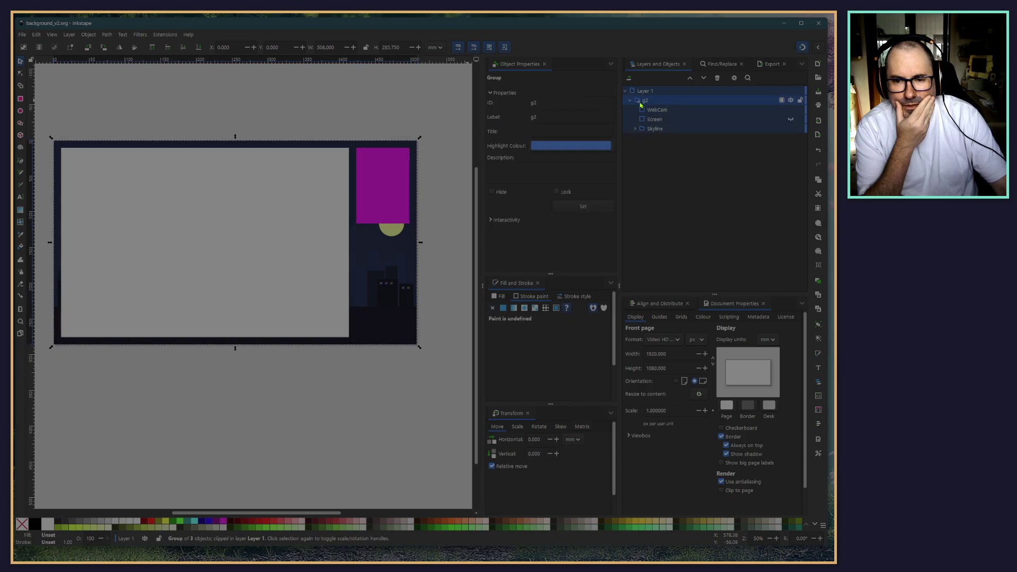
{"action": "left_click", "coordinate": [107, 34]}
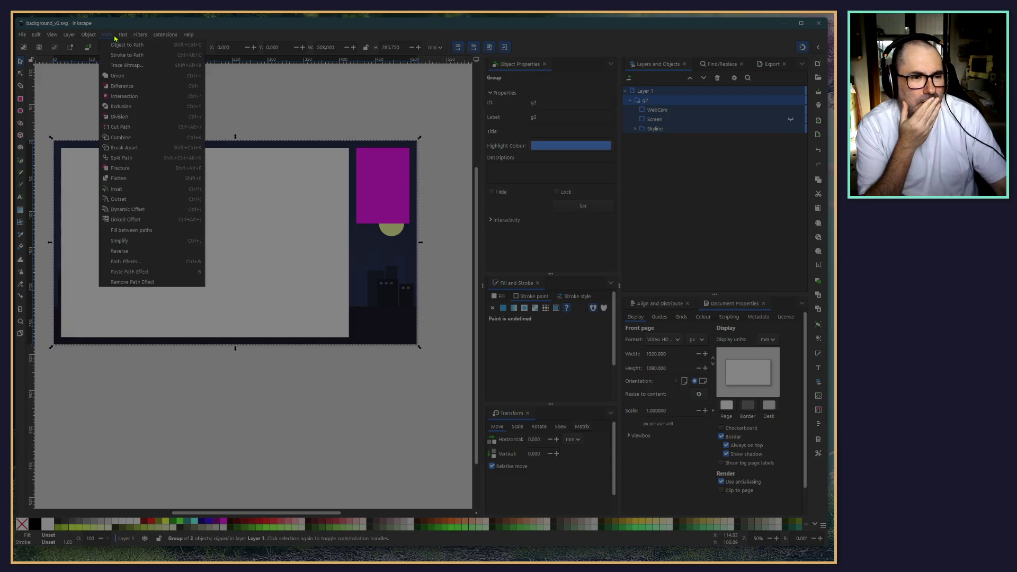
{"action": "mouse_move", "coordinate": [104, 37]}
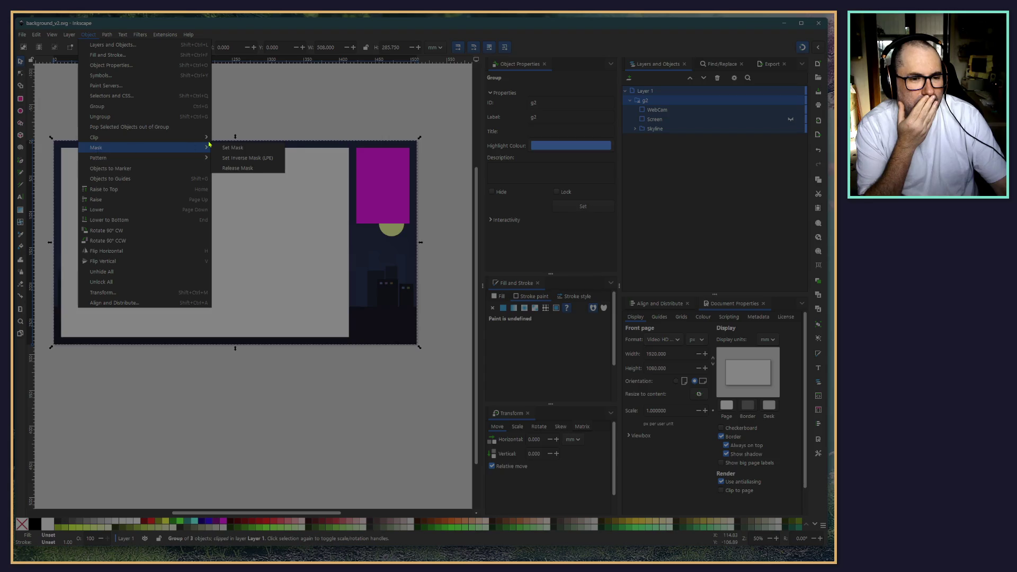
{"action": "mouse_move", "coordinate": [208, 138]}
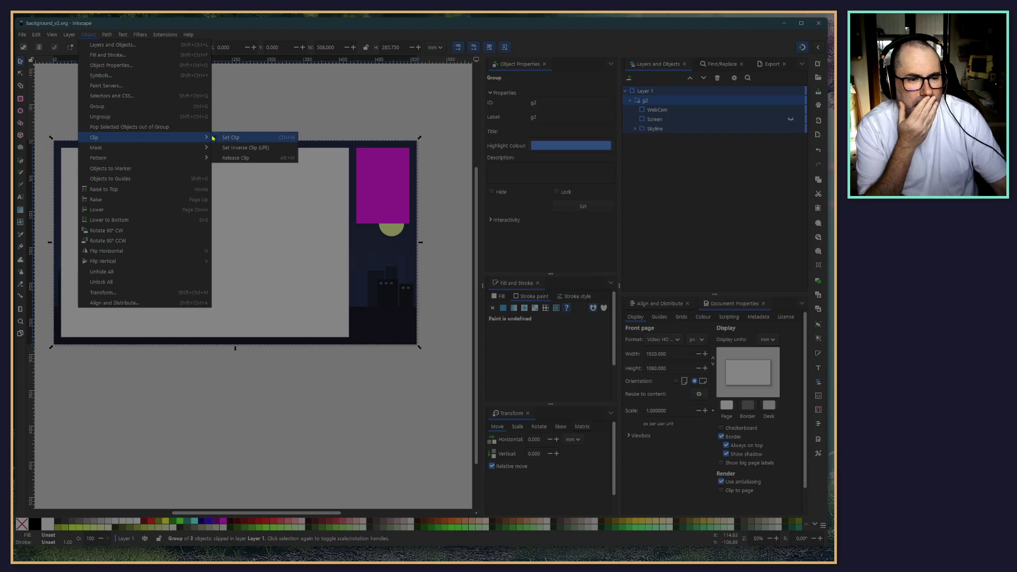
{"action": "left_click", "coordinate": [236, 158]}
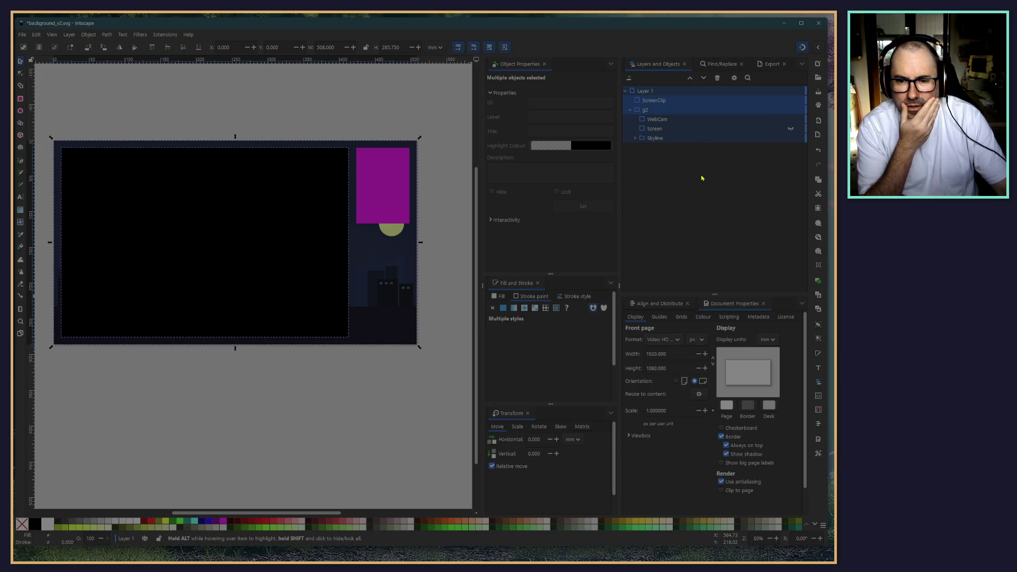
Step: In px units, set ScreenClip's Y to 40+80 (120) and height to 1000-80 (920)
{"action": "left_click", "coordinate": [647, 102]}
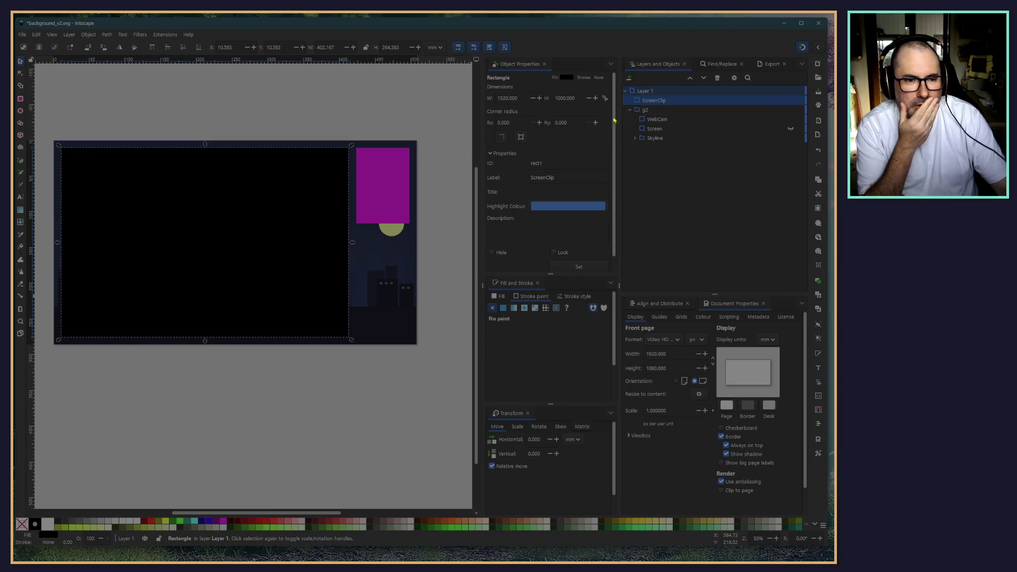
{"action": "left_click", "coordinate": [435, 47]}
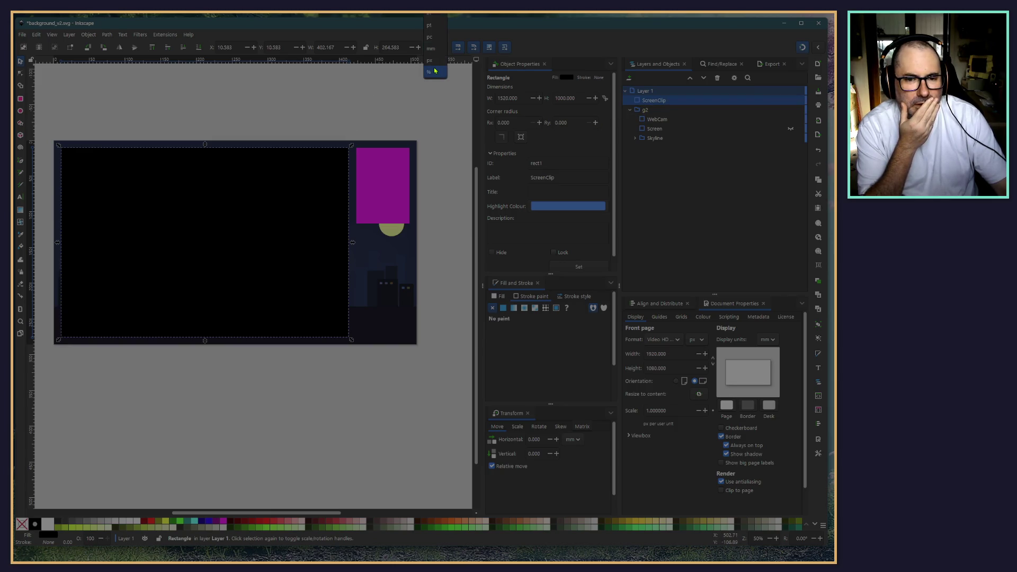
{"action": "left_click", "coordinate": [435, 71]}
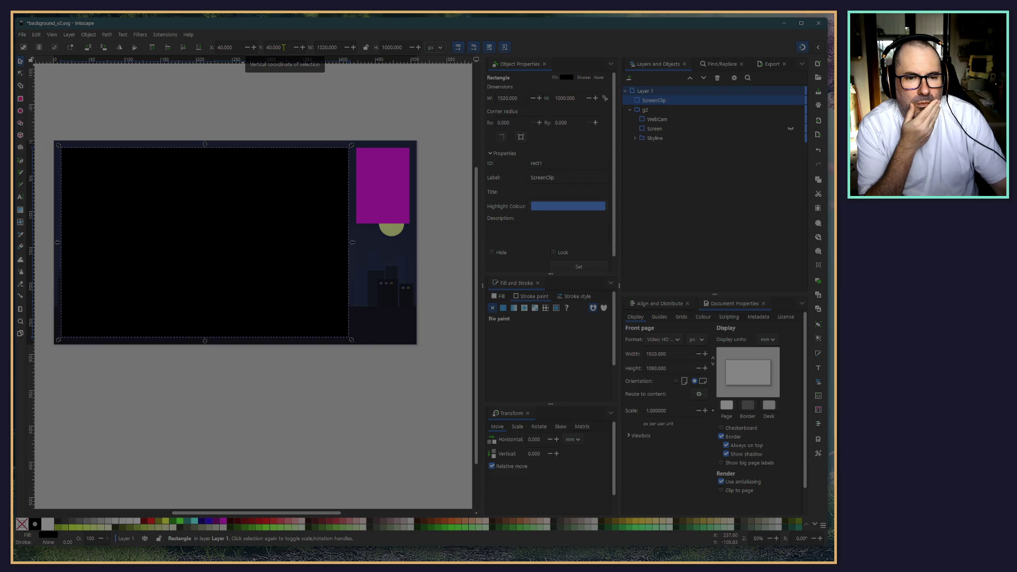
{"action": "double_click", "coordinate": [284, 47]}
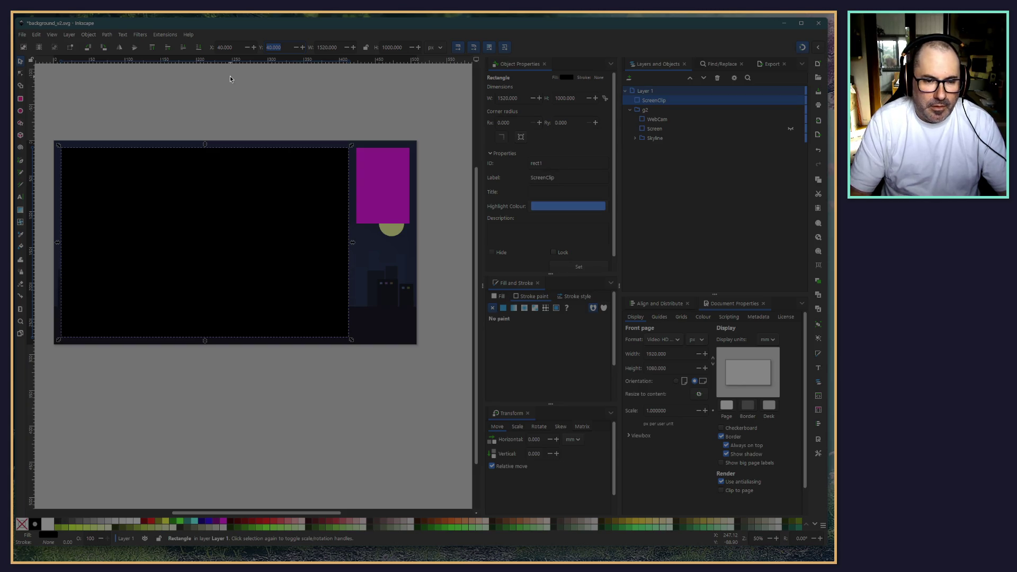
{"action": "key", "text": "End"}
{"action": "type", "text": "+"}
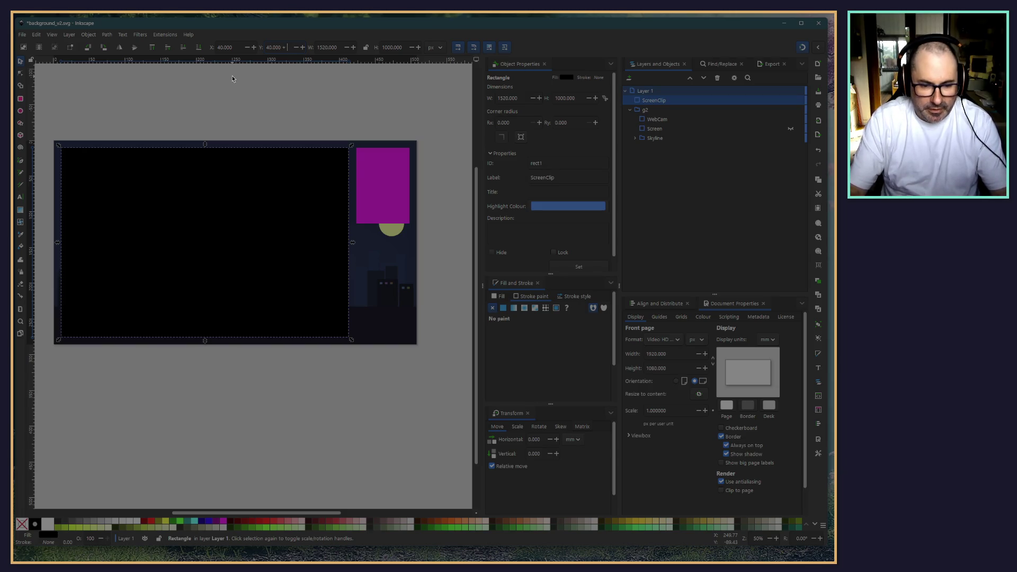
{"action": "type", "text": " 80"}
{"action": "key", "text": "Return"}
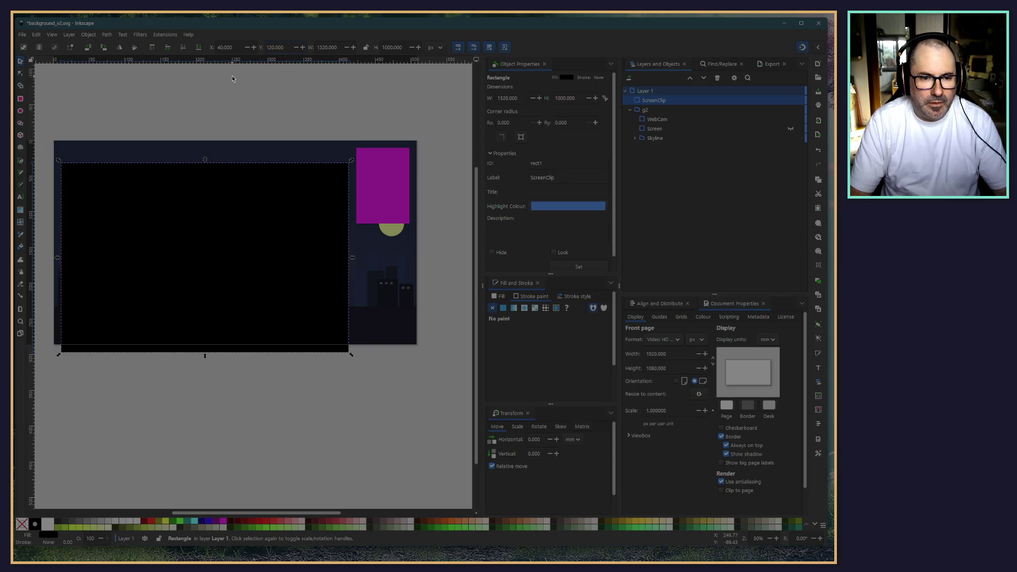
{"action": "left_click", "coordinate": [403, 47]}
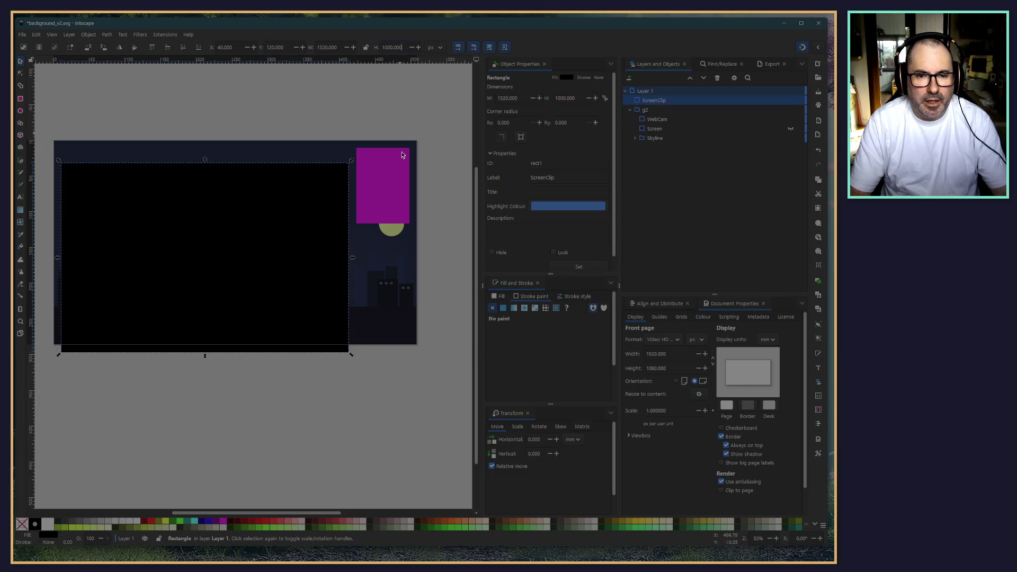
{"action": "type", "text": "80"}
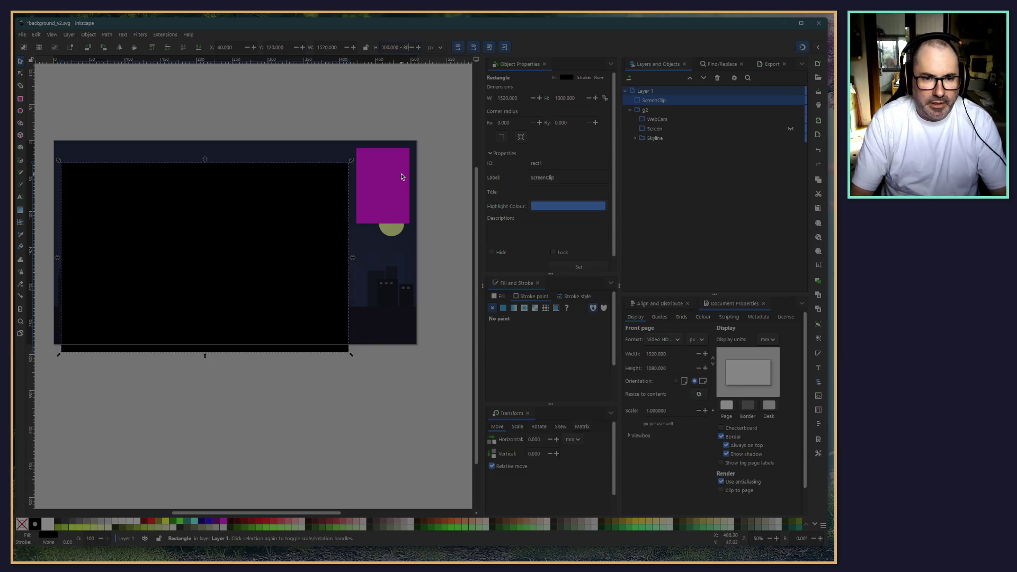
{"action": "key", "text": "Return"}
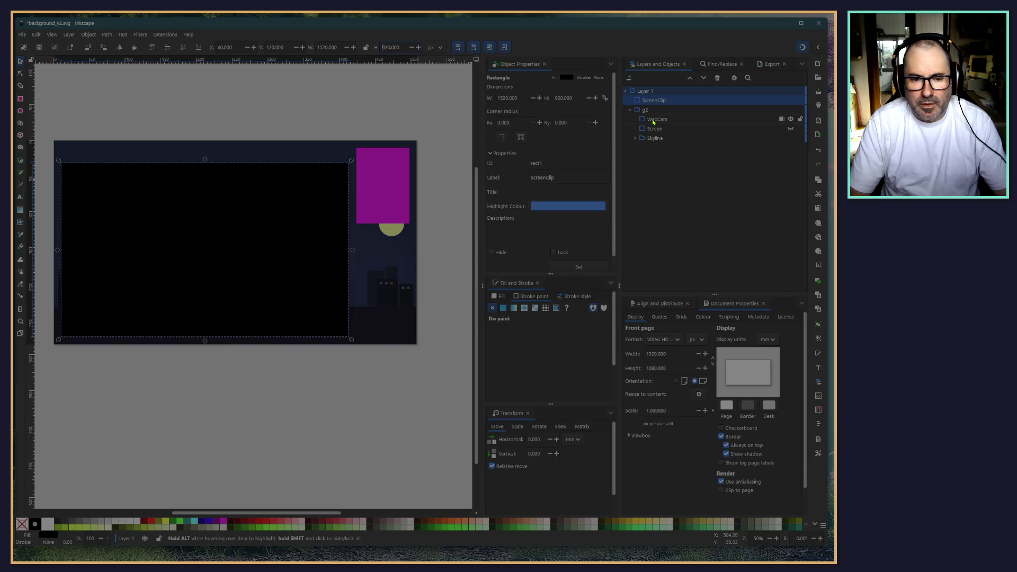
Step: Set the magenta WebCam rectangle's height to 400-80 (320) and its Y to 120
{"action": "left_click", "coordinate": [311, 126]}
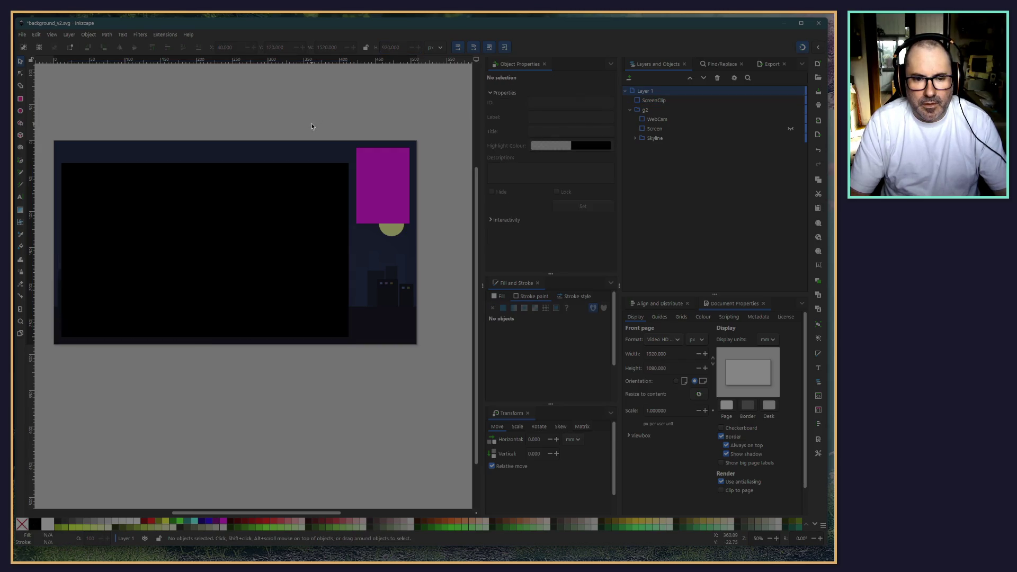
{"action": "left_click", "coordinate": [373, 167]}
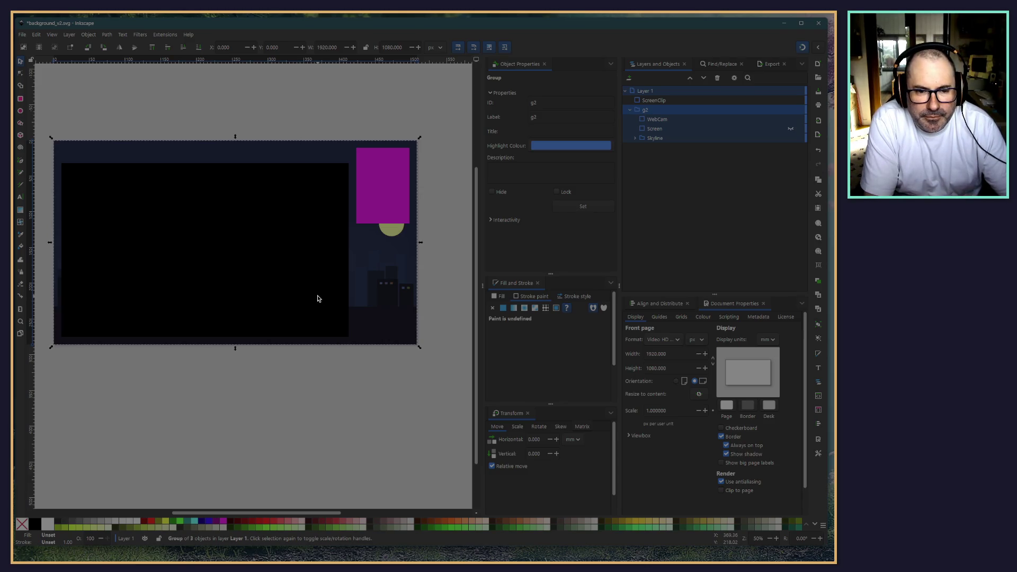
{"action": "left_click", "coordinate": [634, 139]}
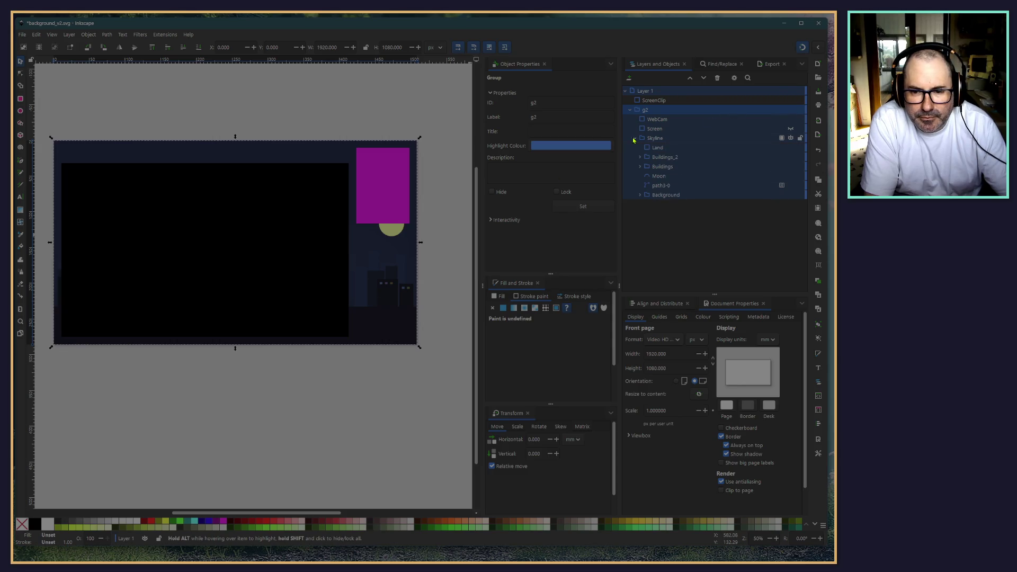
{"action": "left_click", "coordinate": [634, 139]}
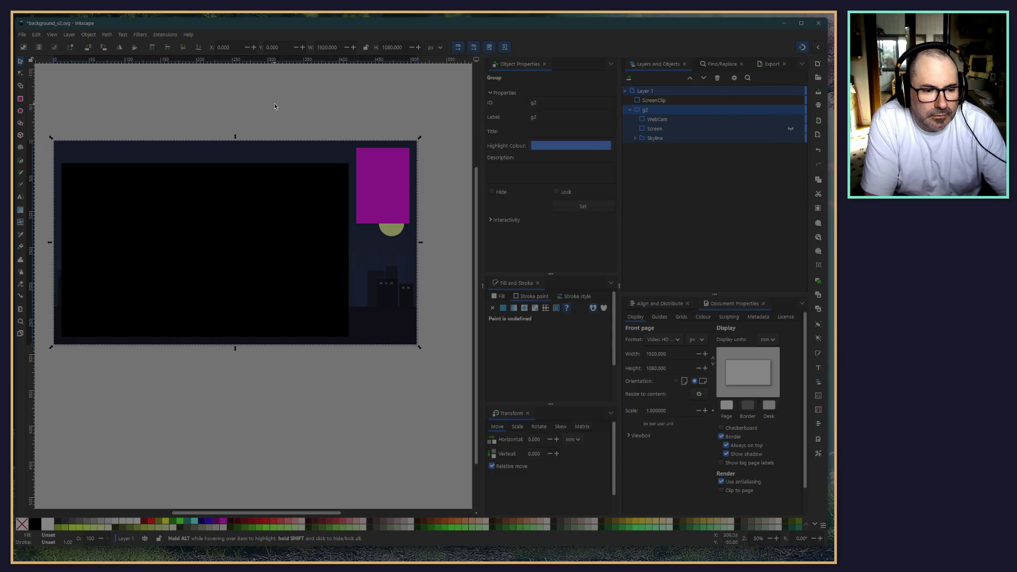
{"action": "left_click", "coordinate": [655, 119]}
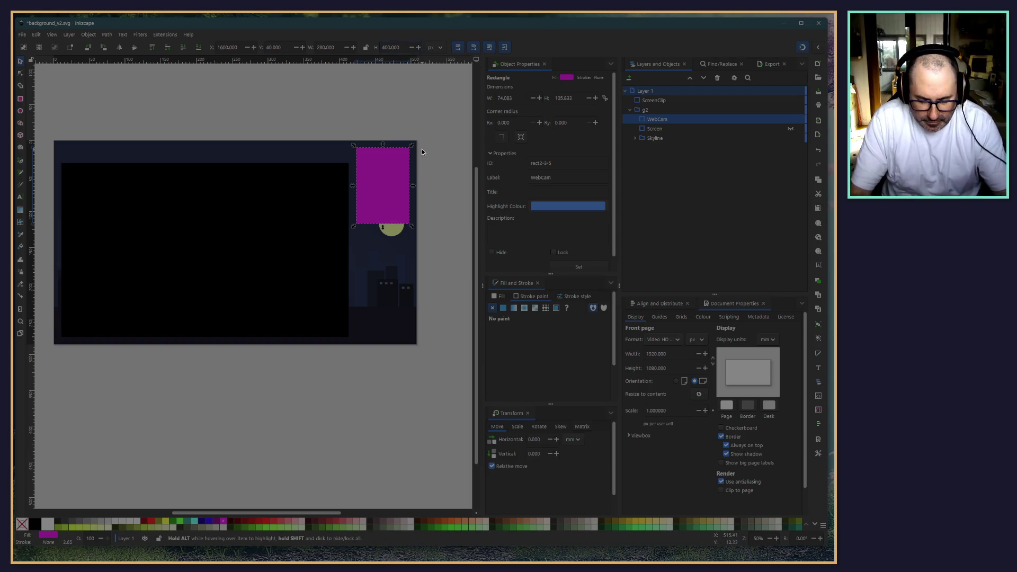
{"action": "type", "text": " - 80"}
{"action": "key", "text": "Return"}
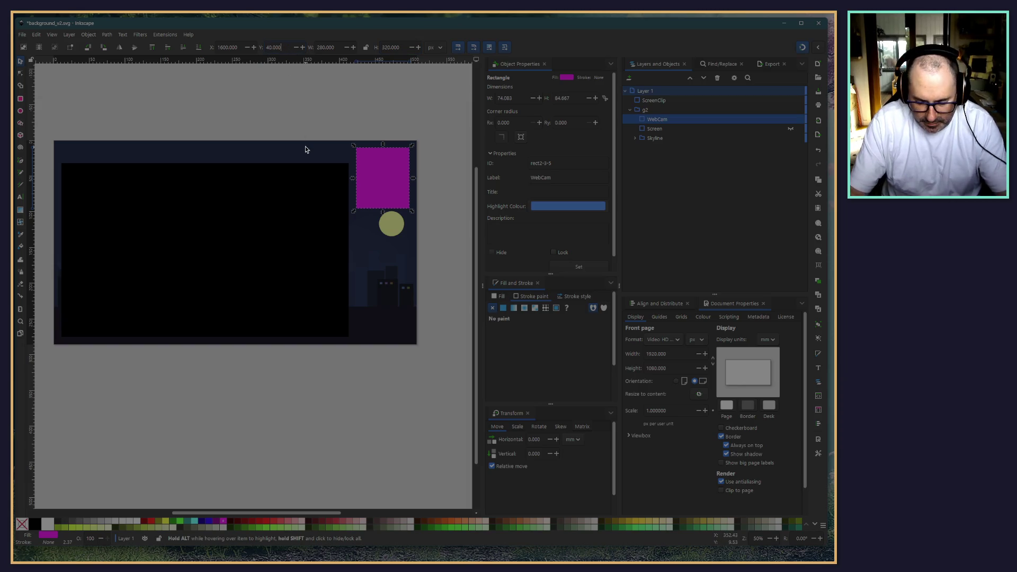
{"action": "type", "text": " + 80"}
{"action": "key", "text": "Return"}
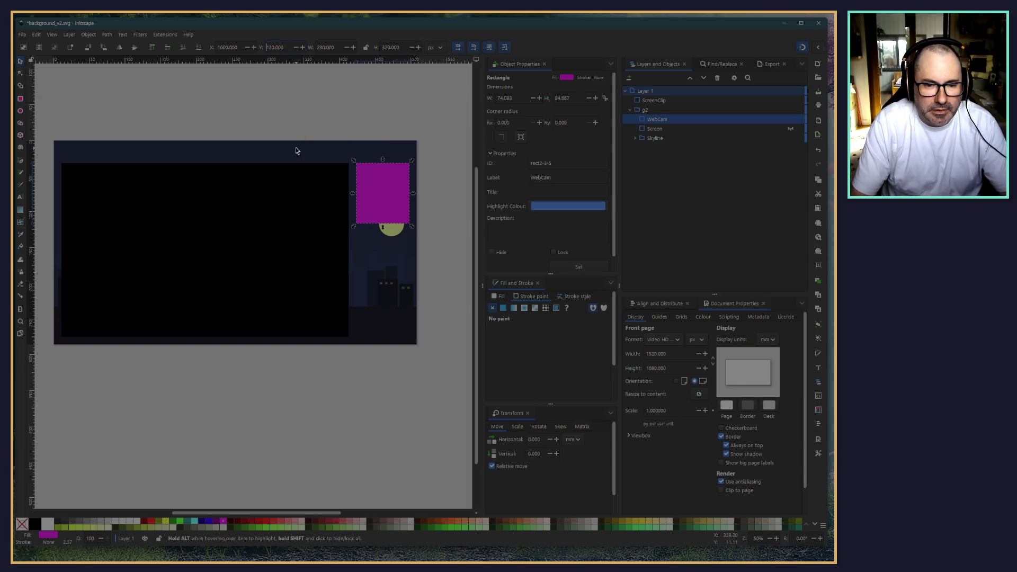
{"action": "left_click", "coordinate": [233, 104]}
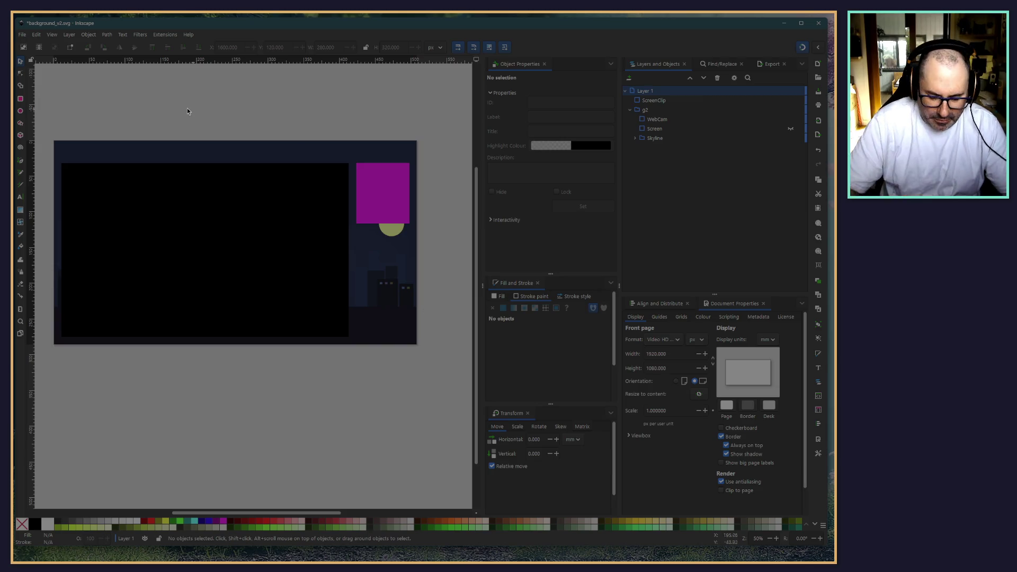
Step: Draw a new rectangle above the magenta webcam box and colour it red
{"action": "scroll", "coordinate": [419, 170], "scroll_direction": "up", "scroll_amount": 5}
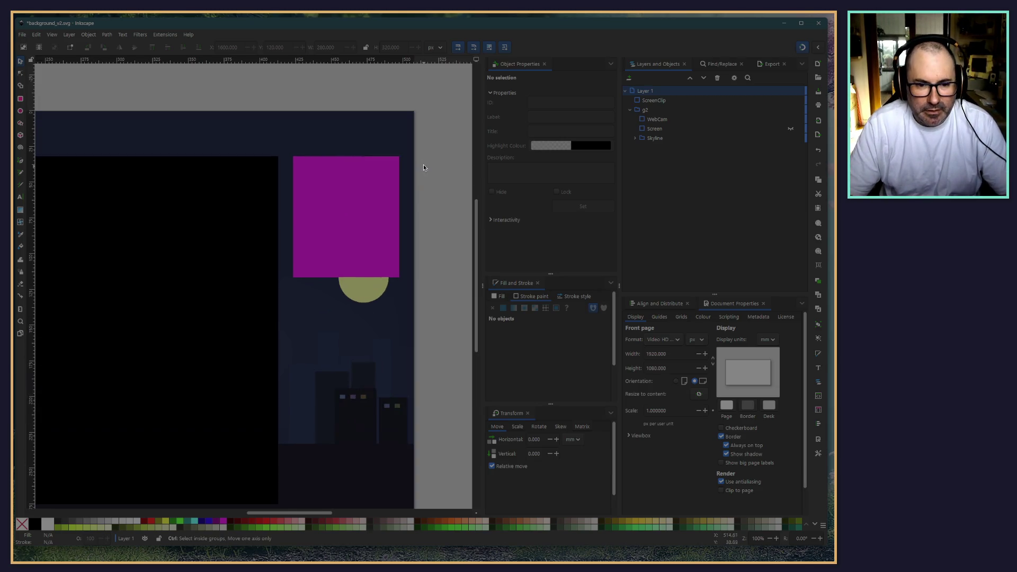
{"action": "scroll", "coordinate": [432, 164], "scroll_direction": "down", "scroll_amount": 1}
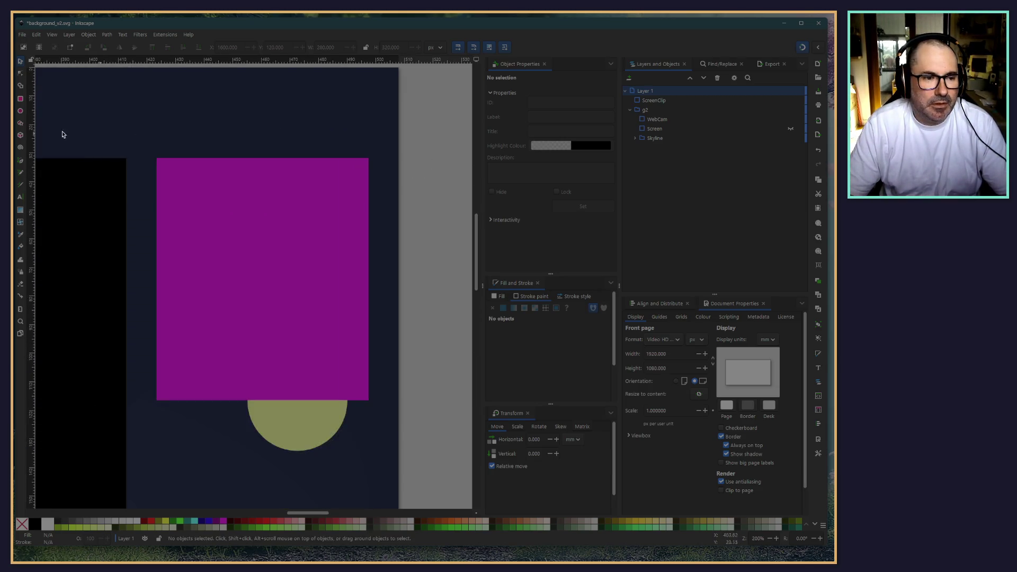
{"action": "left_click", "coordinate": [19, 100]}
{"action": "left_click_drag", "start_coordinate": [164, 99], "coordinate": [342, 140]}
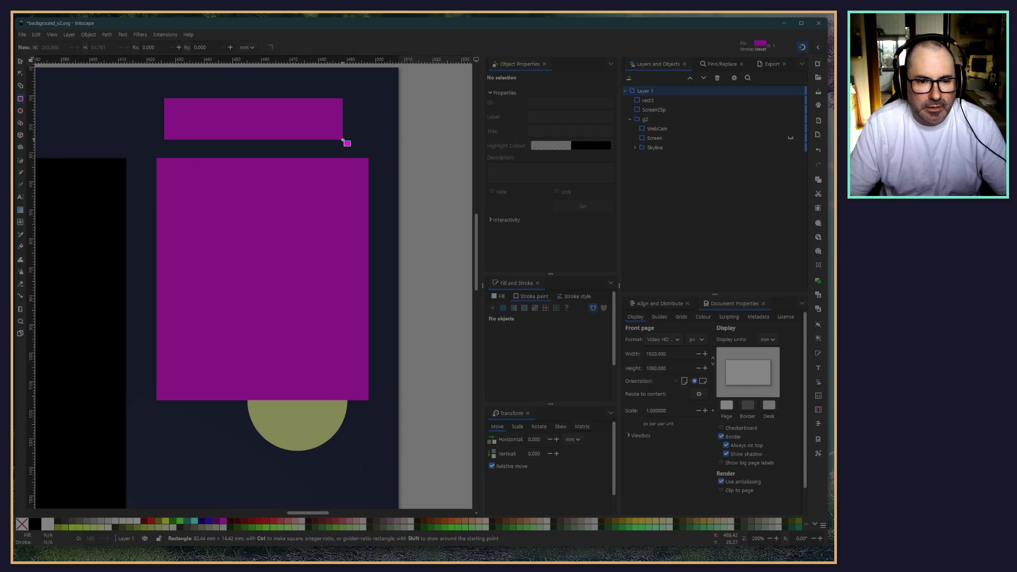
{"action": "left_click", "coordinate": [151, 522]}
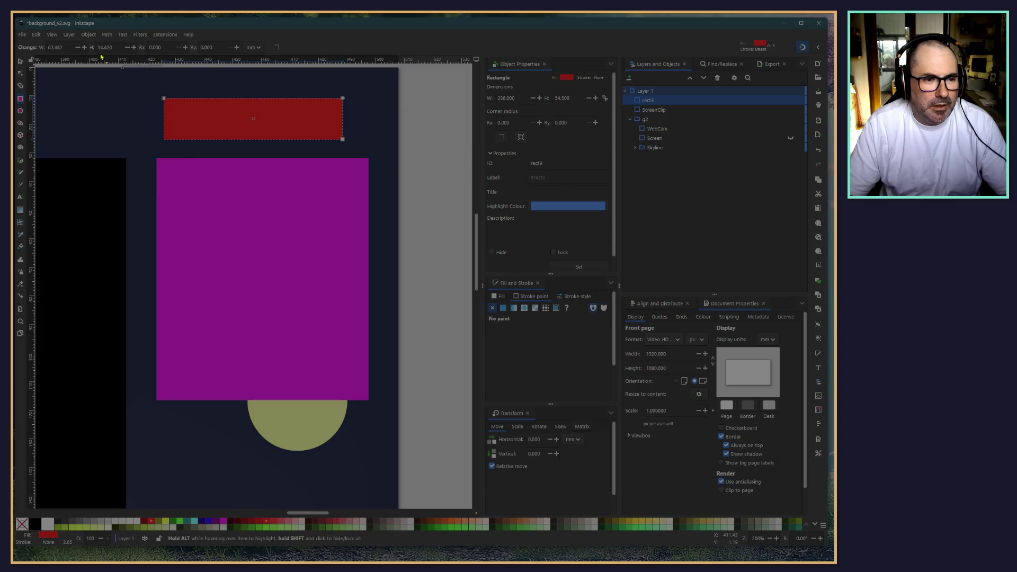
{"action": "left_click", "coordinate": [20, 62]}
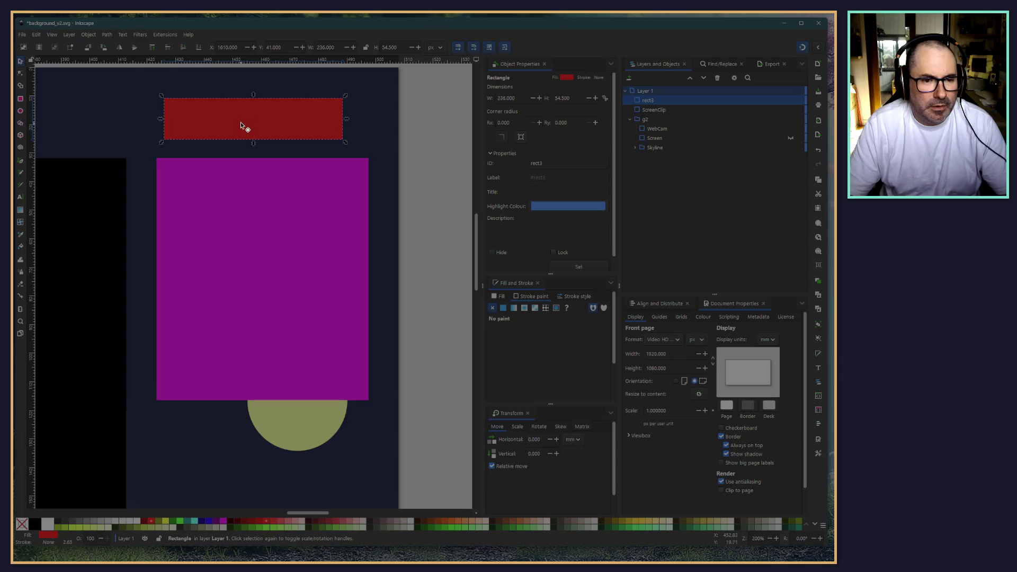
{"action": "left_click_drag", "start_coordinate": [246, 127], "coordinate": [275, 132]}
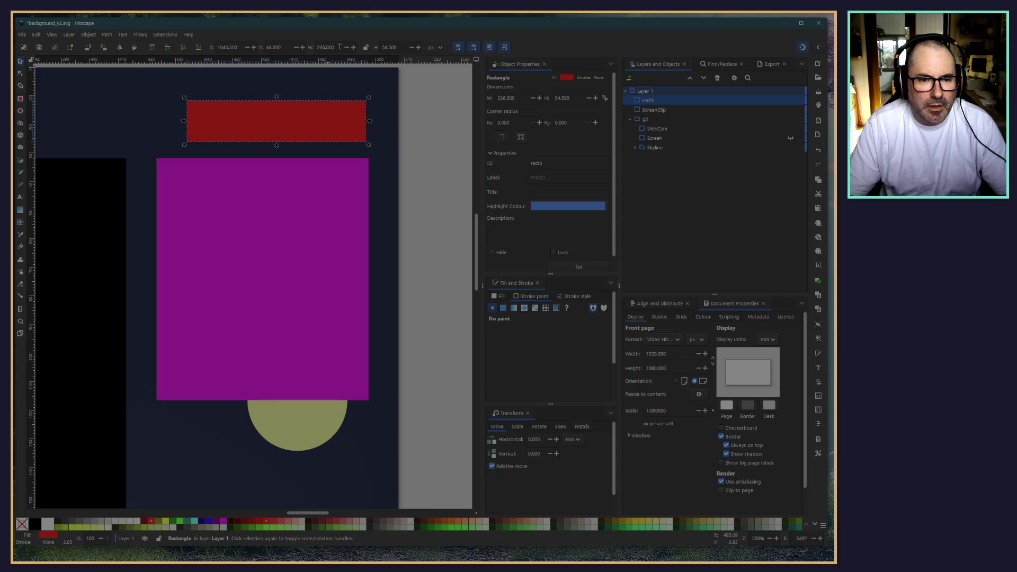
Step: Make the red bar 60 px tall and snap it onto the WebCam rectangle's top
{"action": "triple_click", "coordinate": [403, 47]}
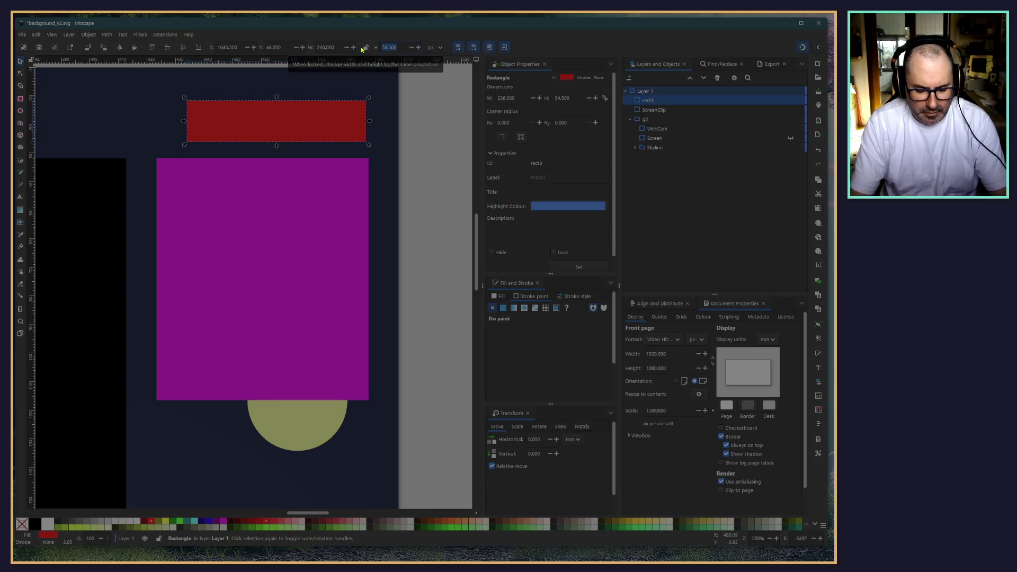
{"action": "type", "text": "80"}
{"action": "key", "text": "Return"}
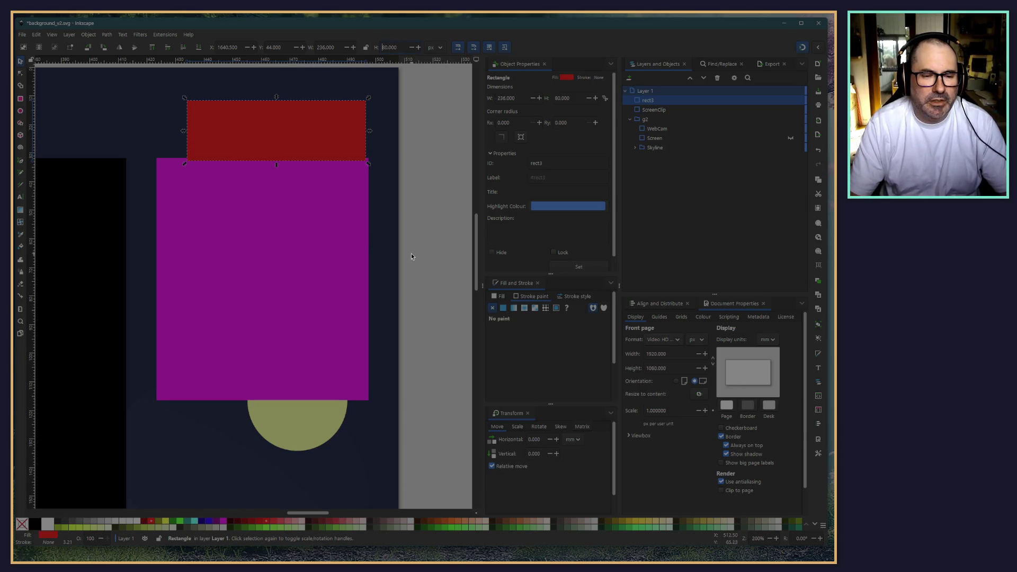
{"action": "triple_click", "coordinate": [395, 47]}
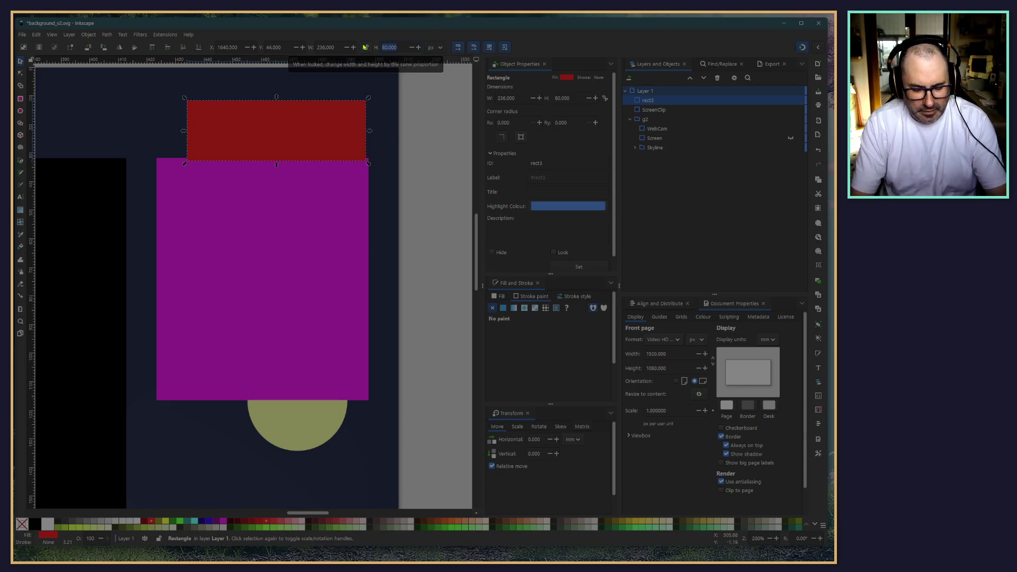
{"action": "type", "text": "60"}
{"action": "key", "text": "Return"}
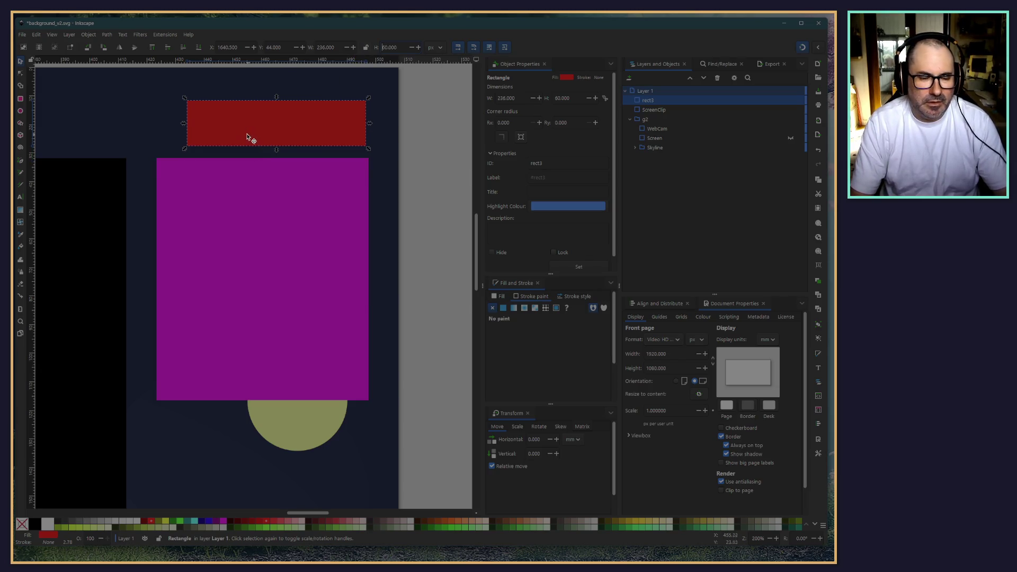
{"action": "left_click_drag", "start_coordinate": [250, 139], "coordinate": [215, 144]}
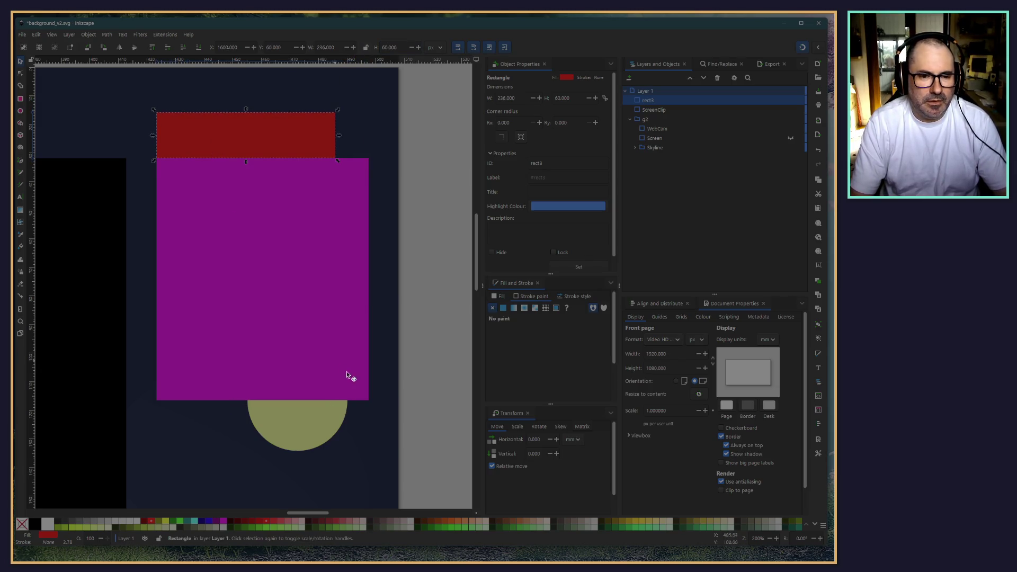
{"action": "scroll", "coordinate": [238, 277], "scroll_direction": "down", "scroll_amount": 5}
{"action": "scroll", "coordinate": [211, 424], "scroll_direction": "down", "scroll_amount": 4}
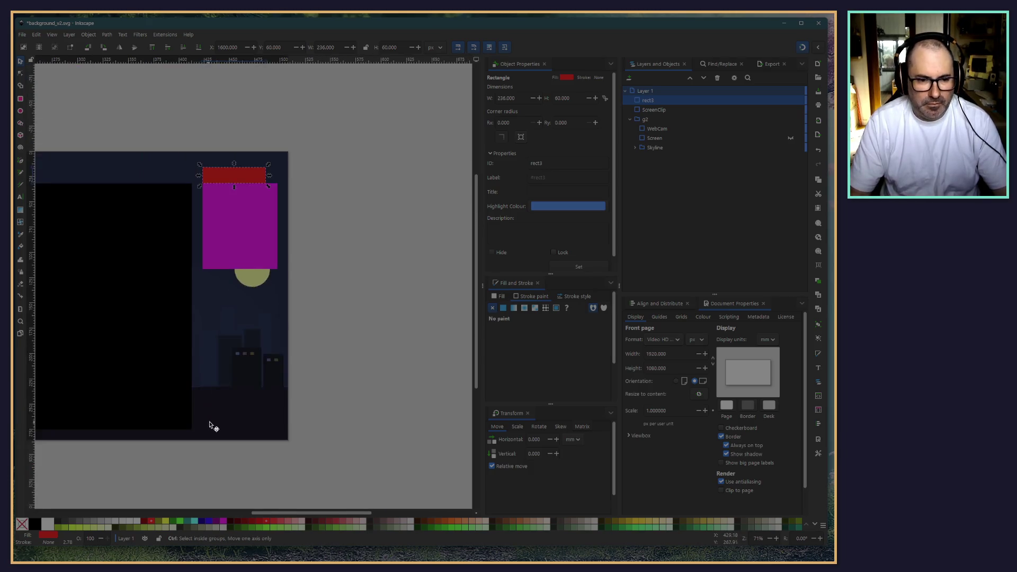
{"action": "left_click", "coordinate": [161, 457]}
{"action": "scroll", "coordinate": [239, 445], "scroll_direction": "left", "scroll_amount": 8}
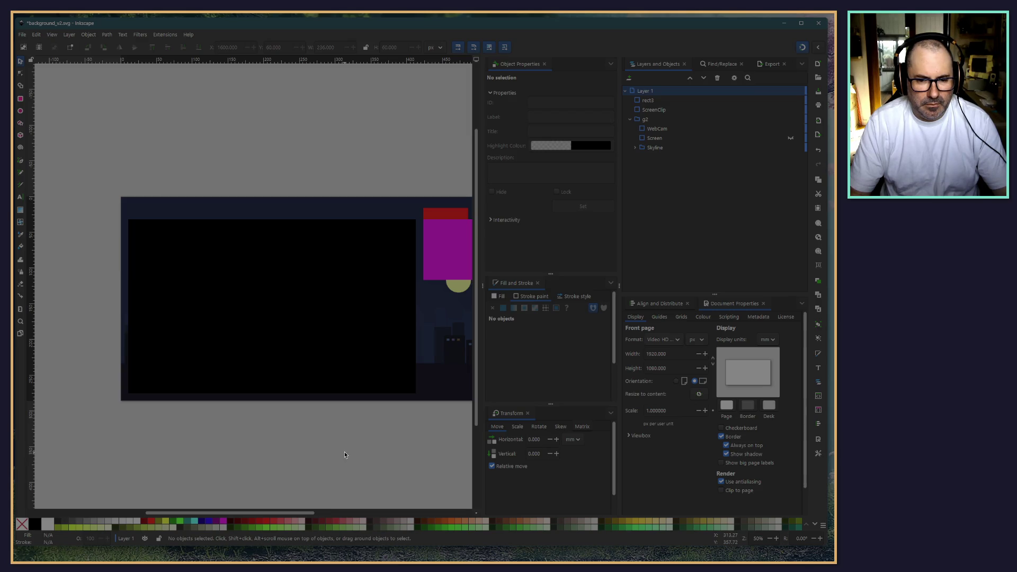
{"action": "scroll", "coordinate": [318, 454], "scroll_direction": "right", "scroll_amount": 3}
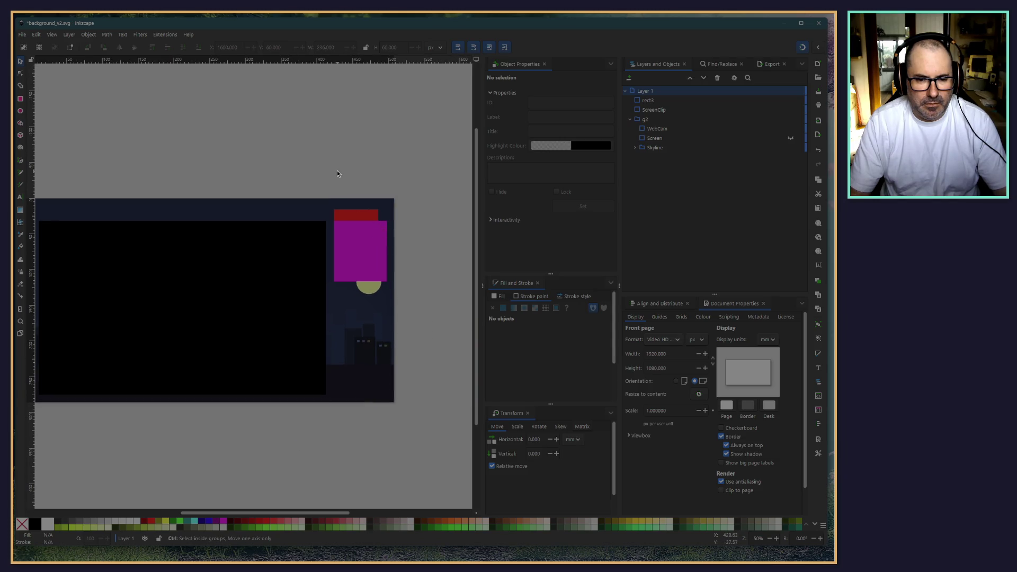
{"action": "scroll", "coordinate": [337, 170], "scroll_direction": "up", "scroll_amount": 3}
{"action": "left_click", "coordinate": [386, 305]}
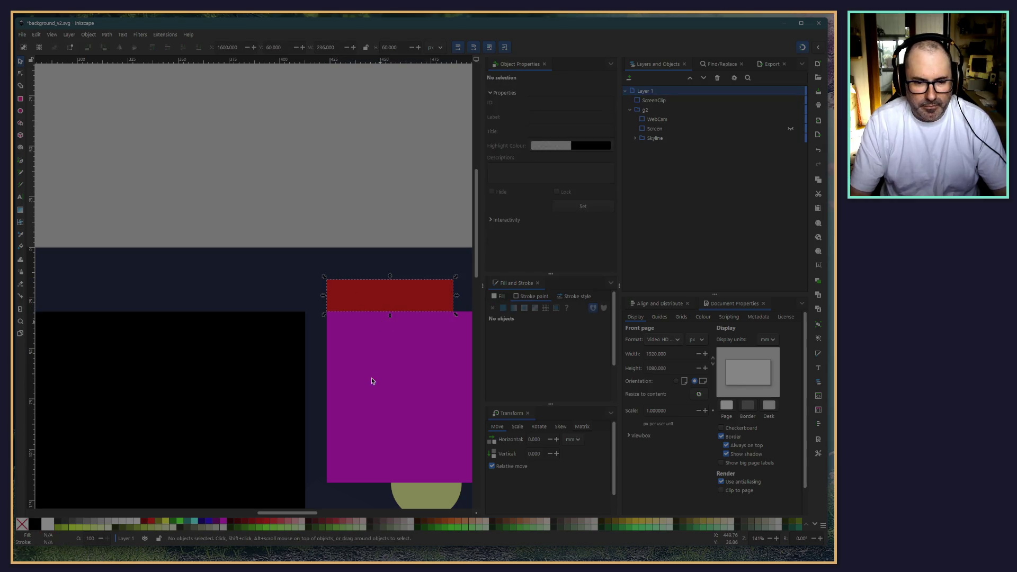
Step: Delete the red bar and the Screen rectangle
{"action": "key", "text": "Delete"}
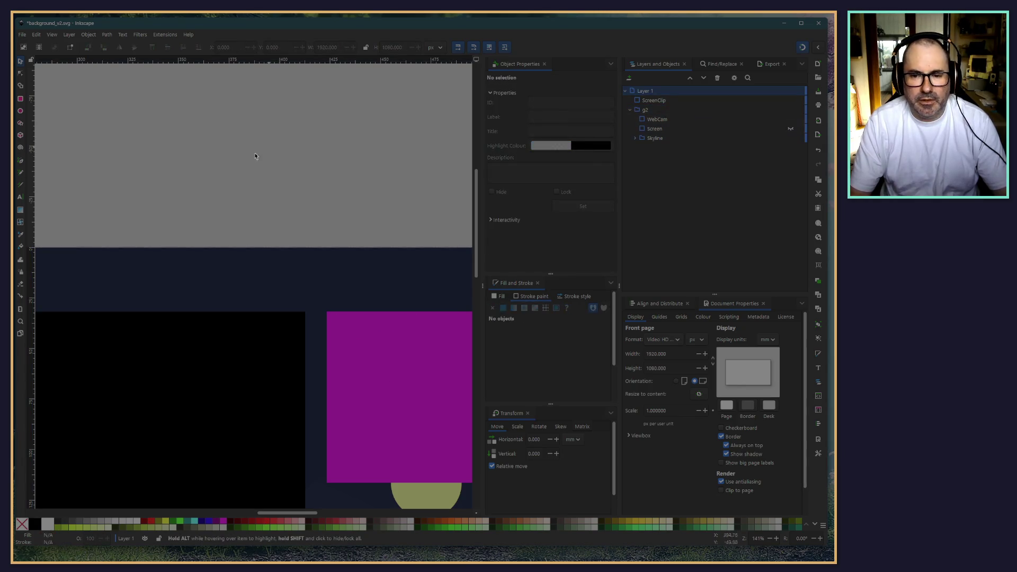
{"action": "left_click", "coordinate": [652, 129]}
{"action": "left_click", "coordinate": [649, 131]}
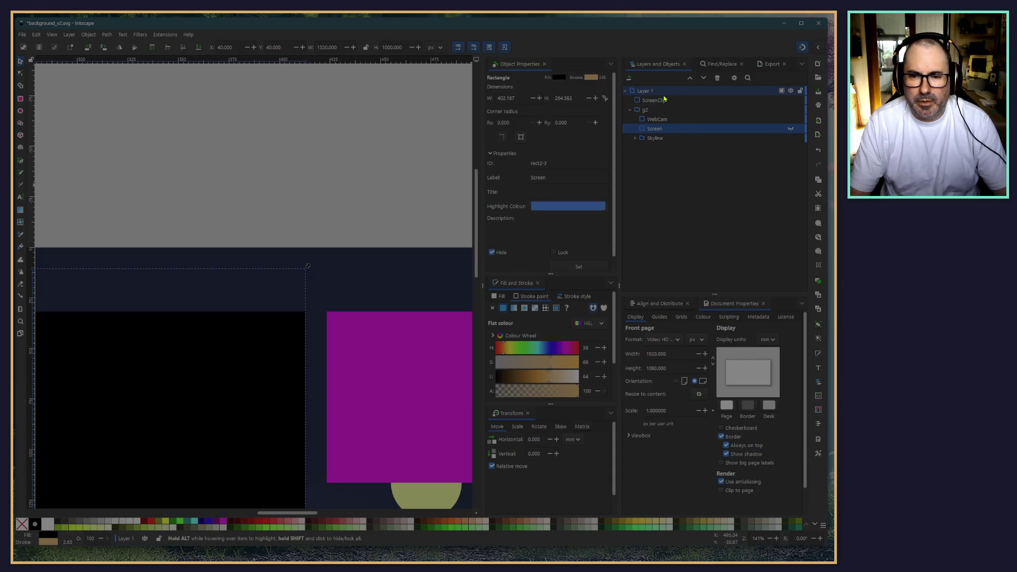
{"action": "left_click", "coordinate": [646, 101]}
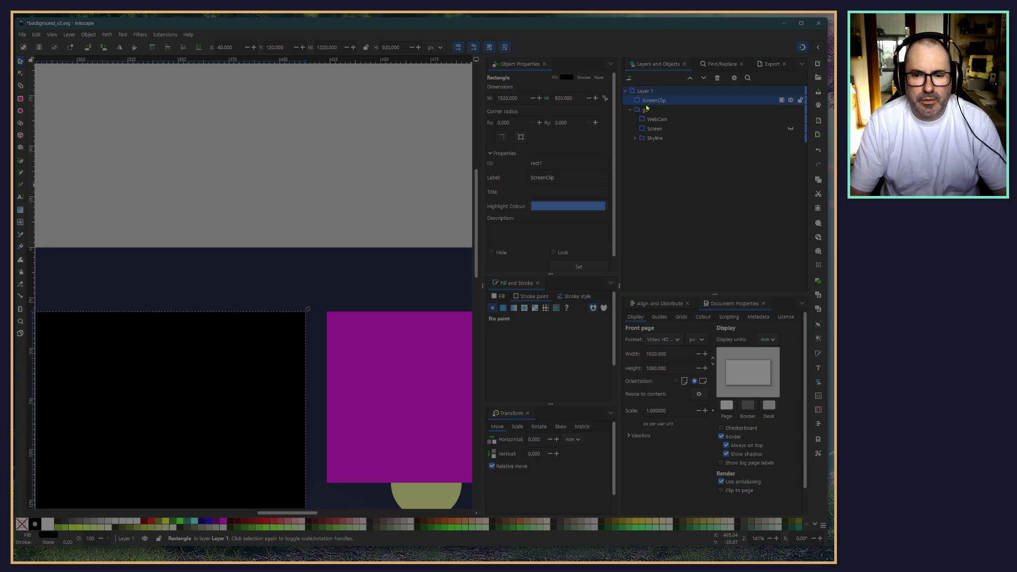
{"action": "left_click", "coordinate": [655, 132]}
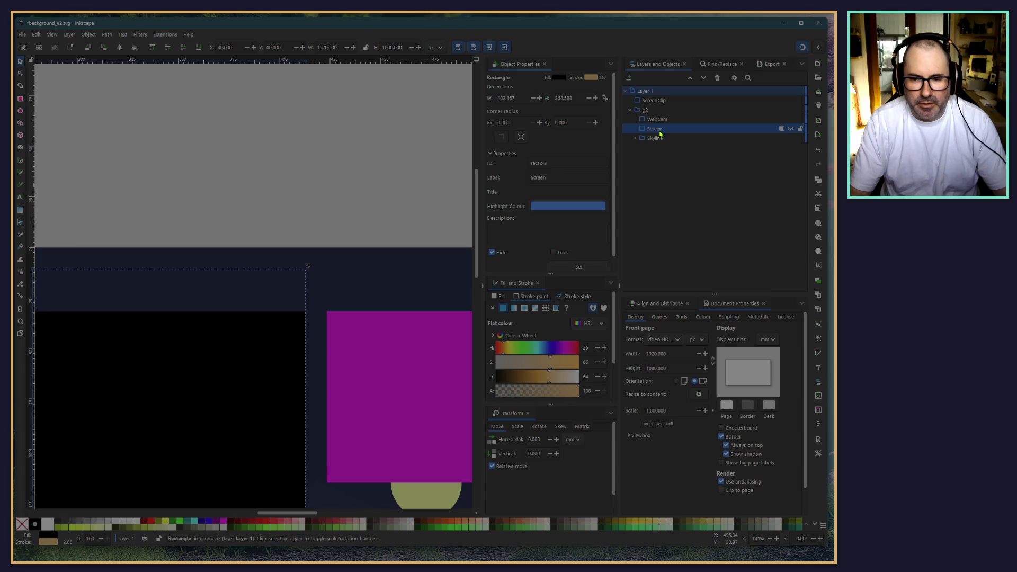
{"action": "key", "text": "Delete"}
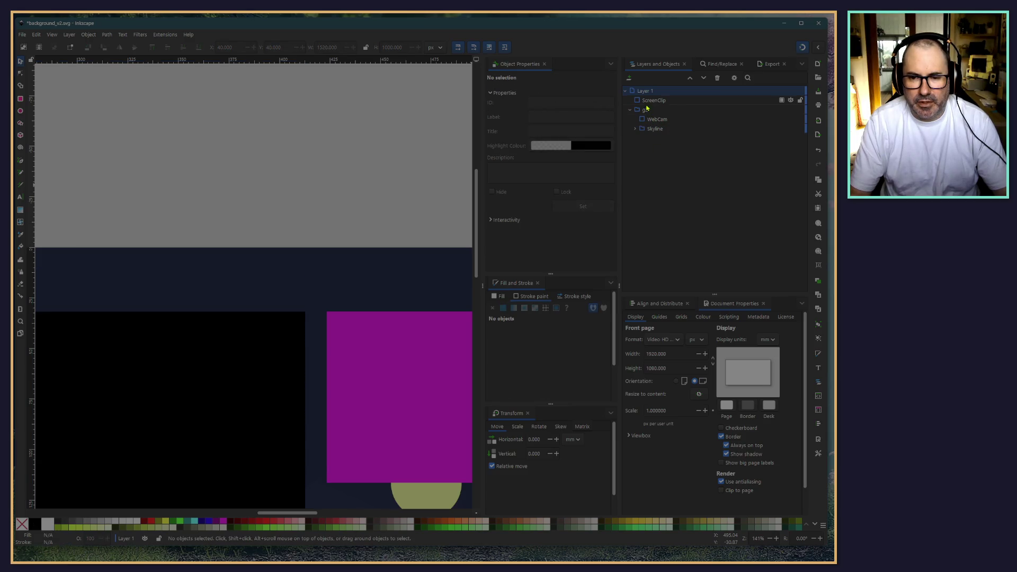
Step: Move ScreenClip up 20 px to Y 100 and increase its height to 940 px
{"action": "left_click", "coordinate": [647, 100]}
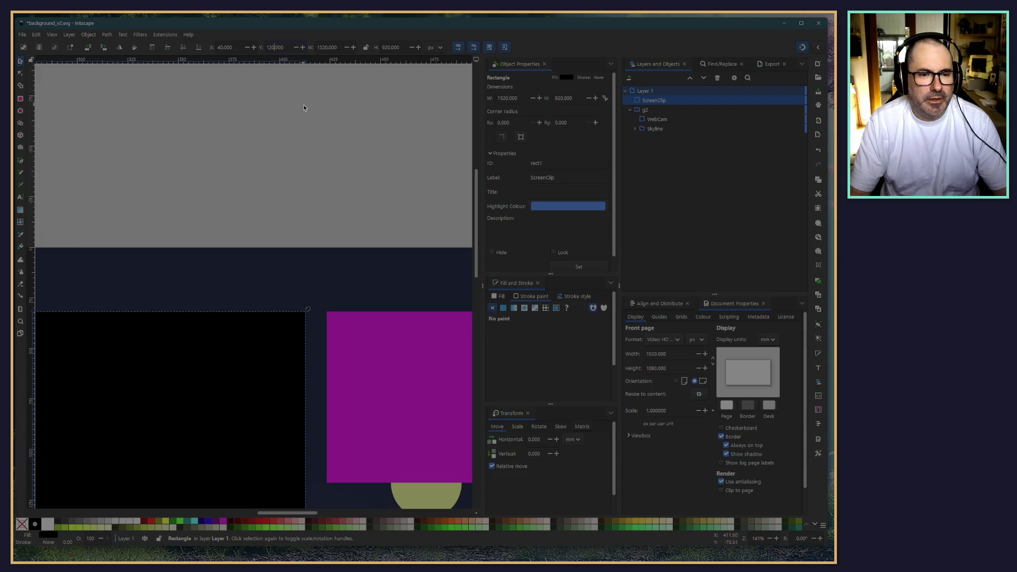
{"action": "type", "text": "- 20"}
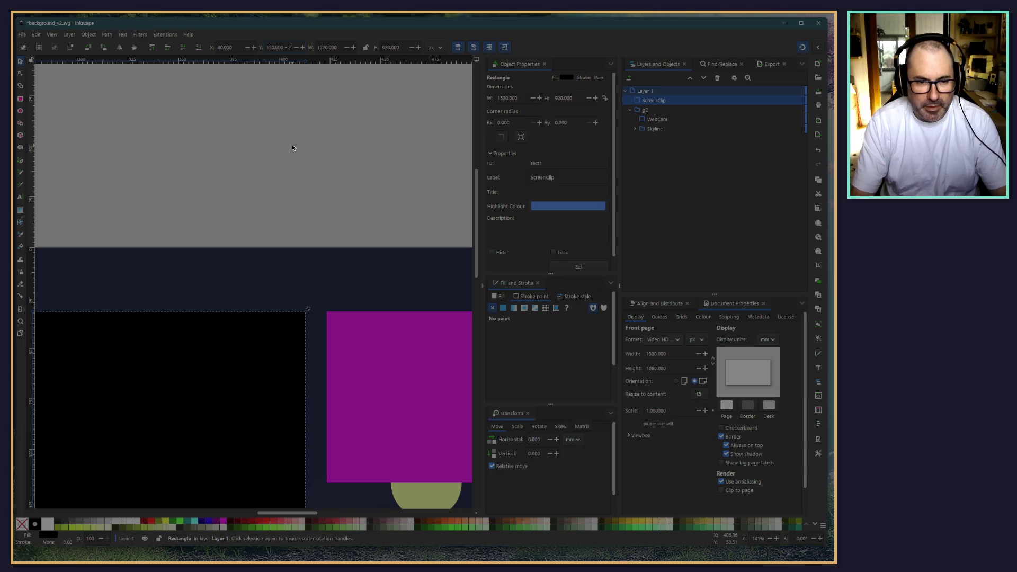
{"action": "key", "text": "Return"}
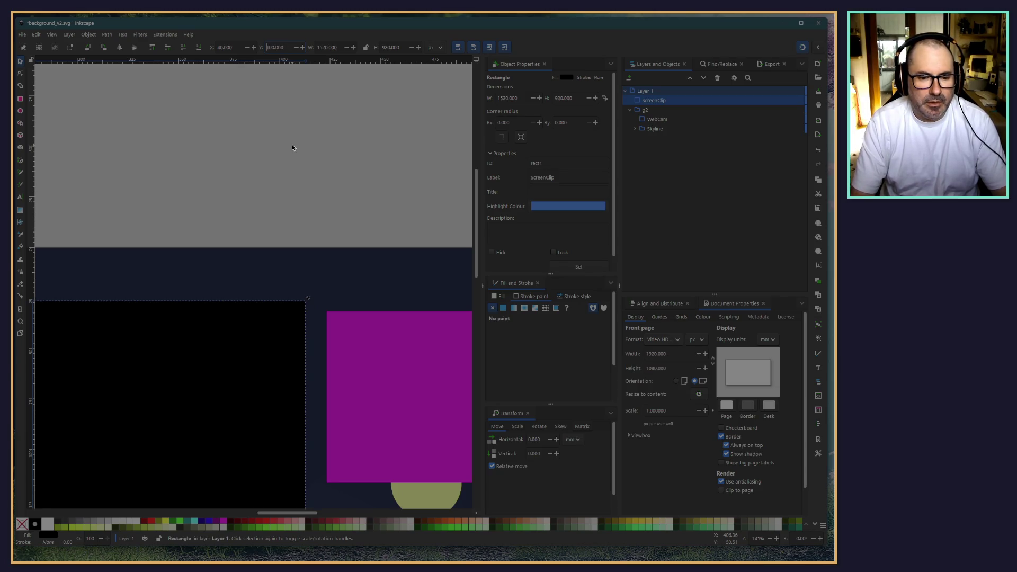
{"action": "key", "text": "Escape"}
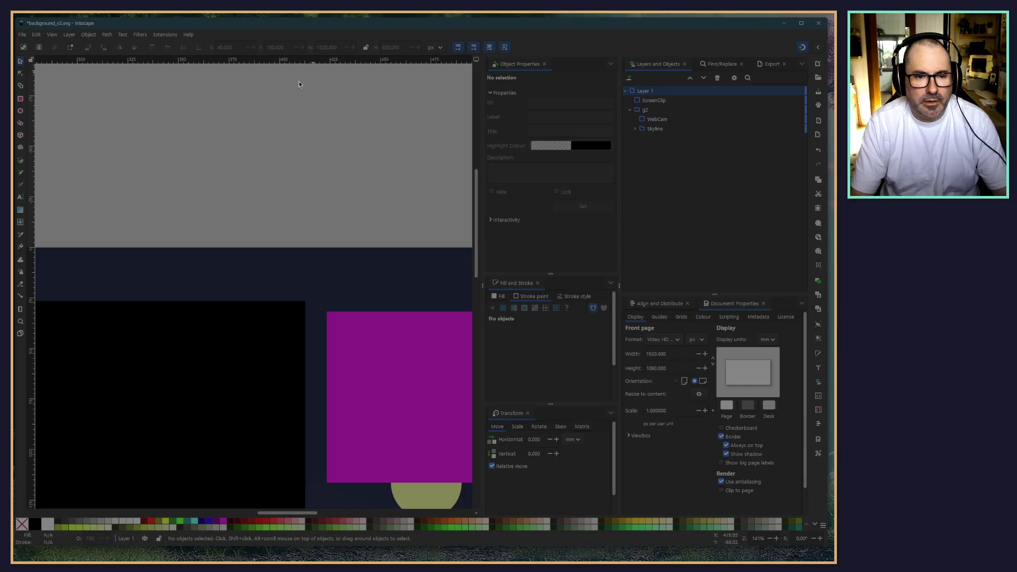
{"action": "left_click", "coordinate": [133, 405]}
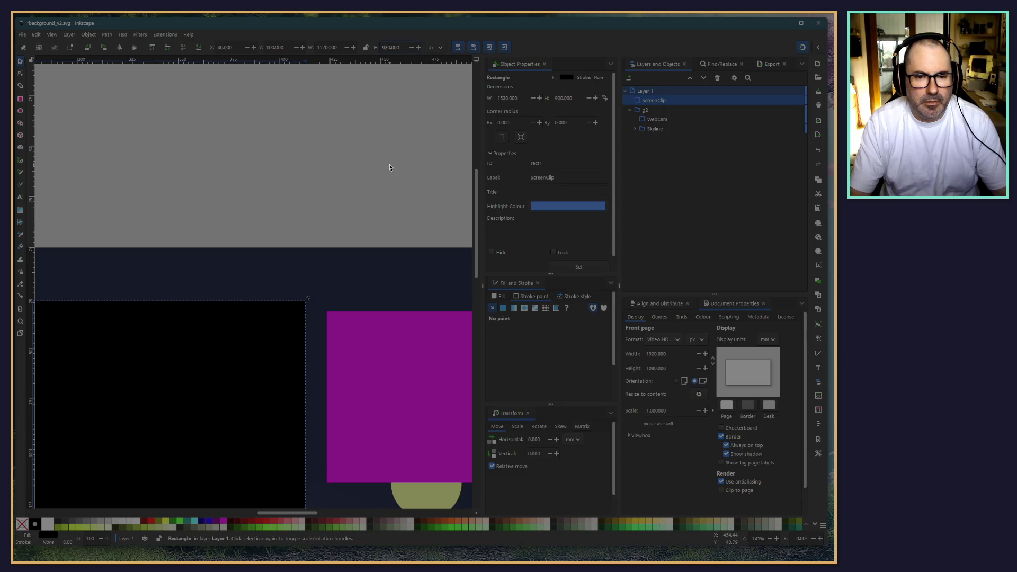
{"action": "type", "text": "+ 20"}
{"action": "key", "text": "Return"}
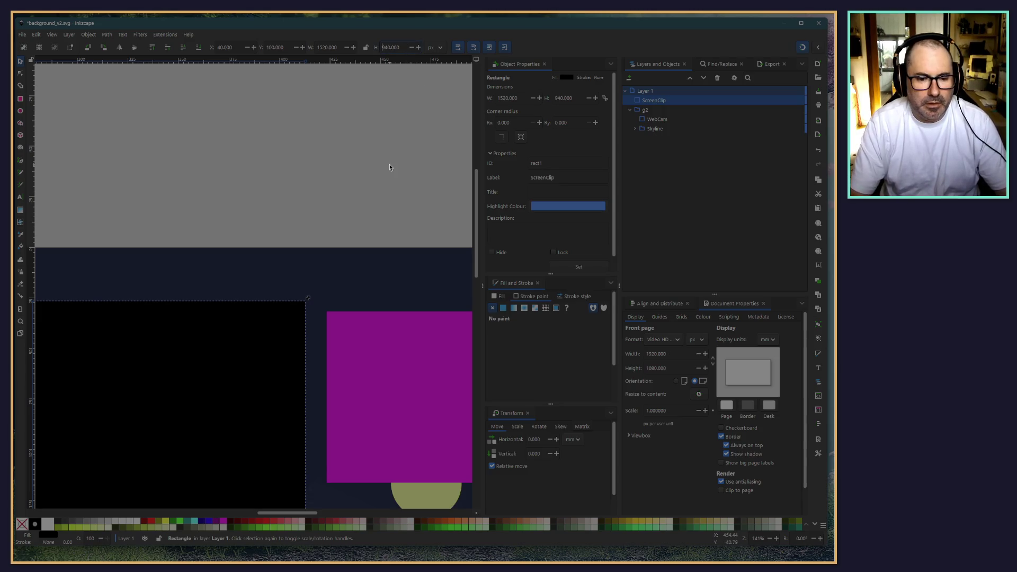
{"action": "key", "text": "Escape"}
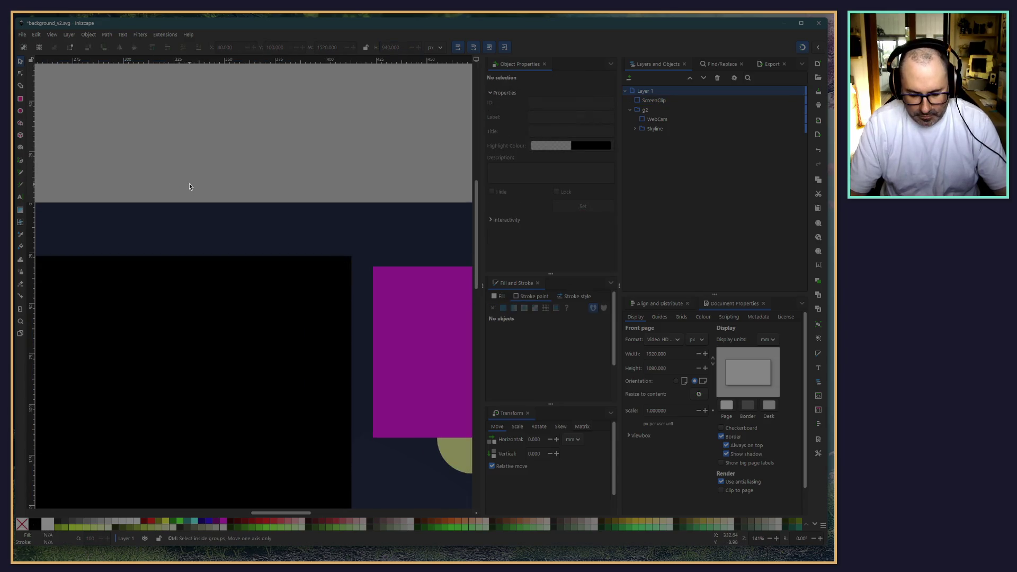
Step: Add 20 to the magenta WebCam rectangle's height, making it 340 px tall
{"action": "scroll", "coordinate": [189, 318], "scroll_direction": "down", "scroll_amount": 5, "text": "ctrl"}
{"action": "scroll", "coordinate": [351, 386], "scroll_direction": "left", "scroll_amount": 3, "text": "shift"}
{"action": "scroll", "coordinate": [254, 315], "scroll_direction": "up", "scroll_amount": 5, "text": "ctrl"}
{"action": "scroll", "coordinate": [291, 212], "scroll_direction": "up", "scroll_amount": 4, "text": "ctrl"}
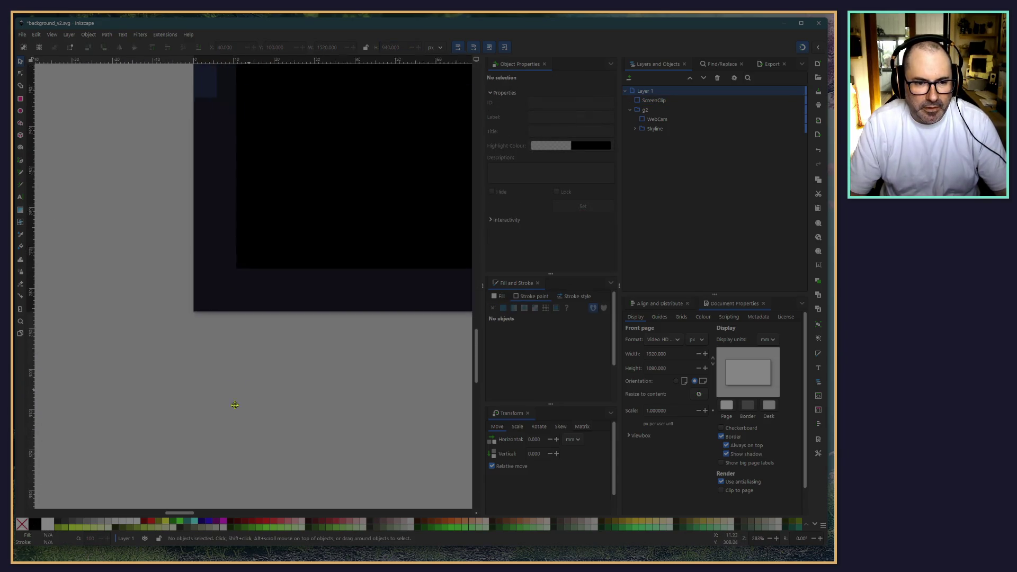
{"action": "scroll", "coordinate": [268, 260], "scroll_direction": "down", "scroll_amount": 4, "text": "ctrl"}
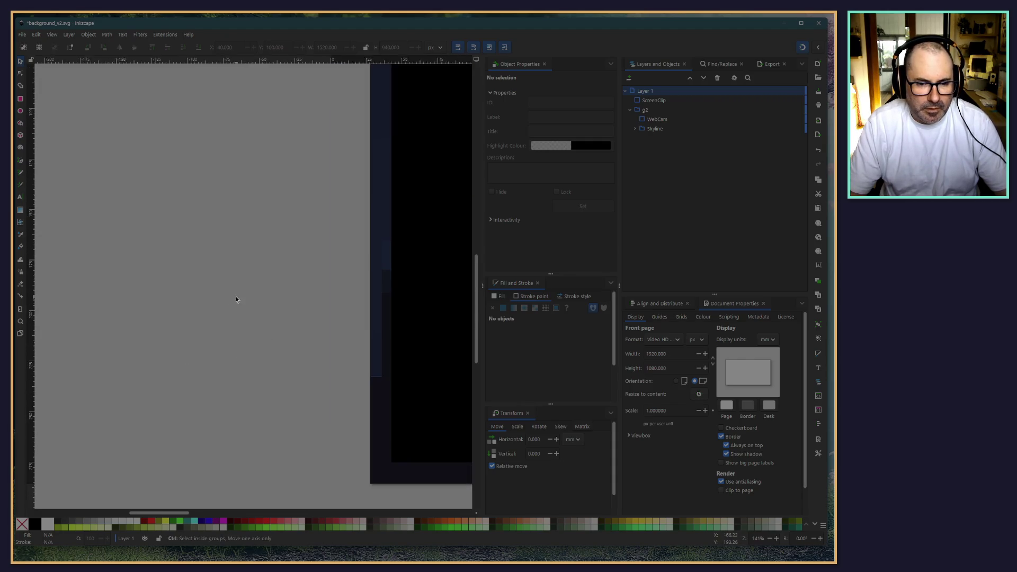
{"action": "scroll", "coordinate": [236, 296], "scroll_direction": "down", "scroll_amount": 3, "text": "ctrl"}
{"action": "scroll", "coordinate": [289, 104], "scroll_direction": "right", "scroll_amount": 3, "text": "shift"}
{"action": "scroll", "coordinate": [288, 104], "scroll_direction": "right", "scroll_amount": 7, "text": "shift"}
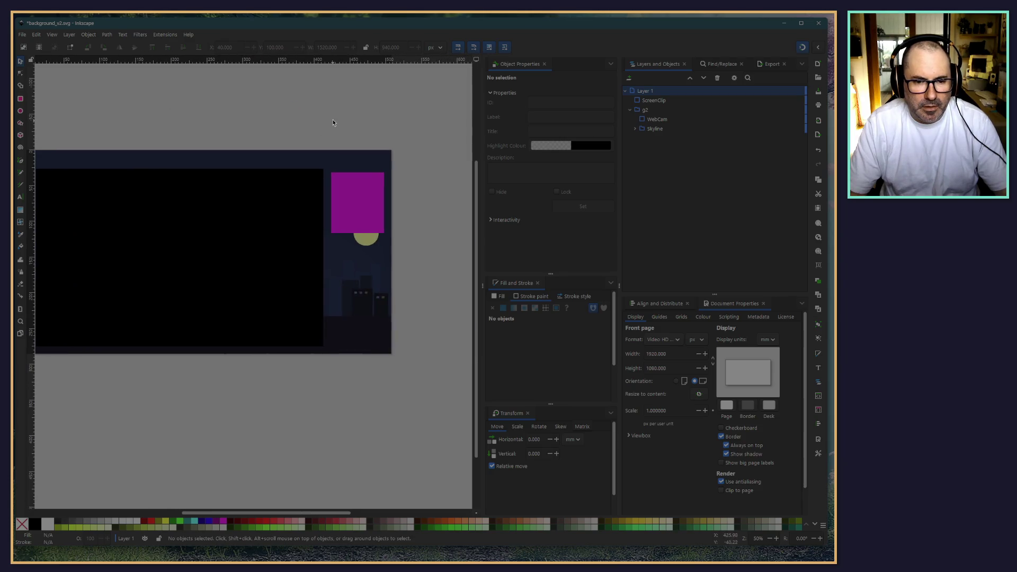
{"action": "scroll", "coordinate": [376, 211], "scroll_direction": "up", "scroll_amount": 3}
{"action": "scroll", "coordinate": [376, 212], "scroll_direction": "up", "scroll_amount": 2, "text": "ctrl"}
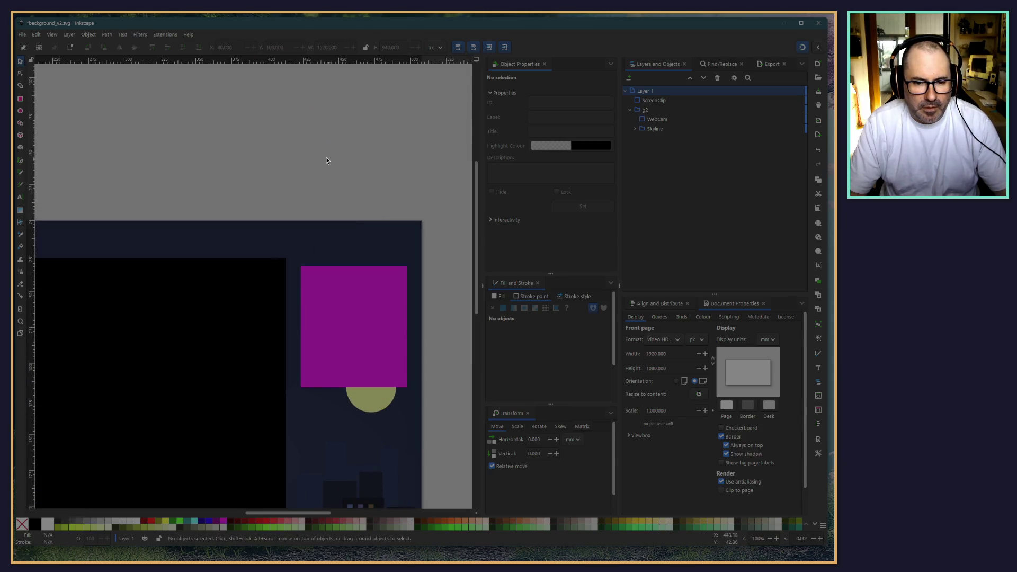
{"action": "scroll", "coordinate": [305, 97], "scroll_direction": "down", "scroll_amount": 1}
{"action": "left_click", "coordinate": [329, 311]}
{"action": "left_click", "coordinate": [439, 112]}
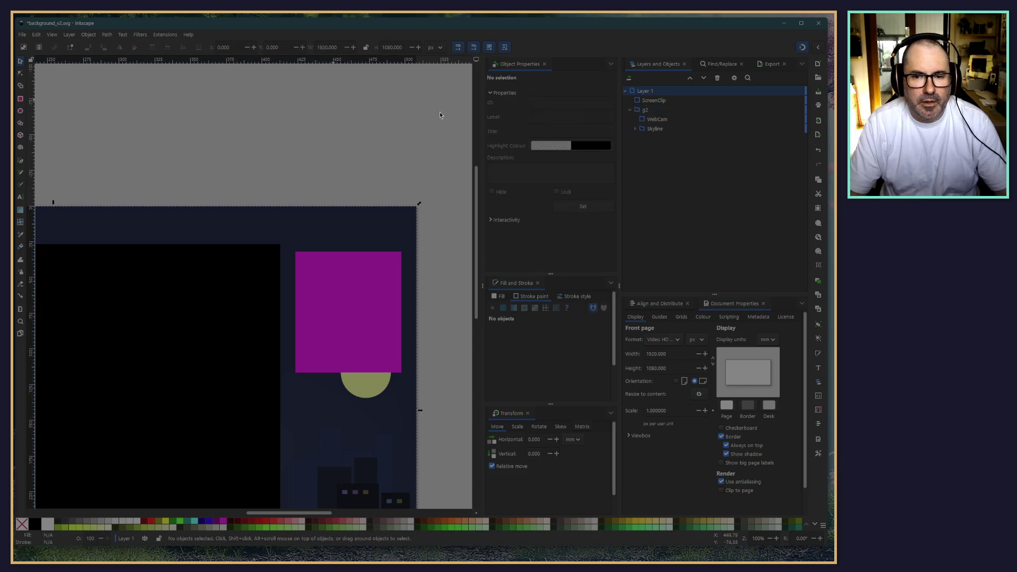
{"action": "left_click", "coordinate": [689, 119]}
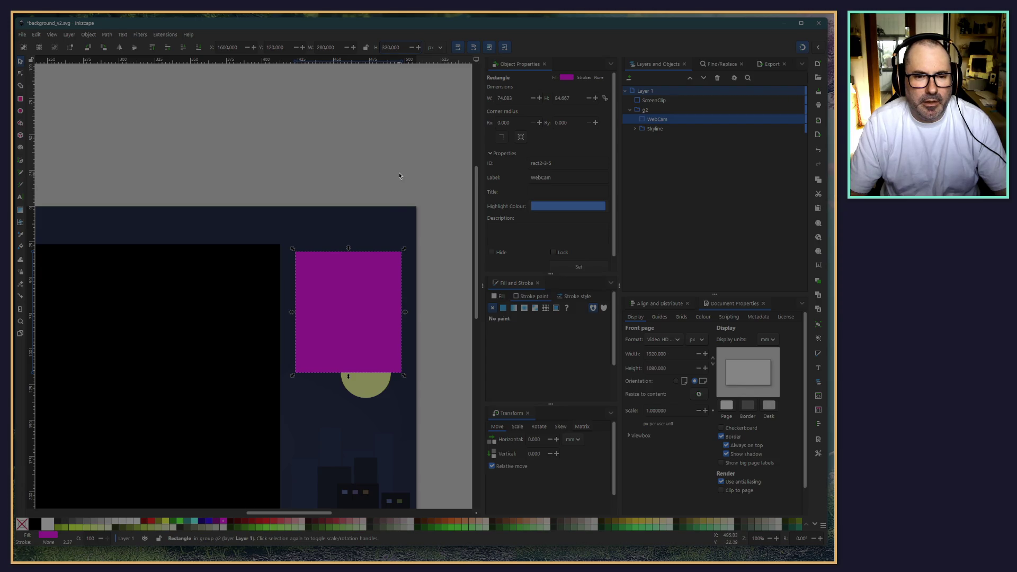
{"action": "type", "text": "+ 20"}
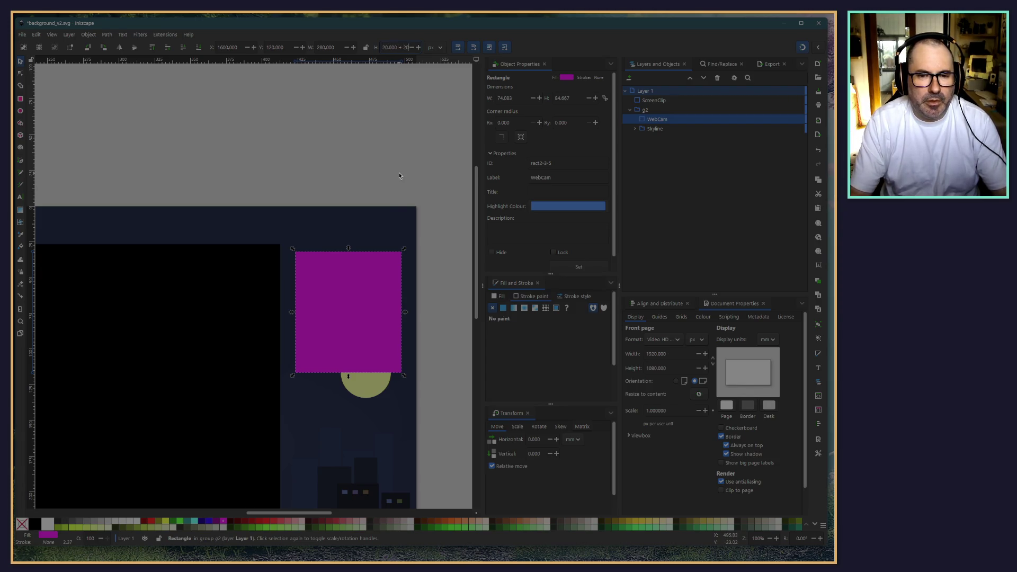
{"action": "key", "text": "Return"}
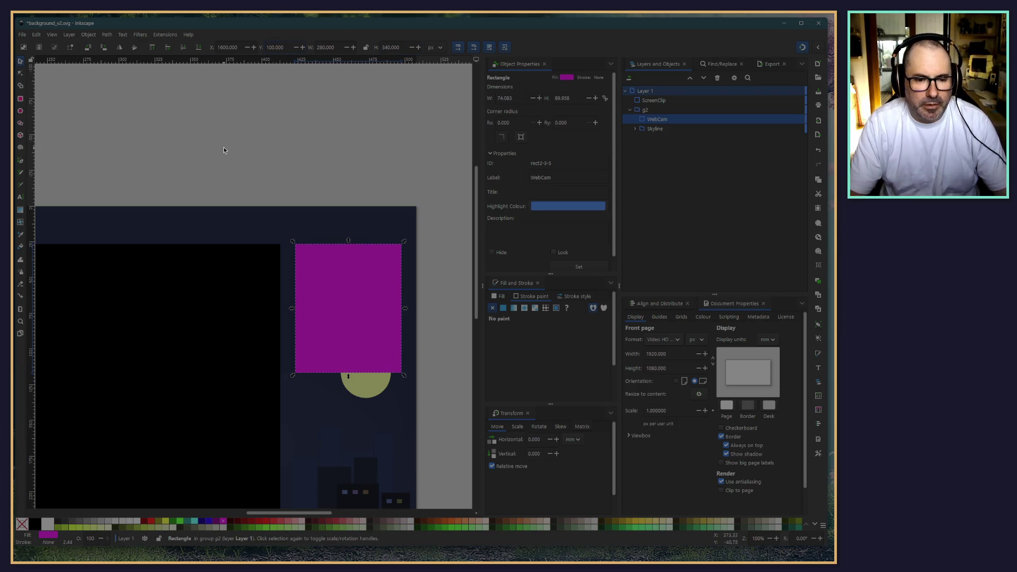
{"action": "left_click", "coordinate": [271, 109]}
{"action": "scroll", "coordinate": [271, 108], "scroll_direction": "left", "scroll_amount": 5}
{"action": "scroll", "coordinate": [245, 170], "scroll_direction": "down", "scroll_amount": 2}
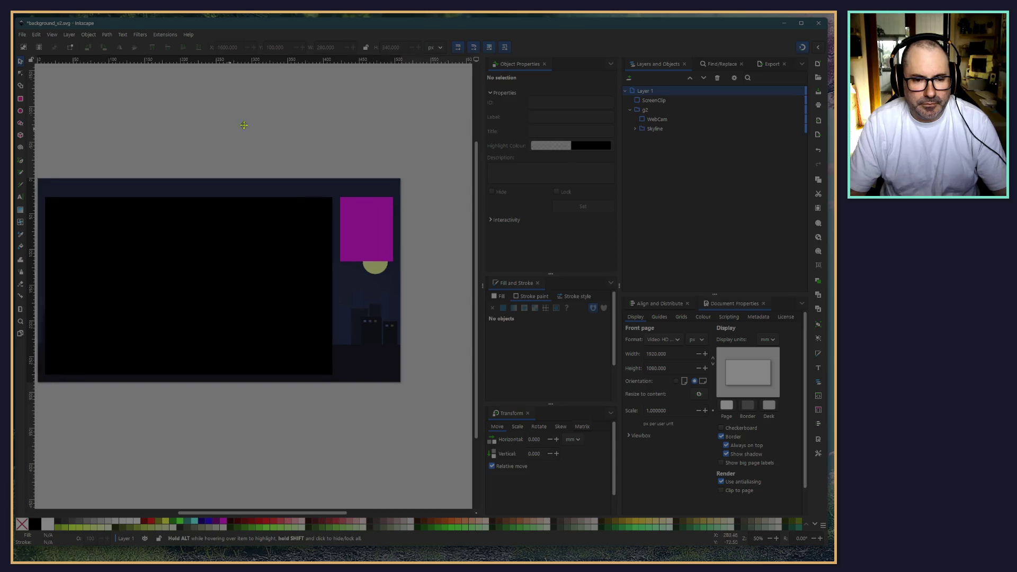
Step: Apply Set Inverse Clip (LPE) to ScreenClip and g2, then expand g2 in Layers
{"action": "mouse_move", "coordinate": [229, 132]}
{"action": "left_mouse_down"}
{"action": "mouse_move", "coordinate": [313, 112]}
{"action": "mouse_move", "coordinate": [254, 109]}
{"action": "left_mouse_up"}
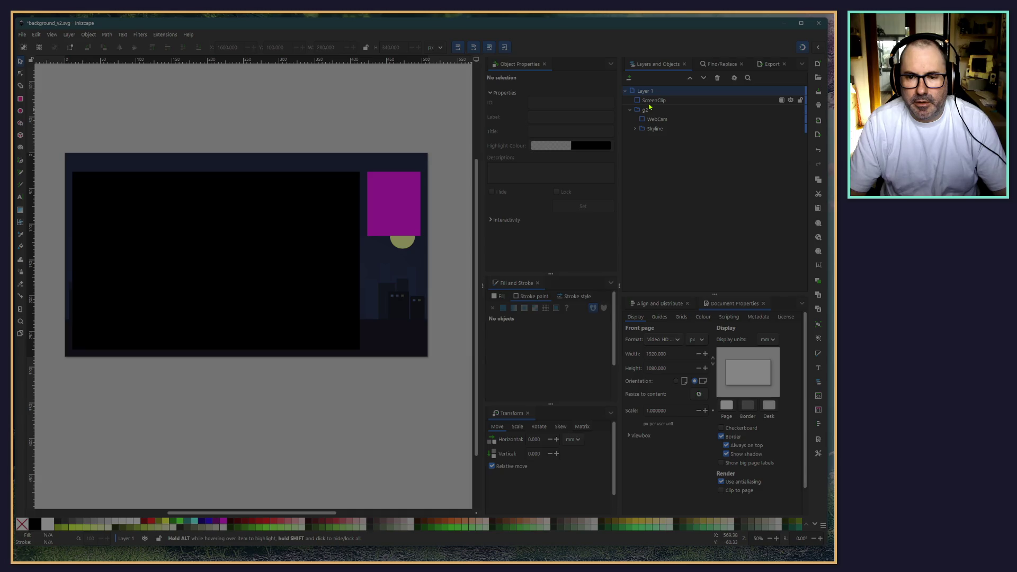
{"action": "left_click", "coordinate": [630, 110]}
{"action": "left_click", "coordinate": [651, 100]}
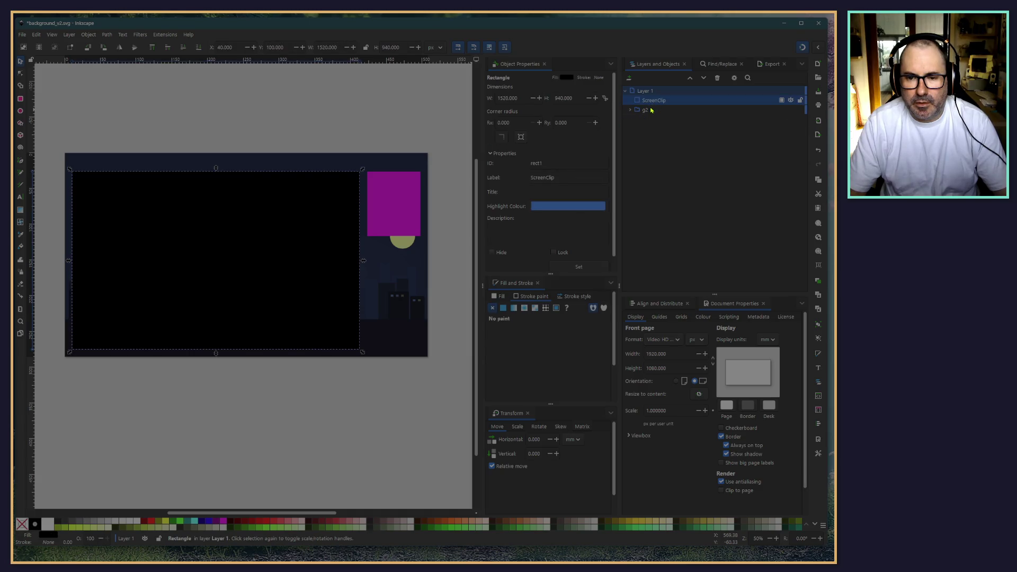
{"action": "left_click", "coordinate": [651, 109], "text": "shift"}
{"action": "left_click", "coordinate": [87, 35]}
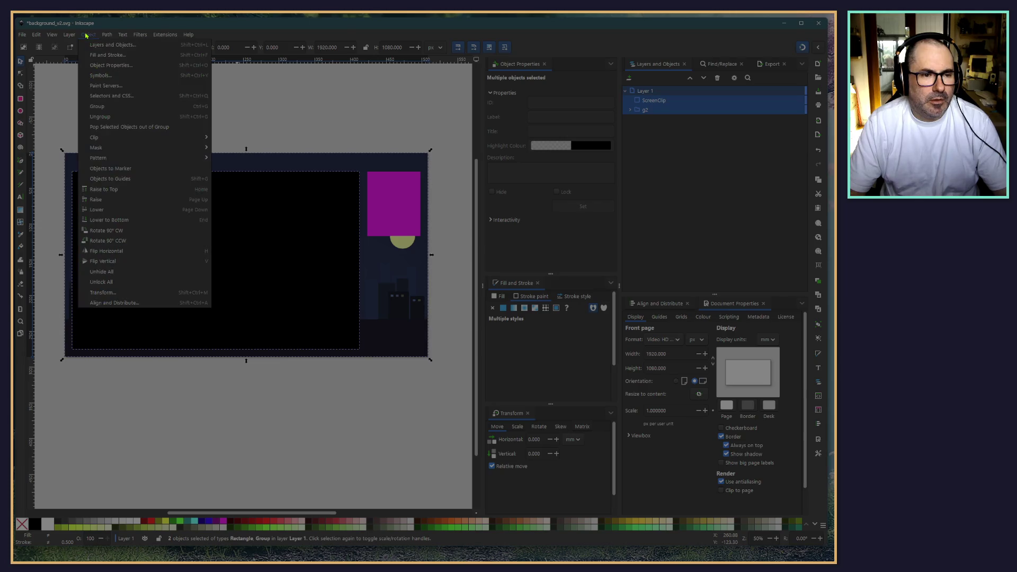
{"action": "mouse_move", "coordinate": [127, 137]}
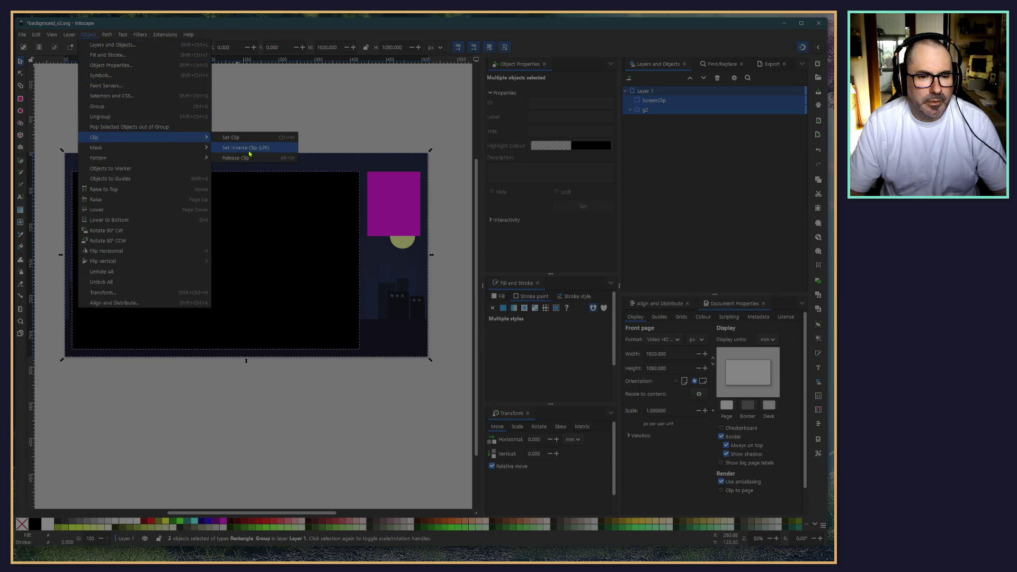
{"action": "left_click", "coordinate": [249, 151]}
{"action": "left_click", "coordinate": [262, 147]}
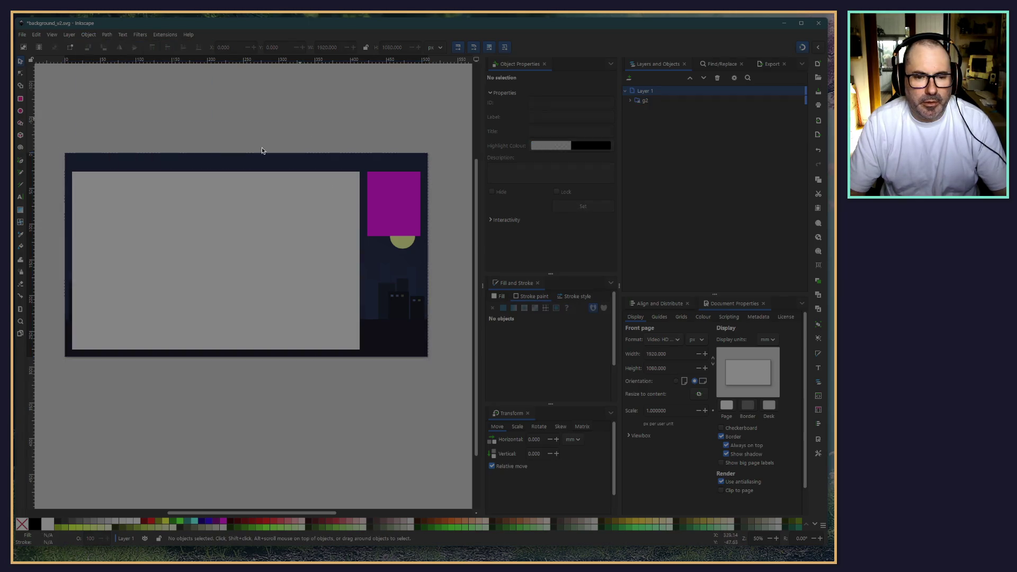
{"action": "scroll", "coordinate": [212, 133], "scroll_direction": "up", "scroll_amount": 1}
{"action": "scroll", "coordinate": [211, 132], "scroll_direction": "left", "scroll_amount": 1}
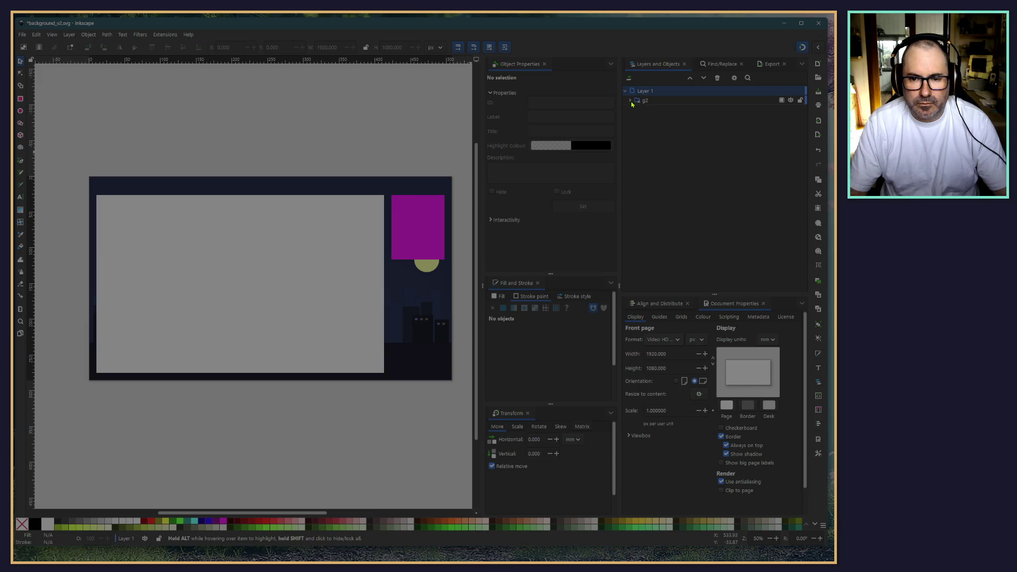
{"action": "left_click", "coordinate": [631, 100]}
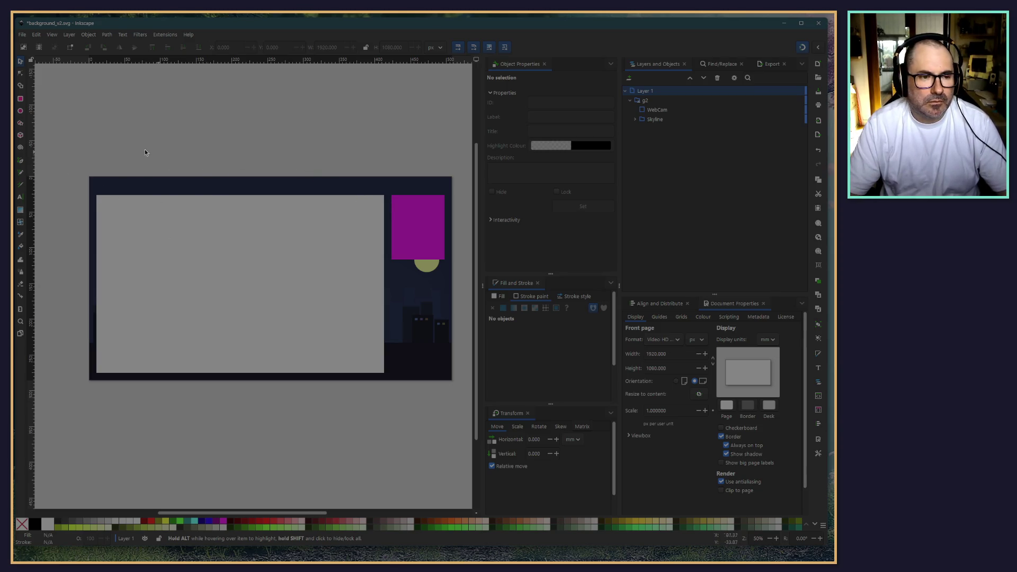
{"action": "scroll", "coordinate": [62, 117], "scroll_direction": "up", "scroll_amount": 2, "text": "ctrl"}
Step: Draw a red rectangle above the screen area and select it
{"action": "key", "text": "r"}
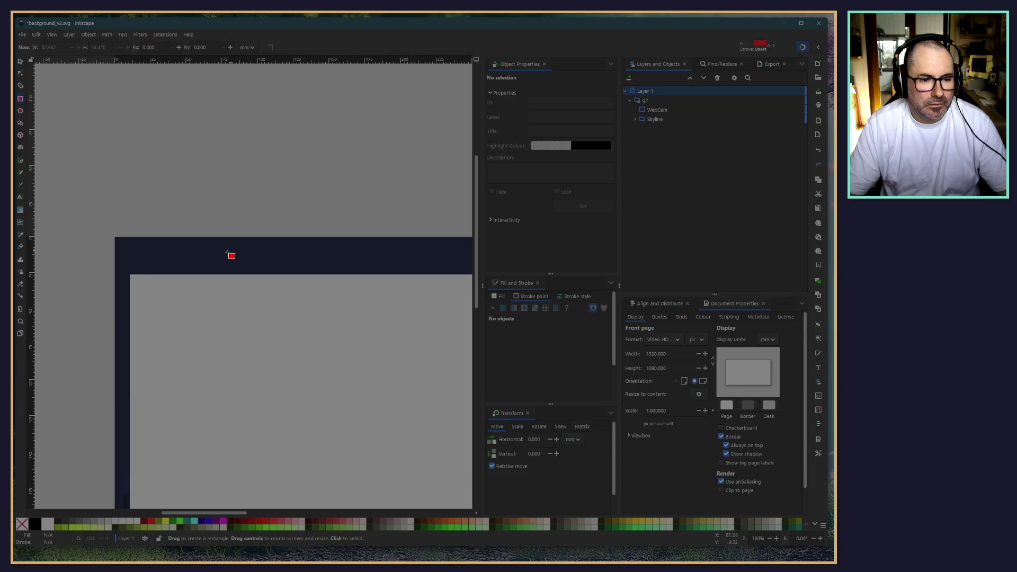
{"action": "mouse_move", "coordinate": [211, 267]}
{"action": "left_mouse_down"}
{"action": "mouse_move", "coordinate": [436, 270]}
{"action": "mouse_move", "coordinate": [427, 274]}
{"action": "left_mouse_up"}
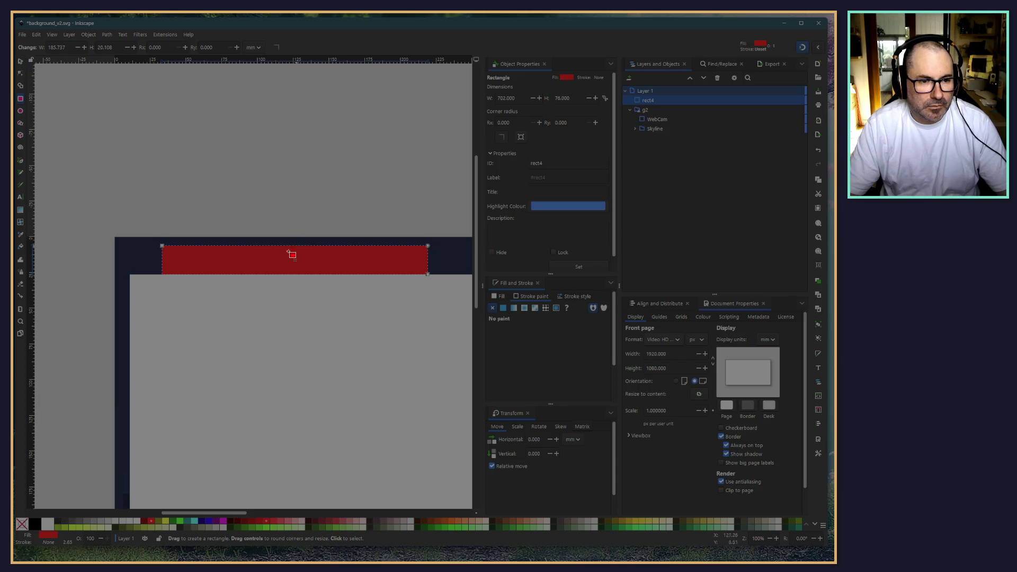
{"action": "key", "text": "Escape"}
{"action": "left_click", "coordinate": [21, 62]}
{"action": "left_click", "coordinate": [253, 247]}
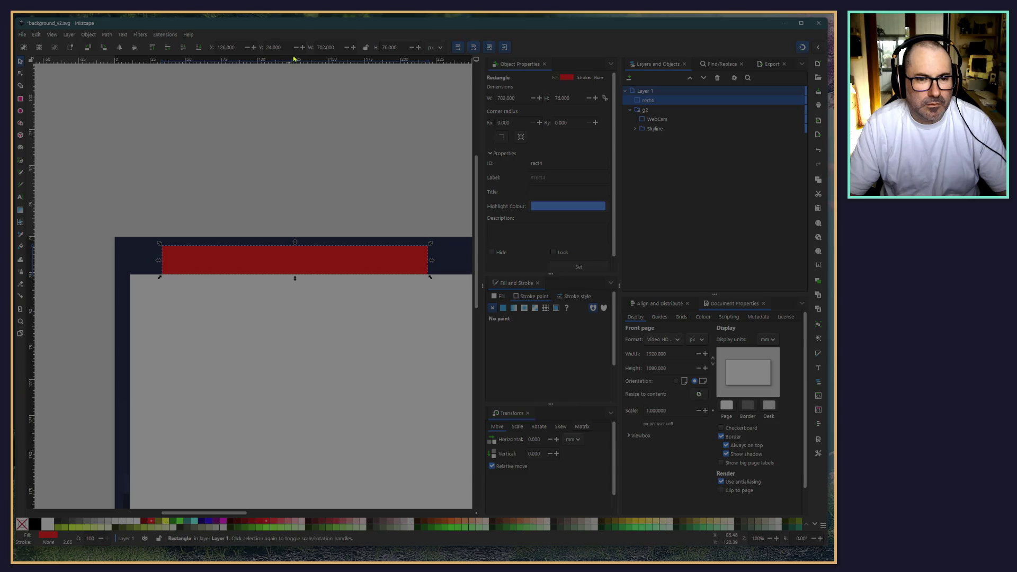
Step: Set the red bar's height to 60 px and place it at X 40, Y 40
{"action": "triple_click", "coordinate": [398, 45]}
{"action": "type", "text": "60"}
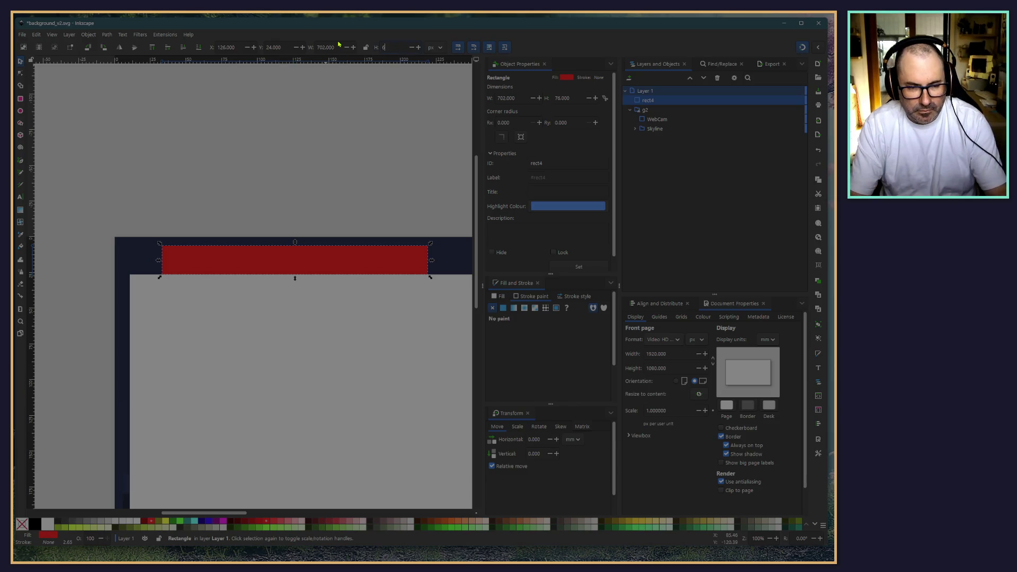
{"action": "key", "text": "Return"}
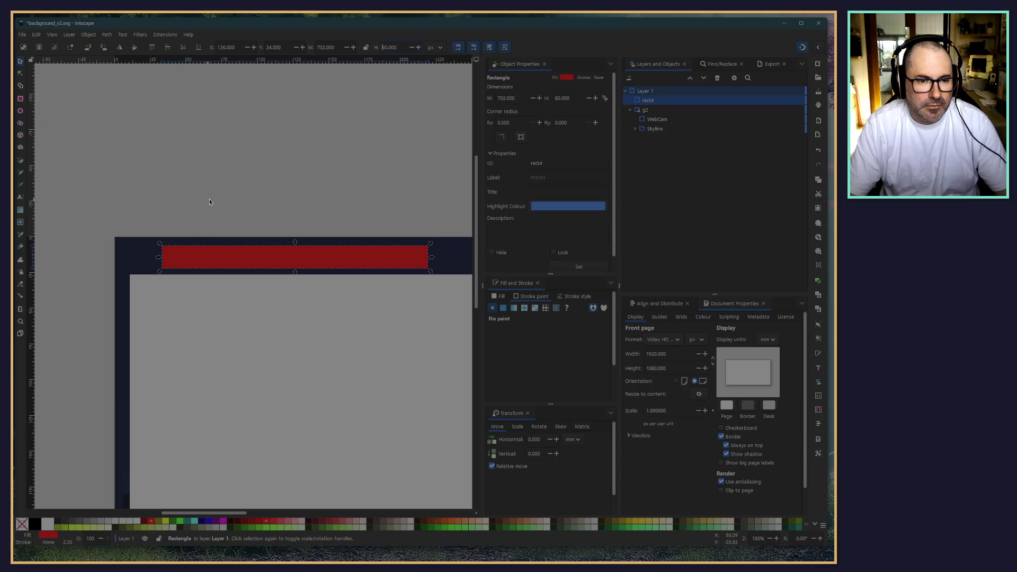
{"action": "triple_click", "coordinate": [236, 46]}
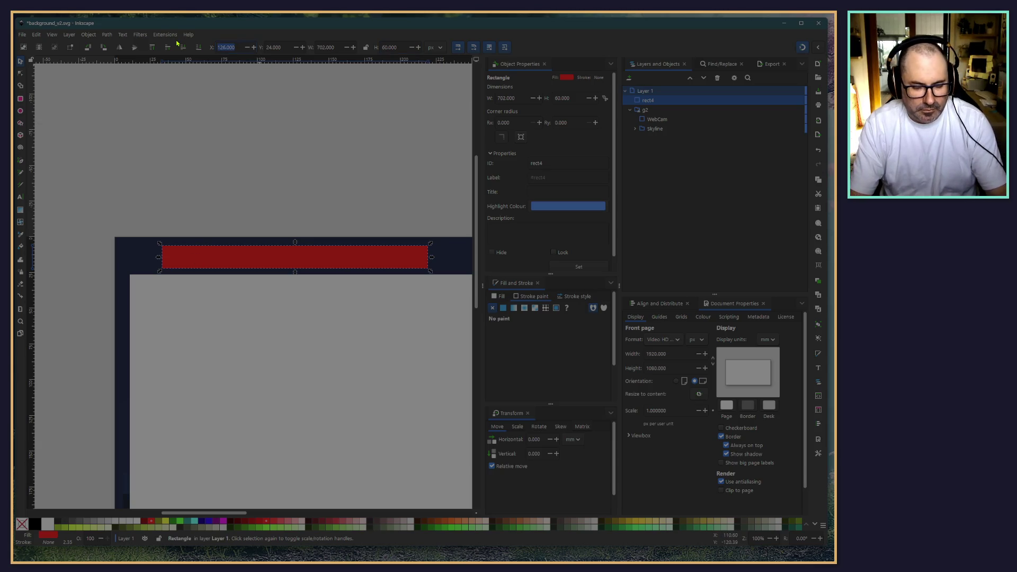
{"action": "type", "text": "40"}
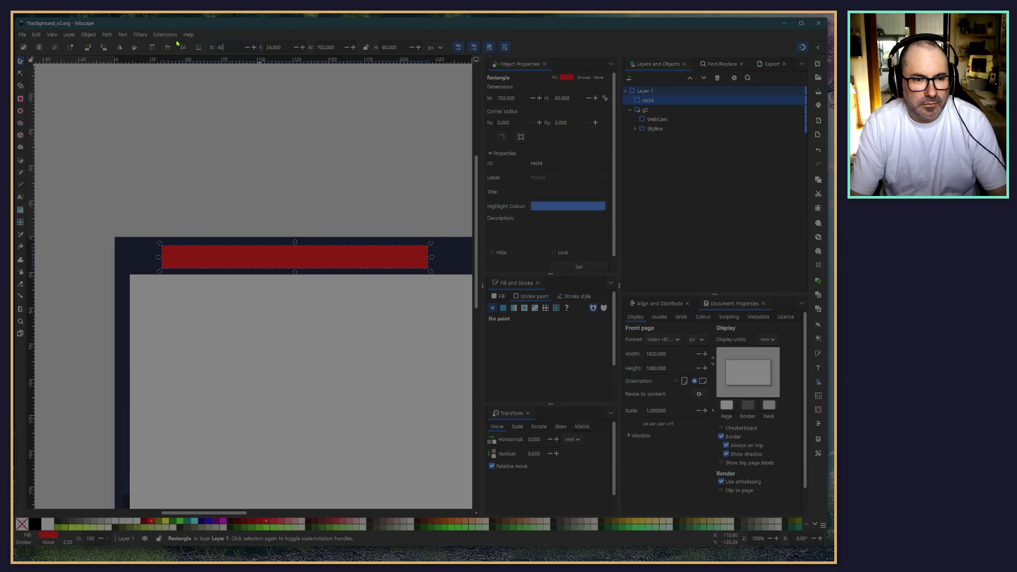
{"action": "key", "text": "Return"}
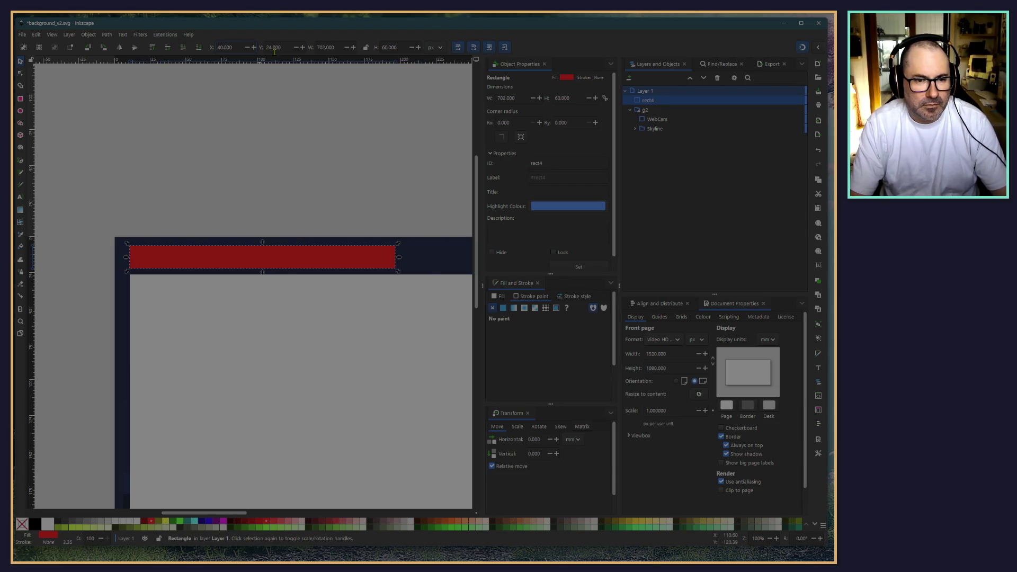
{"action": "key", "text": "Tab"}
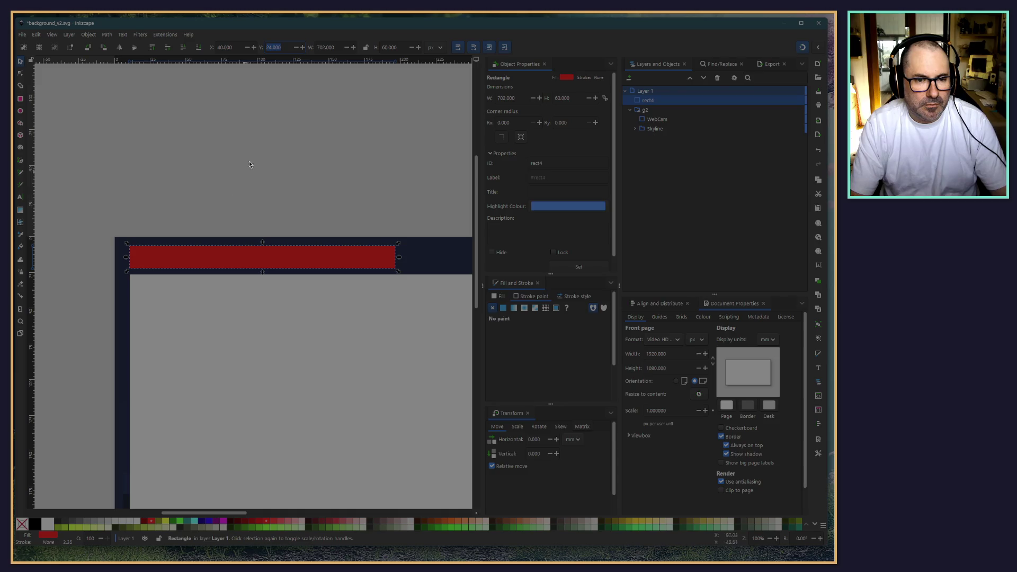
{"action": "left_click", "coordinate": [303, 49]}
{"action": "left_click", "coordinate": [303, 48]}
{"action": "left_click", "coordinate": [304, 50]}
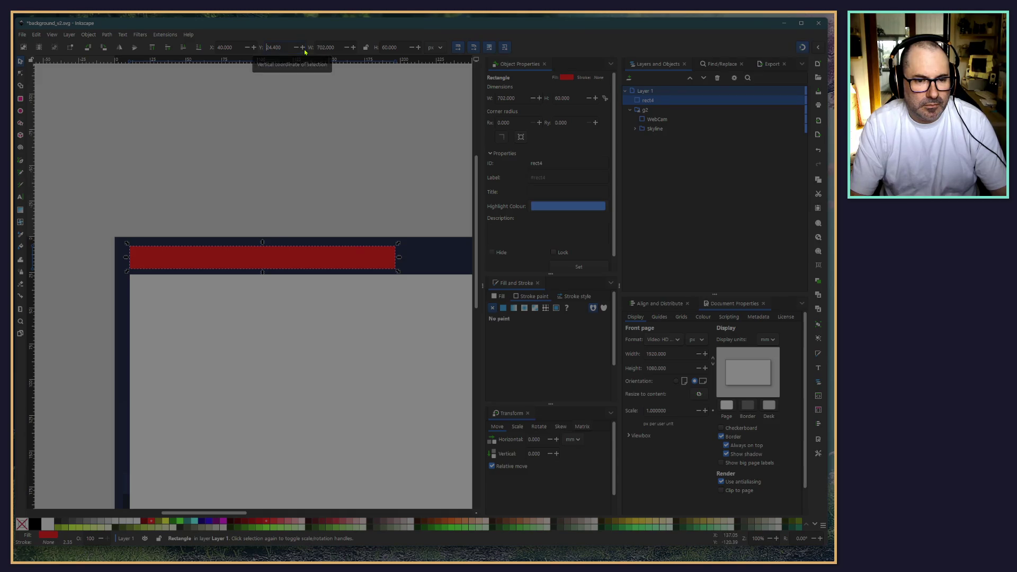
{"action": "key", "text": "ctrl+a"}
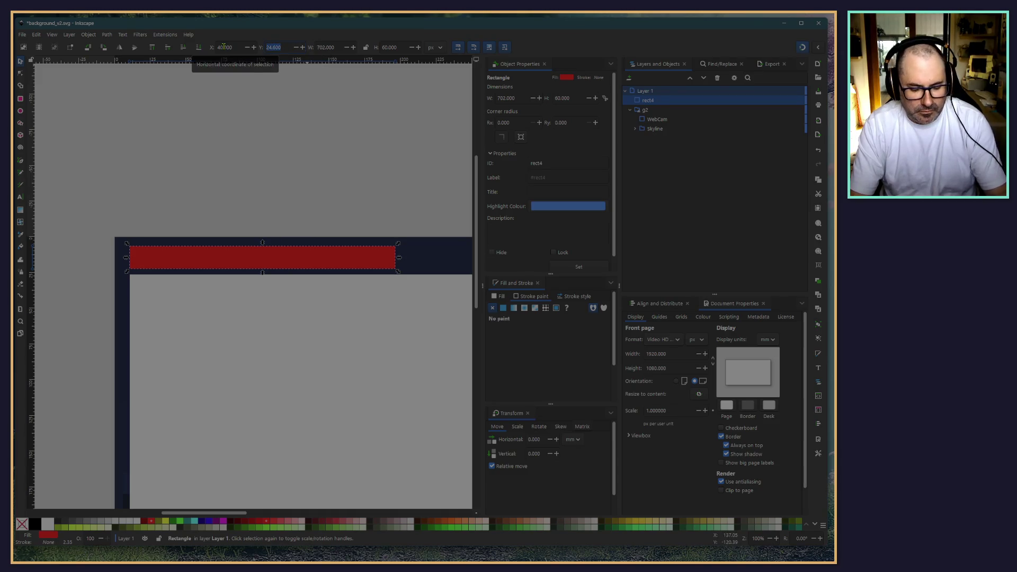
{"action": "type", "text": "40"}
{"action": "key", "text": "Return"}
Step: Widen the red bar to 1520 px and paste a copy of it
{"action": "scroll", "coordinate": [305, 138], "scroll_direction": "right", "scroll_amount": 5}
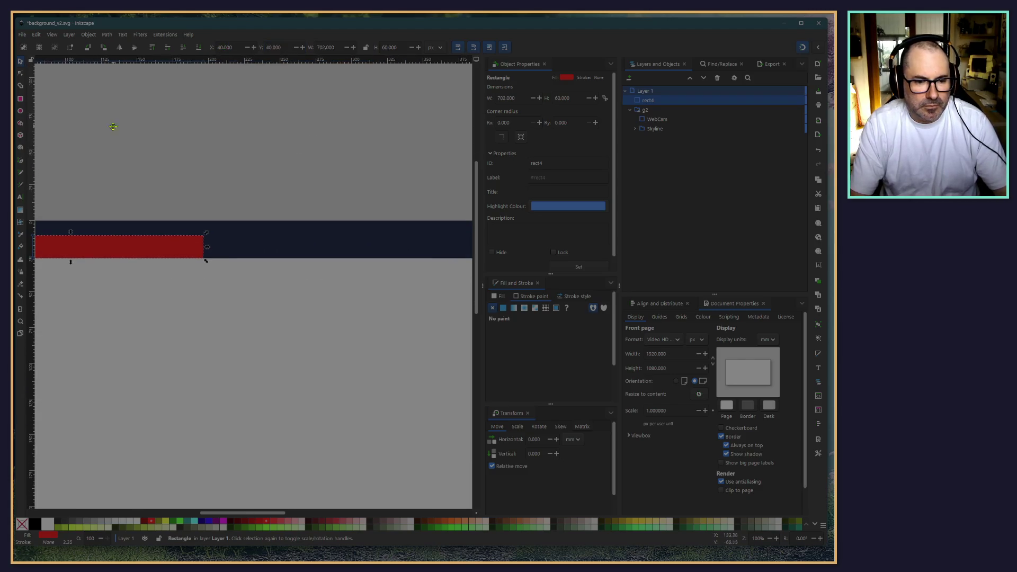
{"action": "scroll", "coordinate": [237, 194], "scroll_direction": "right", "scroll_amount": 2}
{"action": "scroll", "coordinate": [225, 189], "scroll_direction": "down", "scroll_amount": 2}
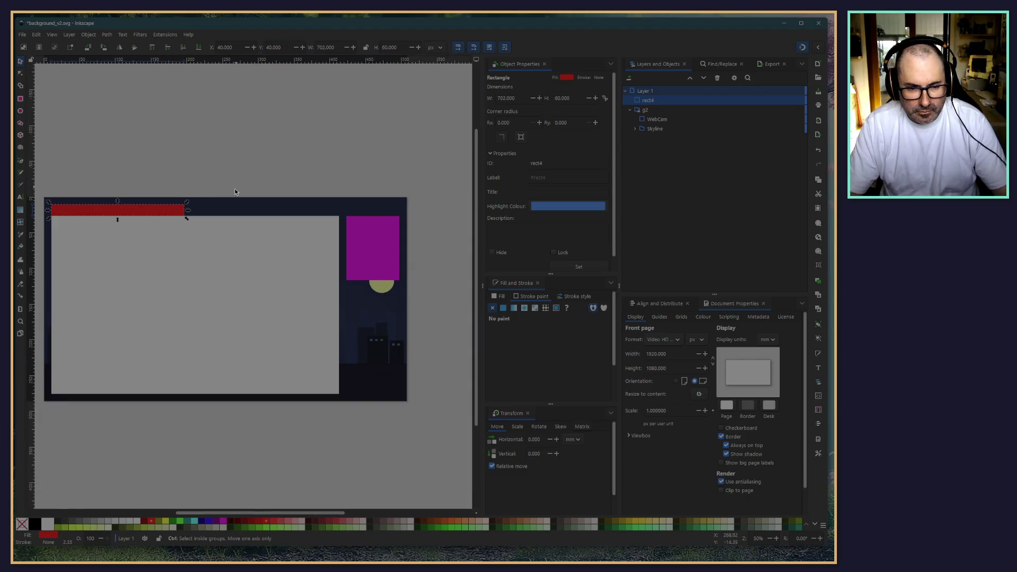
{"action": "mouse_move", "coordinate": [187, 212]}
{"action": "left_mouse_down"}
{"action": "mouse_move", "coordinate": [351, 218]}
{"action": "mouse_move", "coordinate": [342, 222]}
{"action": "left_mouse_up"}
{"action": "scroll", "coordinate": [347, 209], "scroll_direction": "up", "scroll_amount": 7}
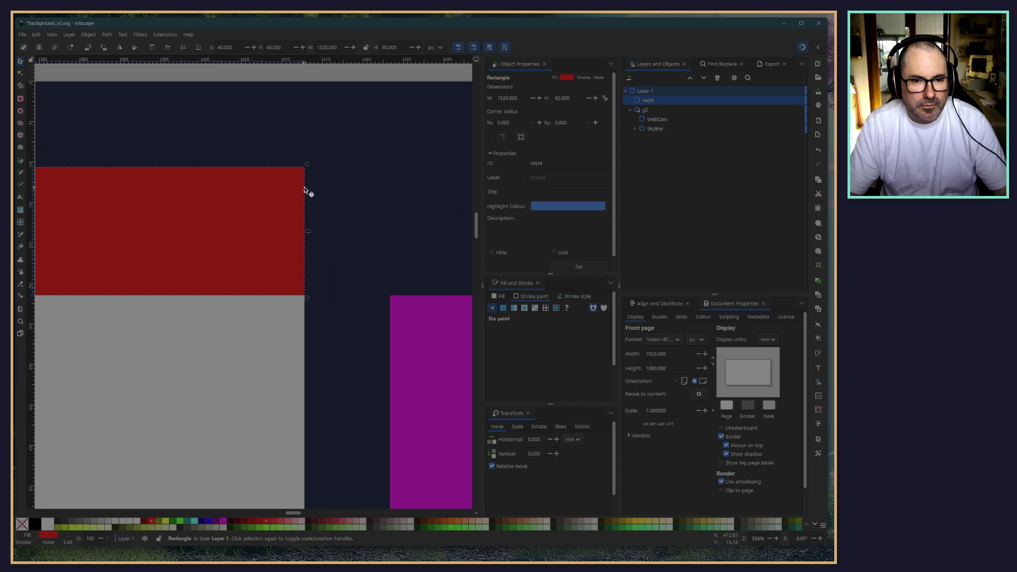
{"action": "scroll", "coordinate": [309, 191], "scroll_direction": "down", "scroll_amount": 5}
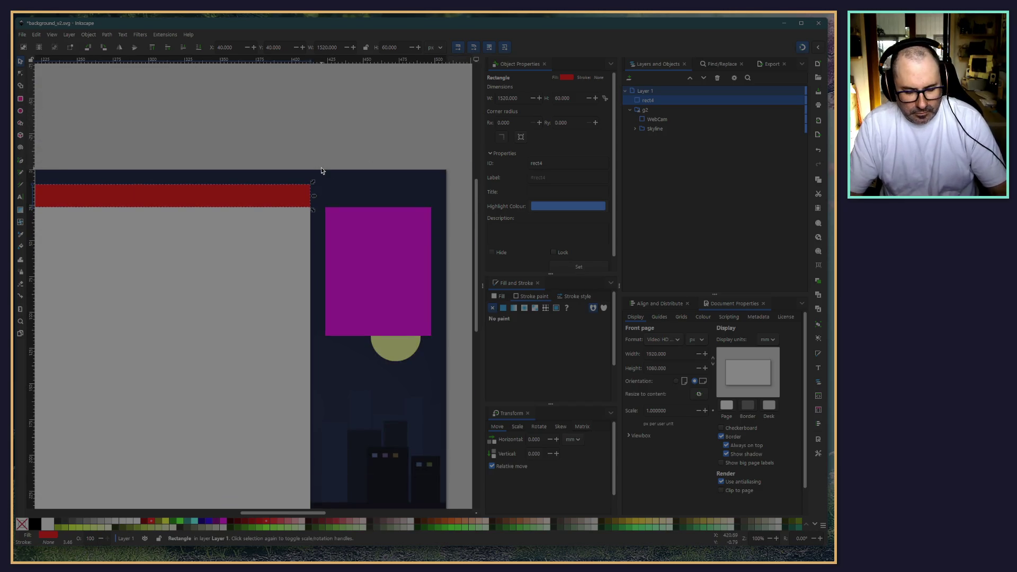
{"action": "key", "text": "ctrl+v"}
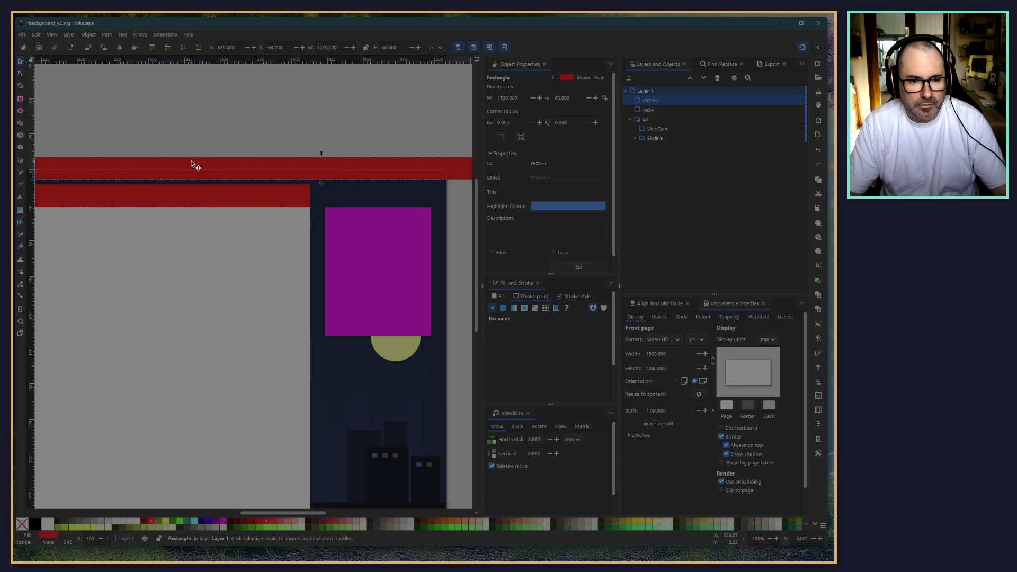
Step: Move the copied bar onto the magenta webcam placeholder and stretch it to about 280 px wide
{"action": "mouse_move", "coordinate": [193, 163]}
{"action": "left_mouse_down"}
{"action": "mouse_move", "coordinate": [522, 130]}
{"action": "mouse_move", "coordinate": [547, 154]}
{"action": "mouse_move", "coordinate": [394, 213]}
{"action": "mouse_move", "coordinate": [342, 207]}
{"action": "left_mouse_up"}
{"action": "scroll", "coordinate": [428, 180], "scroll_direction": "down", "scroll_amount": 3}
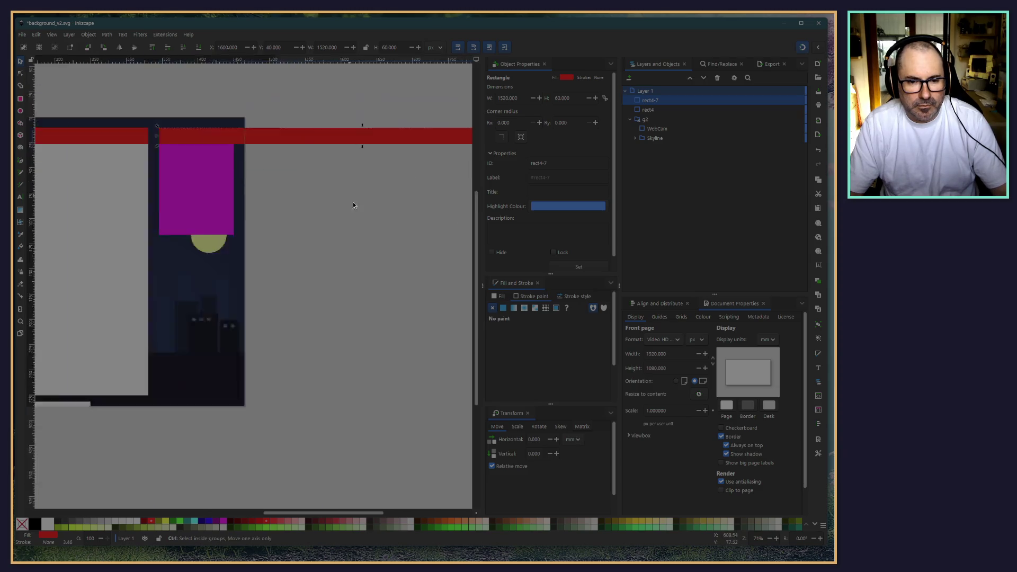
{"action": "left_click_drag", "start_coordinate": [463, 169], "coordinate": [294, 170]}
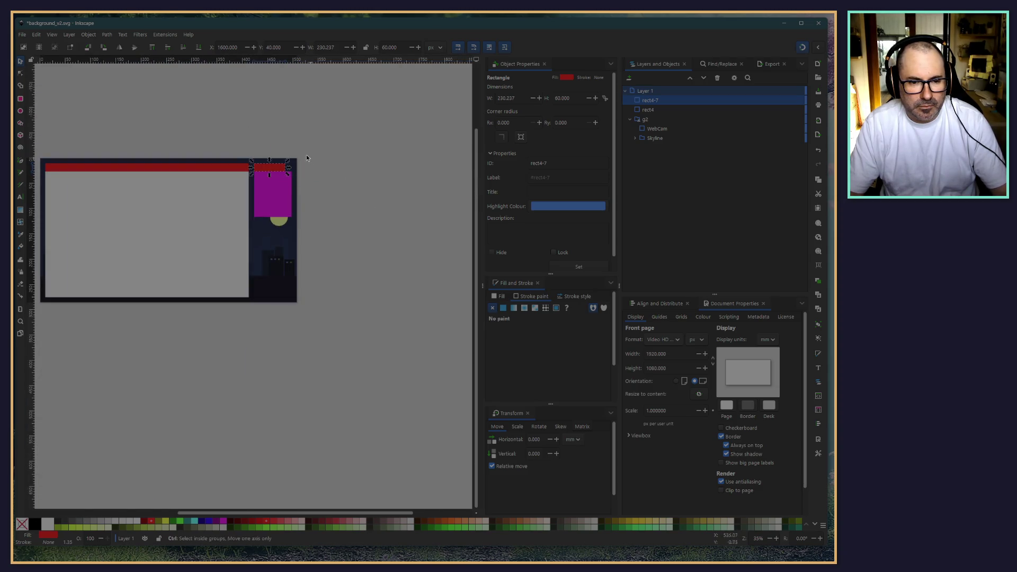
{"action": "scroll", "coordinate": [295, 170], "scroll_direction": "up", "scroll_amount": 7}
{"action": "left_click_drag", "start_coordinate": [255, 200], "coordinate": [336, 207]}
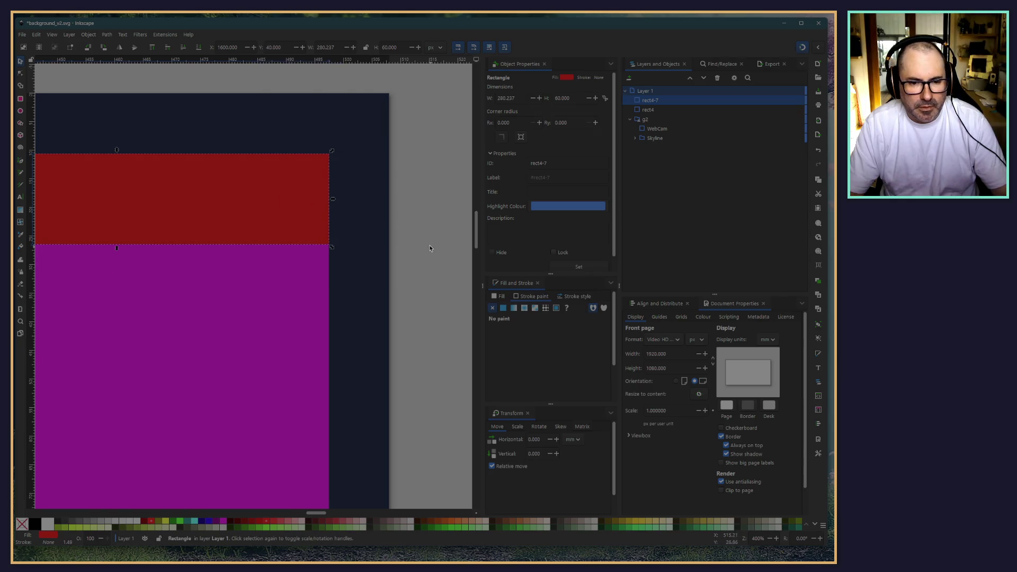
{"action": "left_click", "coordinate": [429, 245]}
Step: Select the long 1520 px screen bar and pan across the canvas to check both bars
{"action": "scroll", "coordinate": [429, 244], "scroll_direction": "down", "scroll_amount": 7}
{"action": "scroll", "coordinate": [170, 180], "scroll_direction": "up", "scroll_amount": 3}
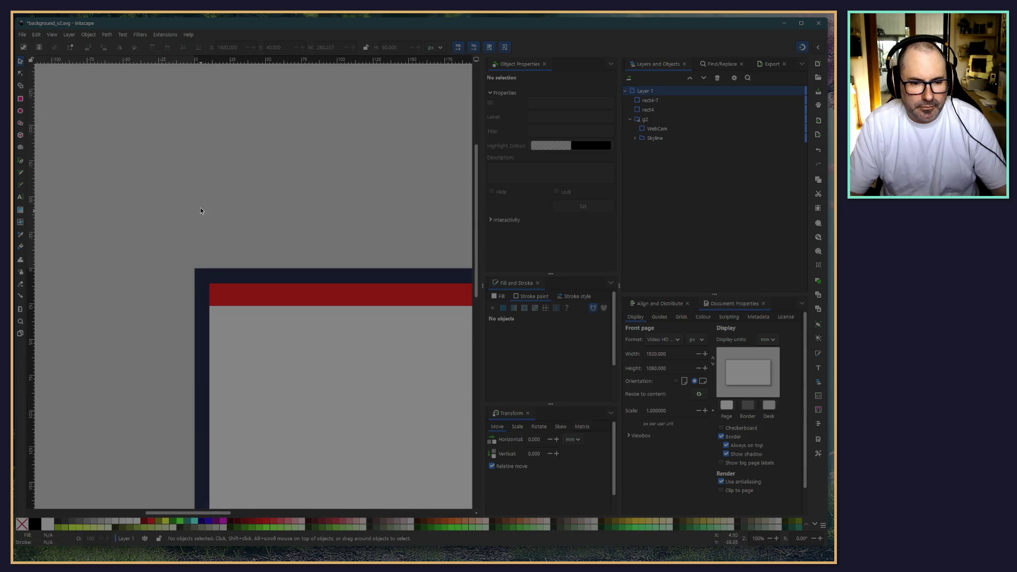
{"action": "left_click", "coordinate": [180, 256]}
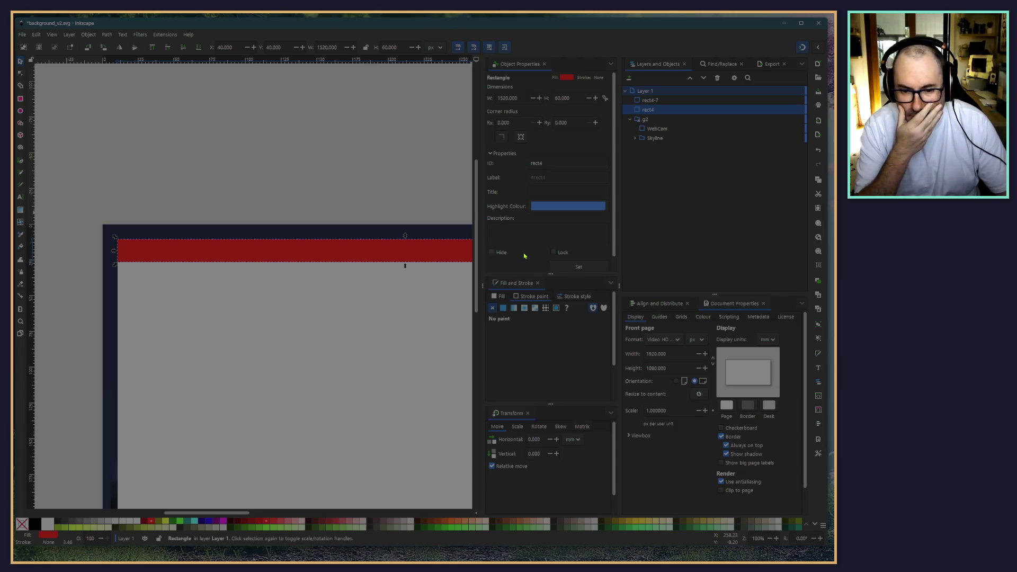
{"action": "scroll", "coordinate": [328, 204], "scroll_direction": "right", "scroll_amount": 5}
{"action": "scroll", "coordinate": [328, 204], "scroll_direction": "down", "scroll_amount": 2}
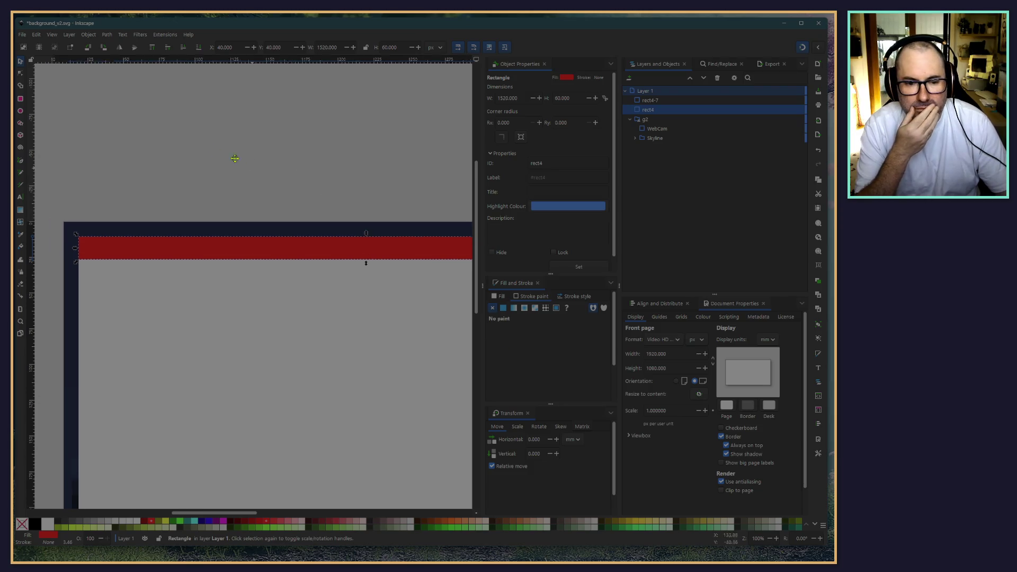
{"action": "scroll", "coordinate": [270, 174], "scroll_direction": "down", "scroll_amount": 3, "text": "ctrl"}
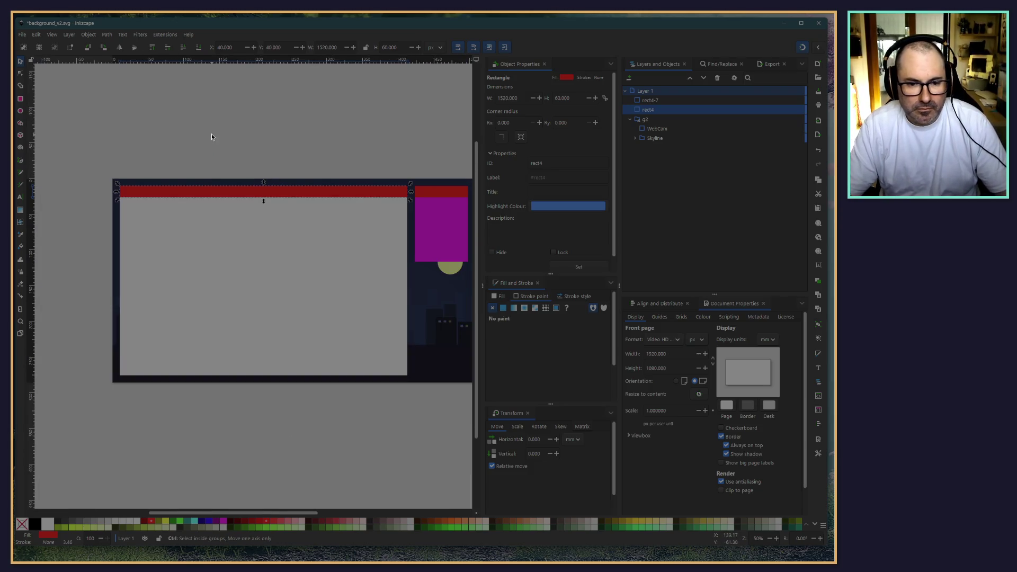
{"action": "scroll", "coordinate": [197, 164], "scroll_direction": "up", "scroll_amount": 2, "text": "ctrl"}
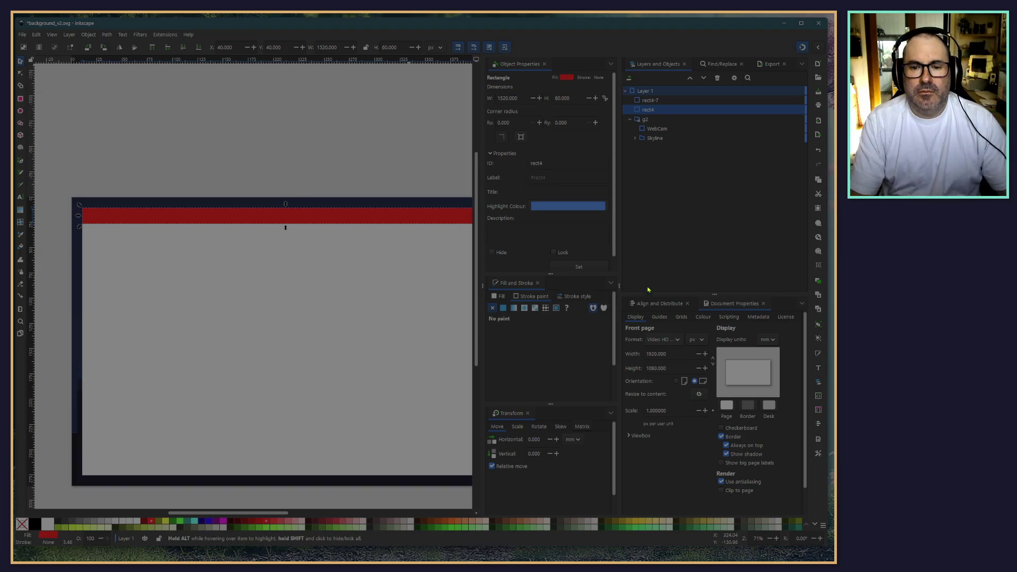
{"action": "scroll", "coordinate": [339, 169], "scroll_direction": "right", "scroll_amount": 5}
{"action": "scroll", "coordinate": [339, 170], "scroll_direction": "down", "scroll_amount": 1}
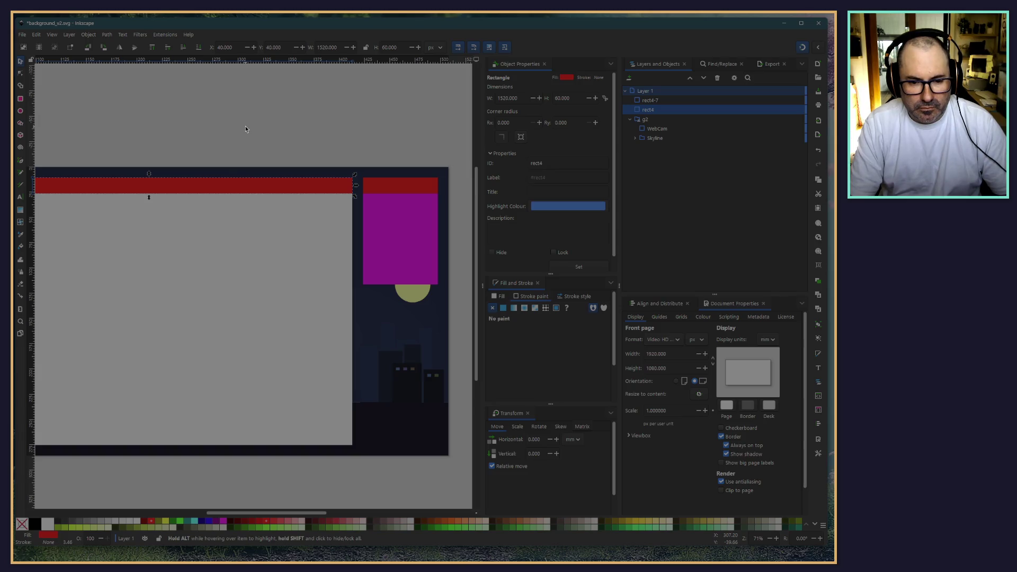
{"action": "scroll", "coordinate": [245, 129], "scroll_direction": "right", "scroll_amount": 3}
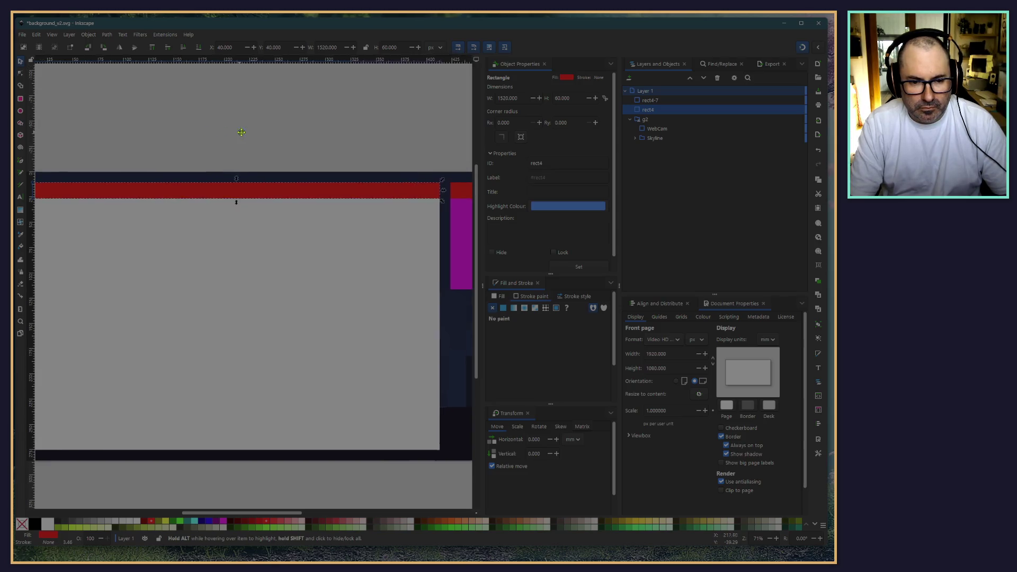
{"action": "scroll", "coordinate": [236, 116], "scroll_direction": "right", "scroll_amount": 1}
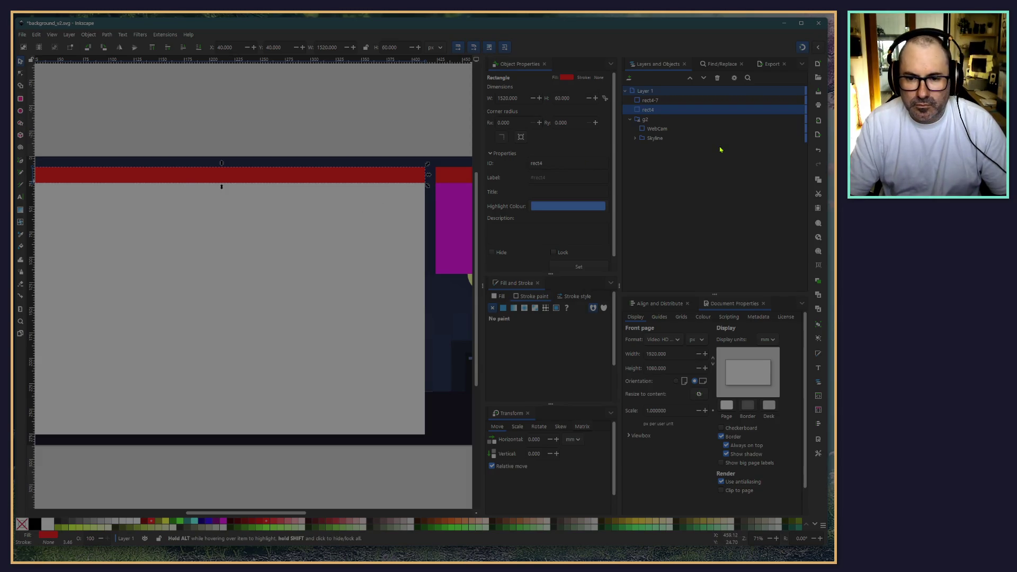
Step: Rename rect4-7 to WebCamTitleBar and rect4 to ScreenTitleBar in Layers and Objects
{"action": "left_click", "coordinate": [650, 103]}
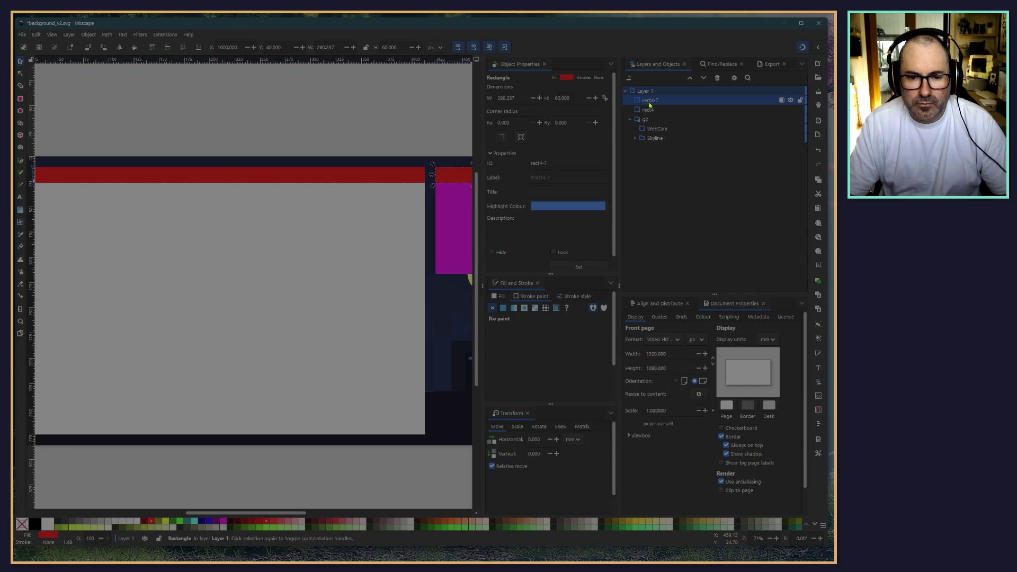
{"action": "double_click", "coordinate": [650, 101]}
{"action": "type", "text": "Web"}
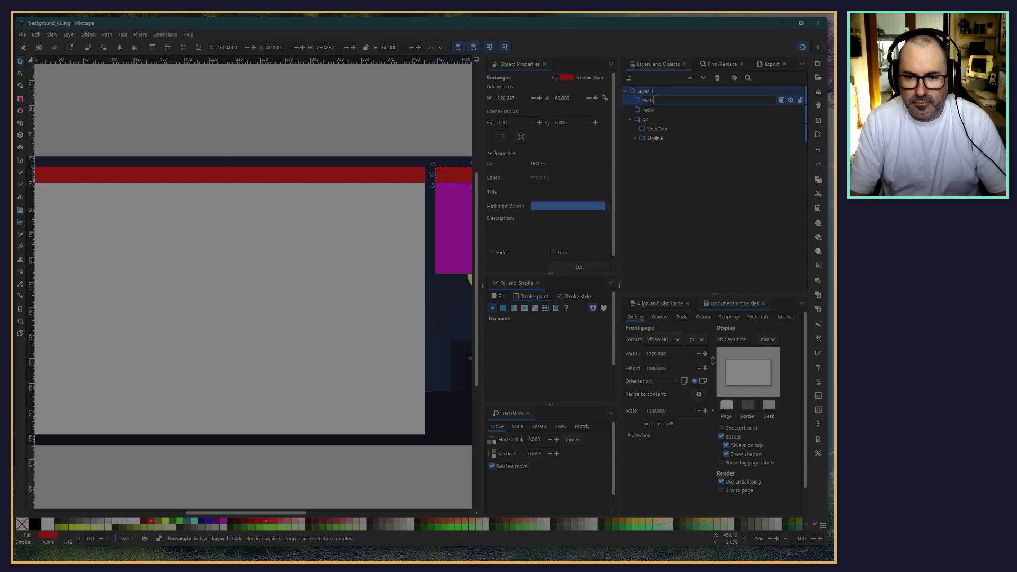
{"action": "type", "text": "CamTit"}
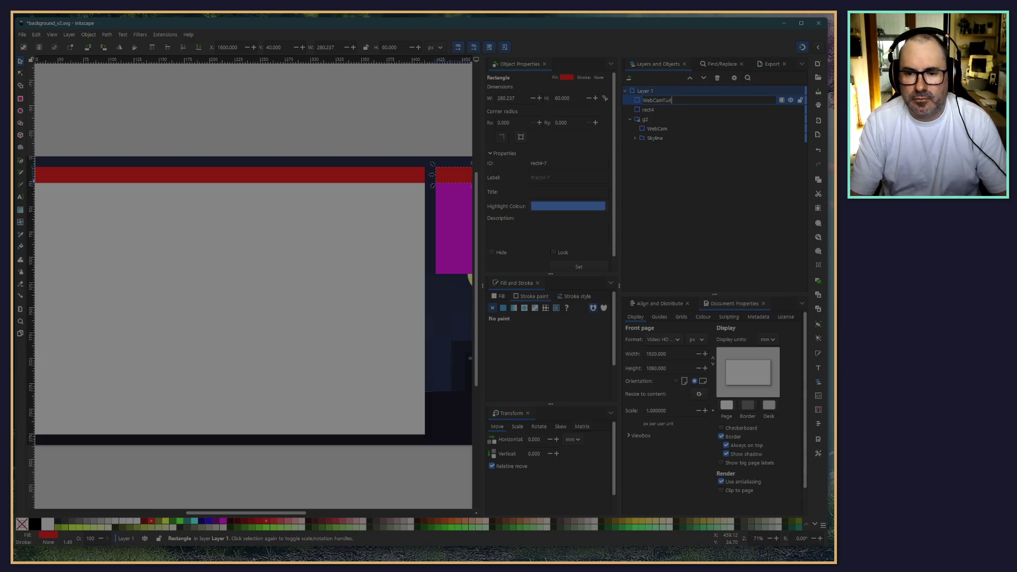
{"action": "type", "text": "leB"}
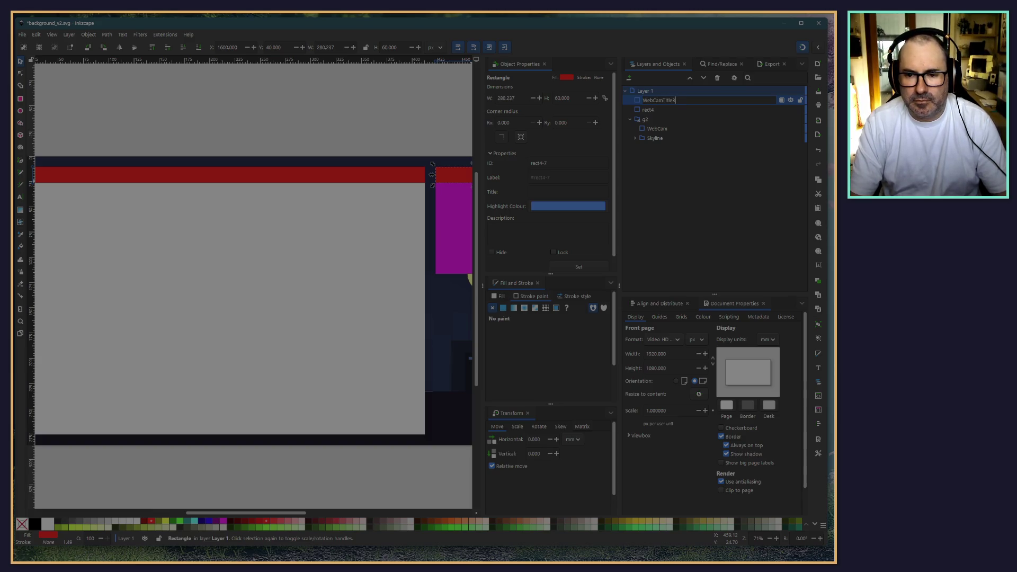
{"action": "type", "text": "ar"}
{"action": "key", "text": "Return"}
{"action": "left_click", "coordinate": [645, 111]}
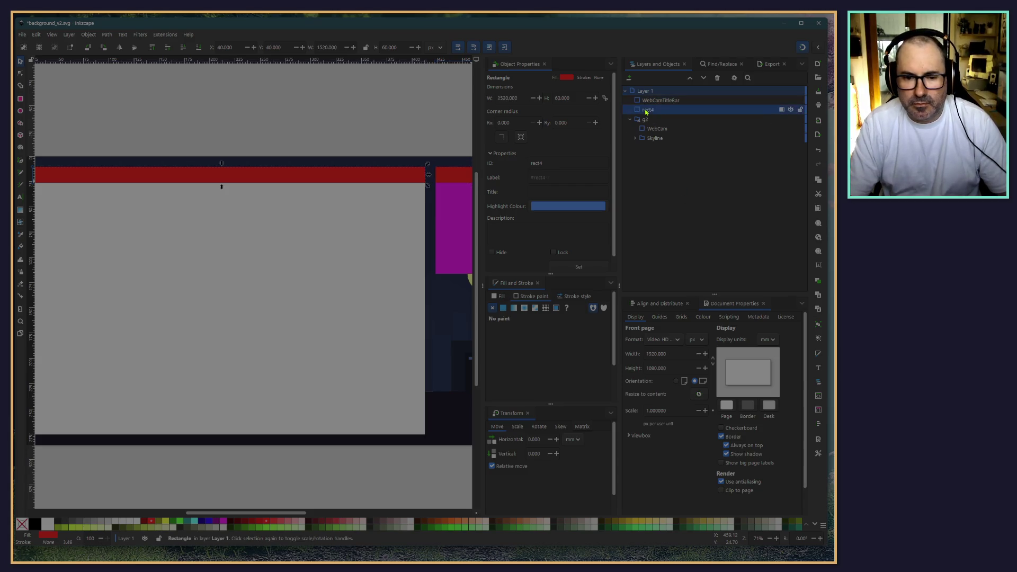
{"action": "double_click", "coordinate": [647, 110]}
{"action": "type", "text": "S"}
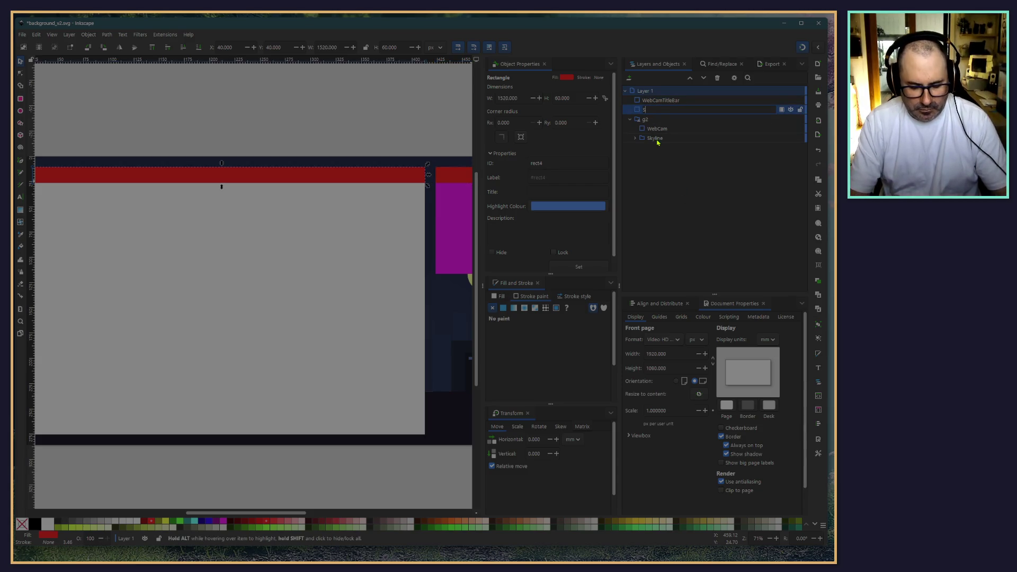
{"action": "type", "text": "creenTitleBar"}
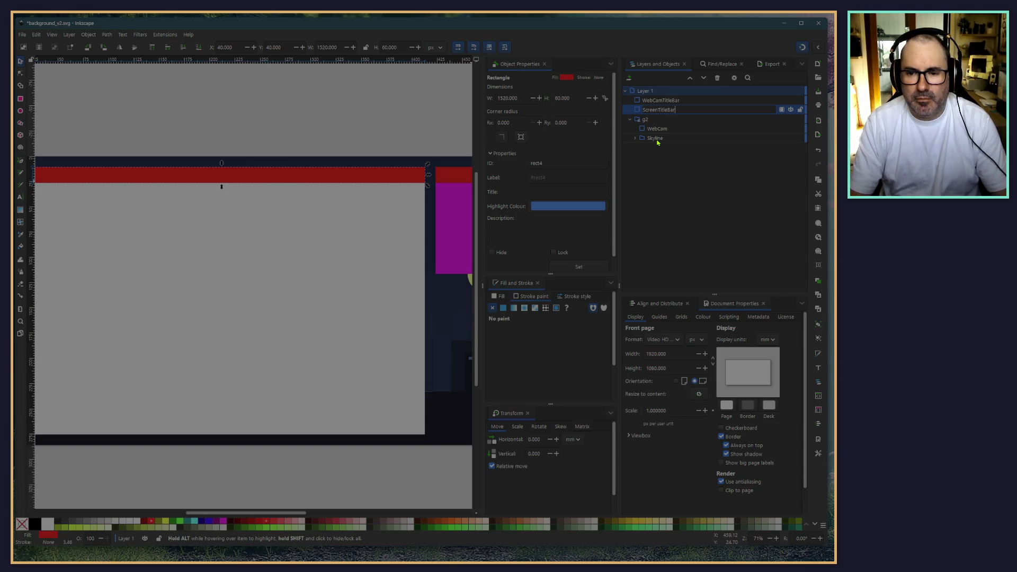
{"action": "key", "text": "Return"}
Step: Lock both the ScreenTitleBar and WebCamTitleBar objects
{"action": "left_click", "coordinate": [684, 93]}
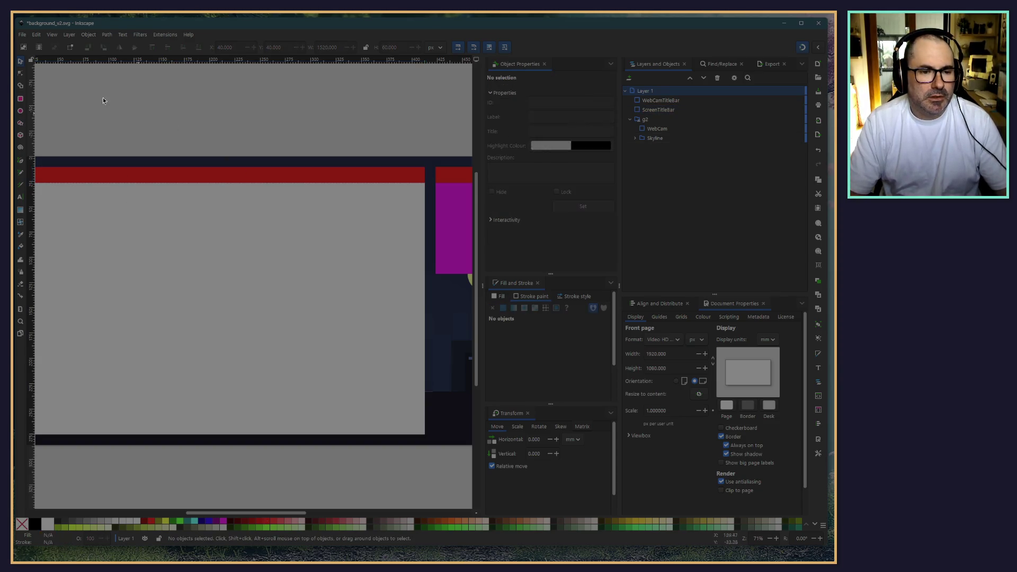
{"action": "left_click", "coordinate": [800, 110]}
{"action": "left_click", "coordinate": [763, 100]}
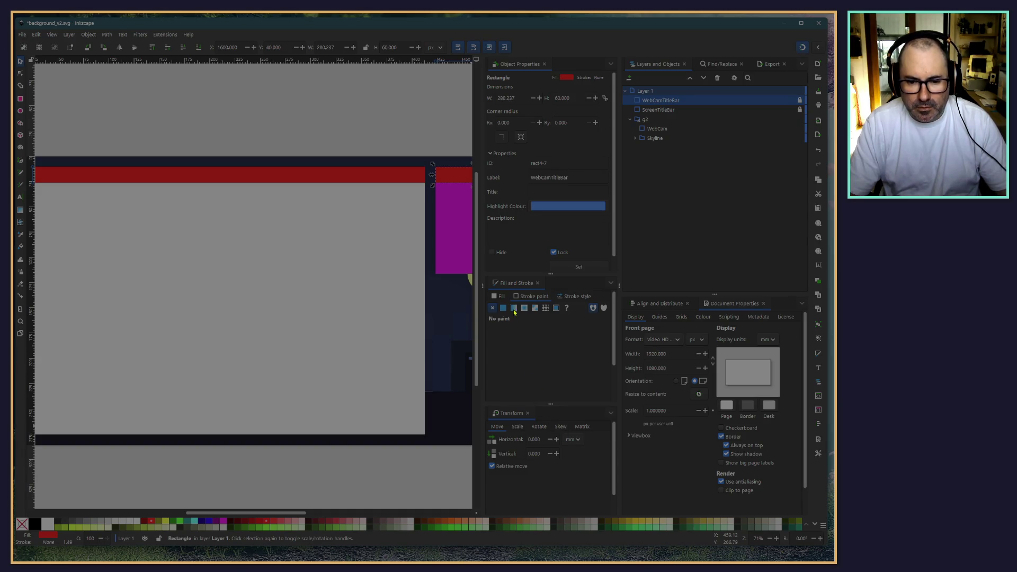
Step: Shift WebCamTitleBar's fill to a darker blue and lower its saturation
{"action": "left_click", "coordinate": [500, 296]}
{"action": "left_click", "coordinate": [551, 347]}
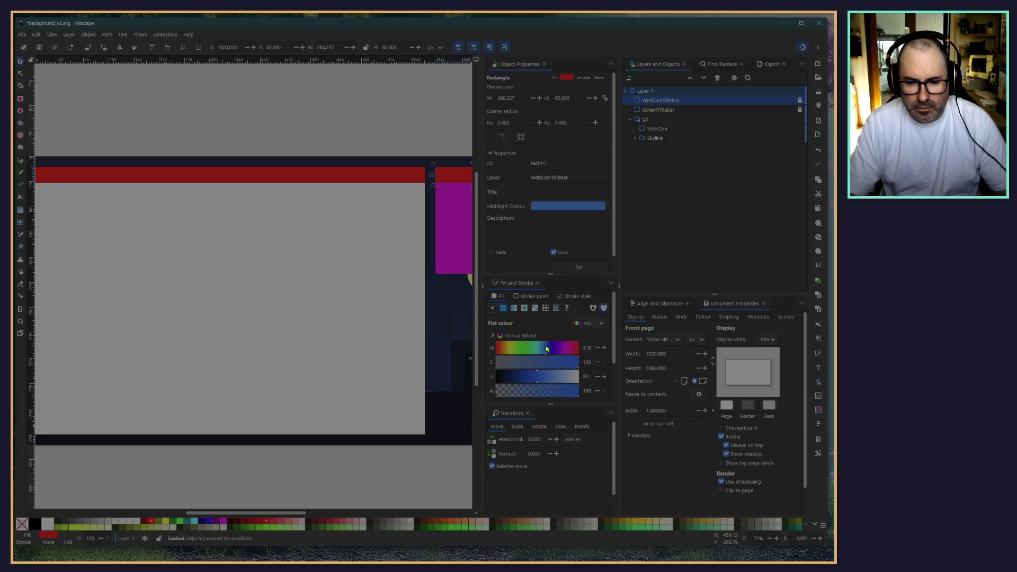
{"action": "left_click_drag", "start_coordinate": [537, 377], "coordinate": [509, 377]}
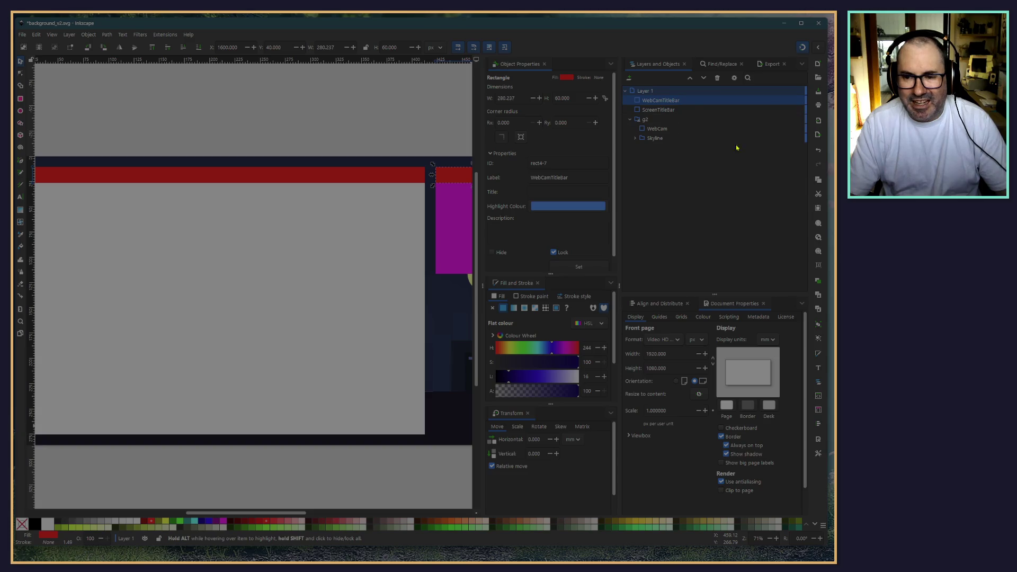
{"action": "left_click", "coordinate": [688, 100]}
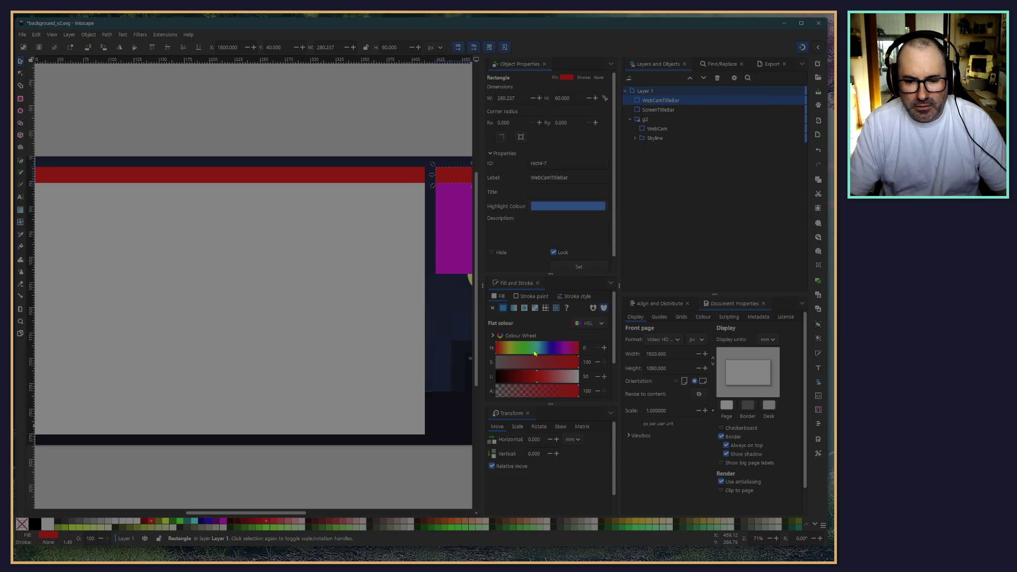
{"action": "mouse_move", "coordinate": [534, 353]}
{"action": "left_mouse_down"}
{"action": "mouse_move", "coordinate": [553, 350]}
{"action": "mouse_move", "coordinate": [525, 378]}
{"action": "mouse_move", "coordinate": [499, 383]}
{"action": "mouse_move", "coordinate": [507, 386]}
{"action": "left_mouse_up"}
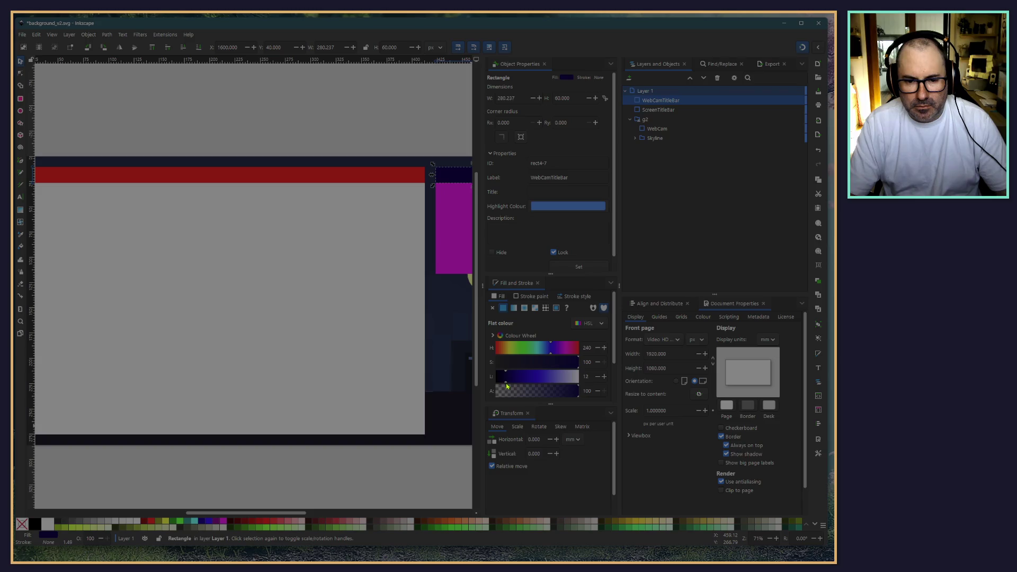
{"action": "scroll", "coordinate": [380, 126], "scroll_direction": "right", "scroll_amount": 5}
{"action": "left_click", "coordinate": [381, 130]}
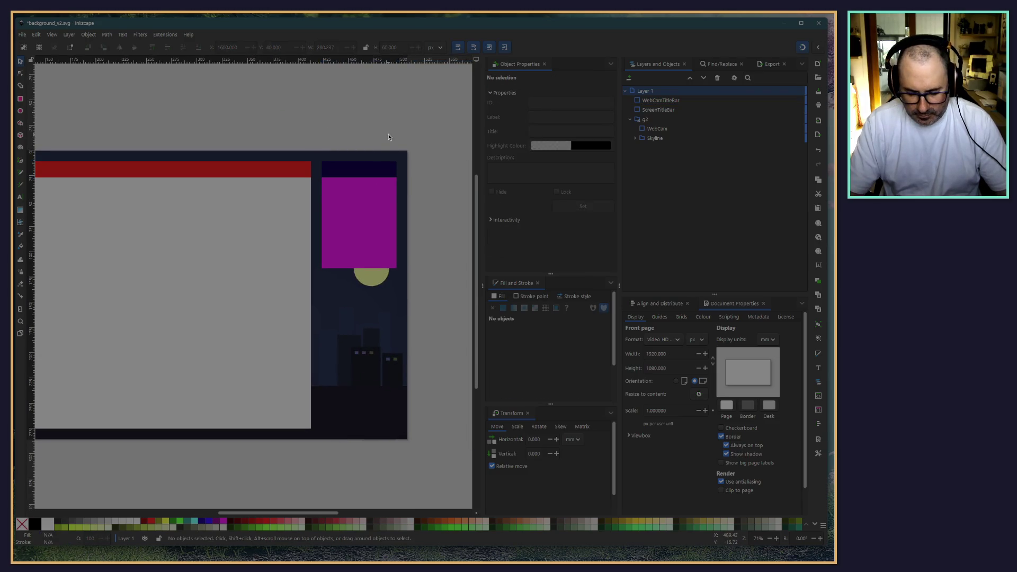
{"action": "scroll", "coordinate": [380, 131], "scroll_direction": "up", "scroll_amount": 4}
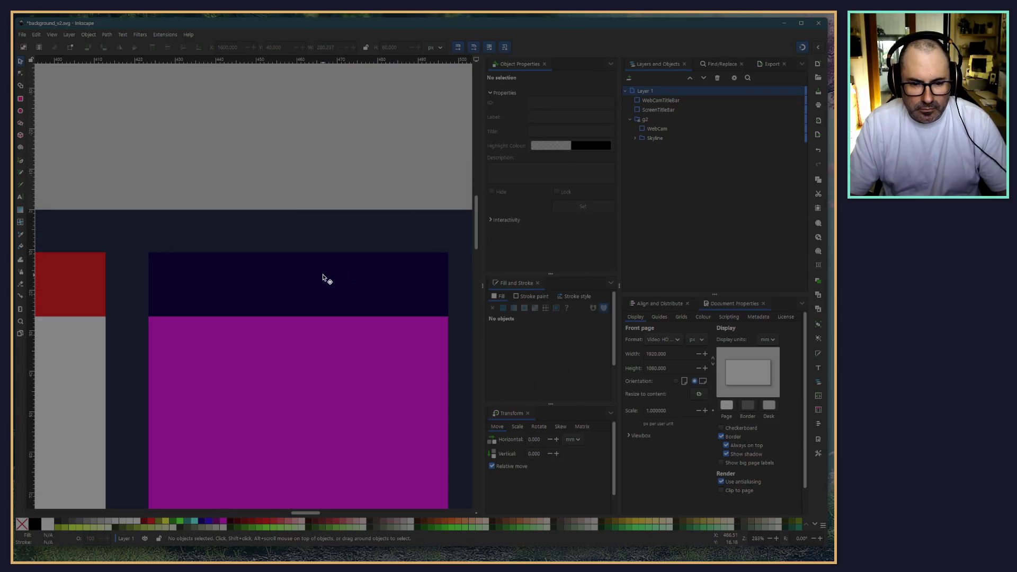
{"action": "left_click", "coordinate": [689, 108]}
{"action": "left_click", "coordinate": [689, 100]}
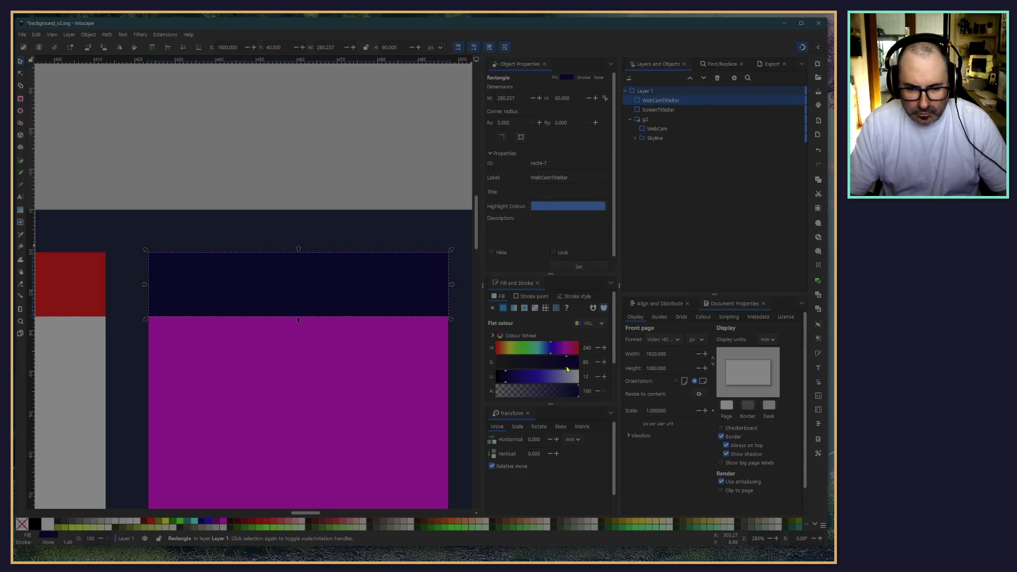
{"action": "left_click_drag", "start_coordinate": [567, 369], "coordinate": [551, 372]}
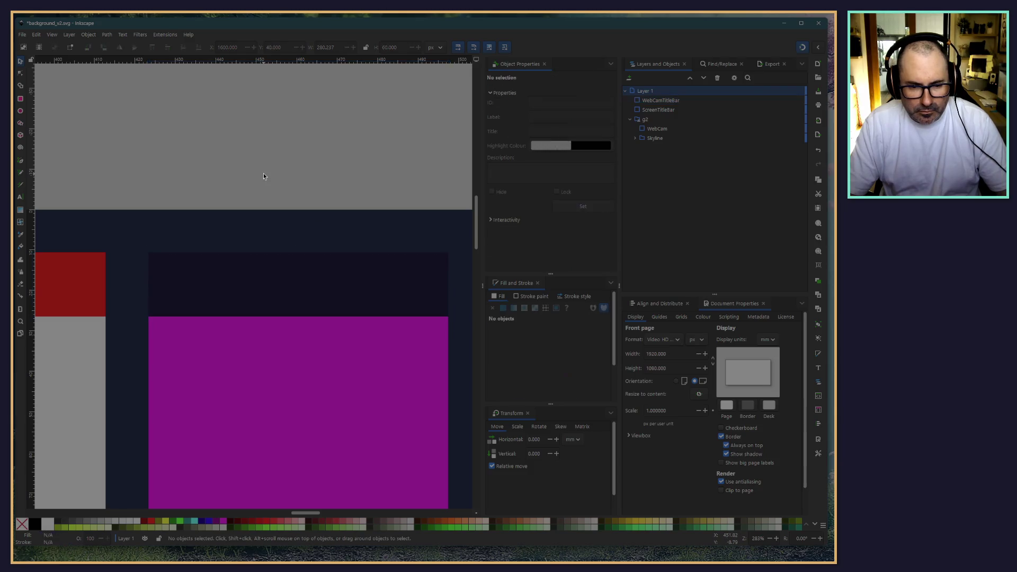
{"action": "scroll", "coordinate": [167, 145], "scroll_direction": "left", "scroll_amount": 1}
Step: Give the red ScreenTitleBar the same dark navy fill, about #10102F
{"action": "left_click", "coordinate": [90, 292]}
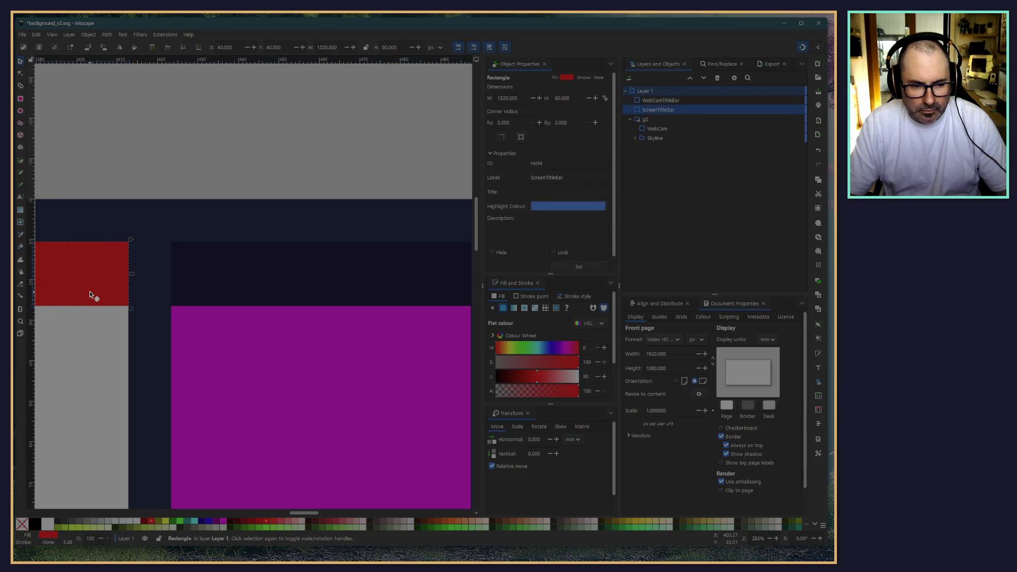
{"action": "scroll", "coordinate": [572, 382], "scroll_direction": "down", "scroll_amount": 3}
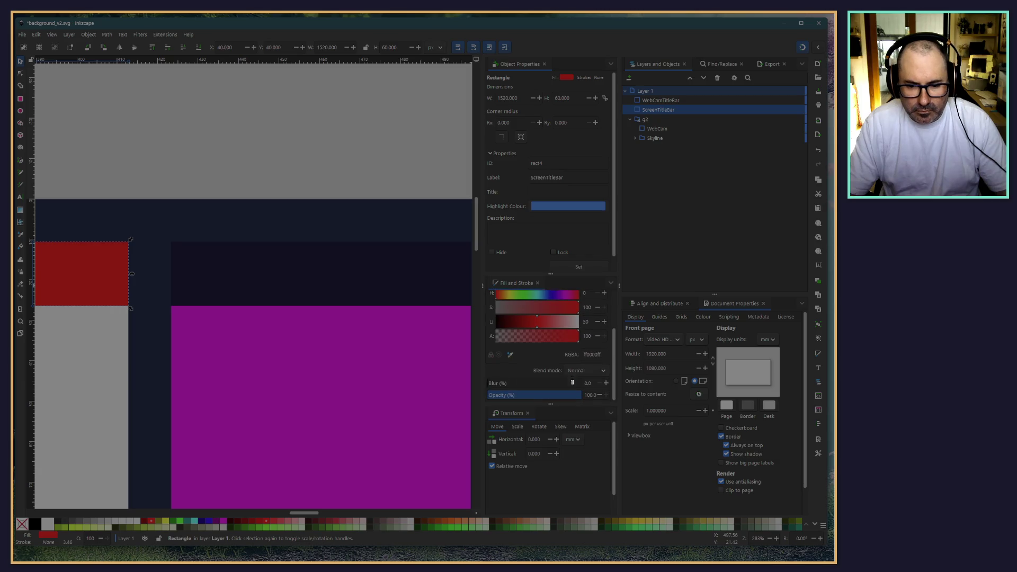
{"action": "left_click", "coordinate": [512, 356]}
{"action": "left_click", "coordinate": [356, 277]}
{"action": "scroll", "coordinate": [186, 138], "scroll_direction": "left", "scroll_amount": 3}
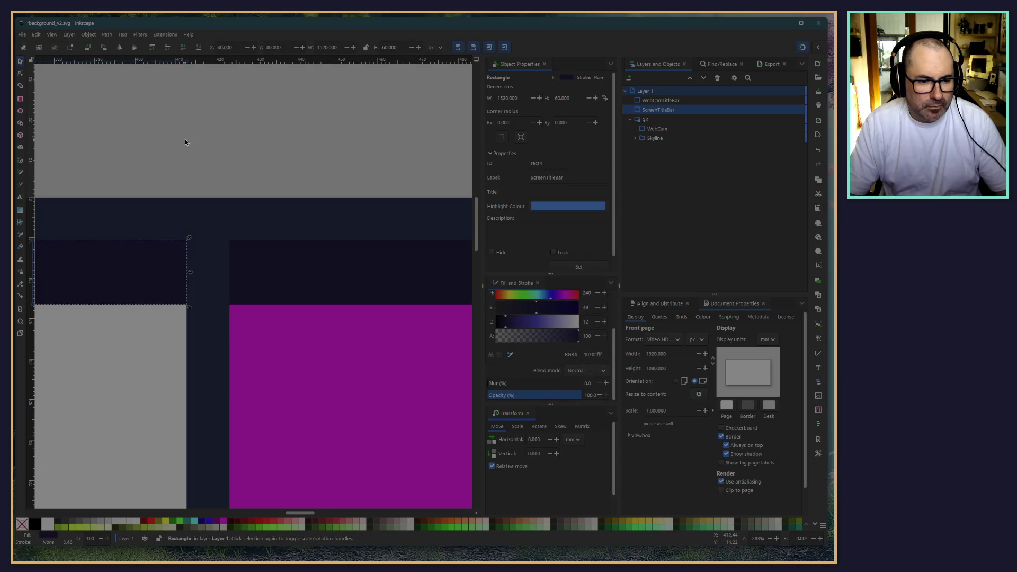
{"action": "key", "text": "Escape"}
{"action": "scroll", "coordinate": [177, 148], "scroll_direction": "down", "scroll_amount": 6}
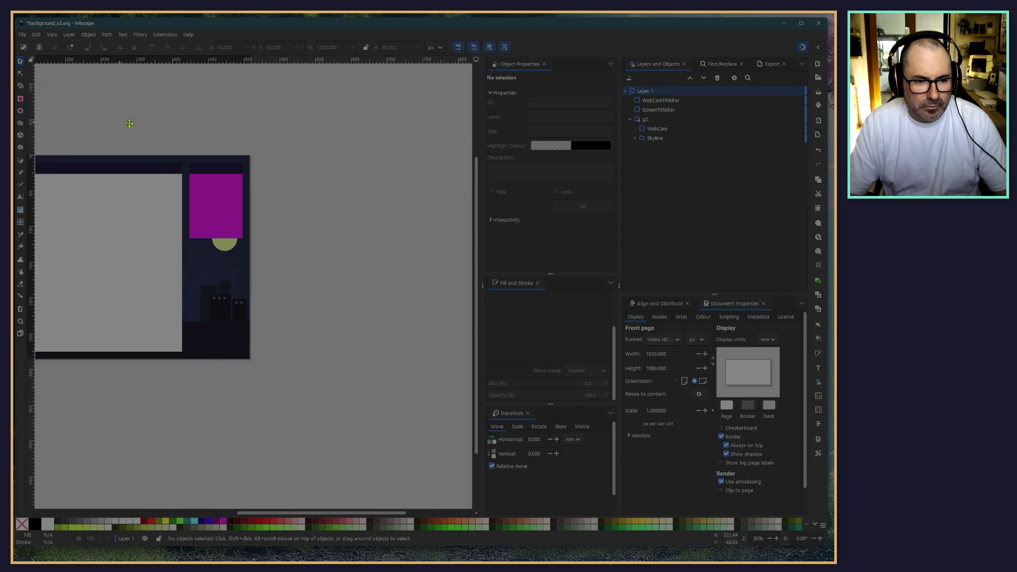
{"action": "scroll", "coordinate": [233, 150], "scroll_direction": "up", "scroll_amount": 1}
{"action": "scroll", "coordinate": [129, 144], "scroll_direction": "right", "scroll_amount": 5}
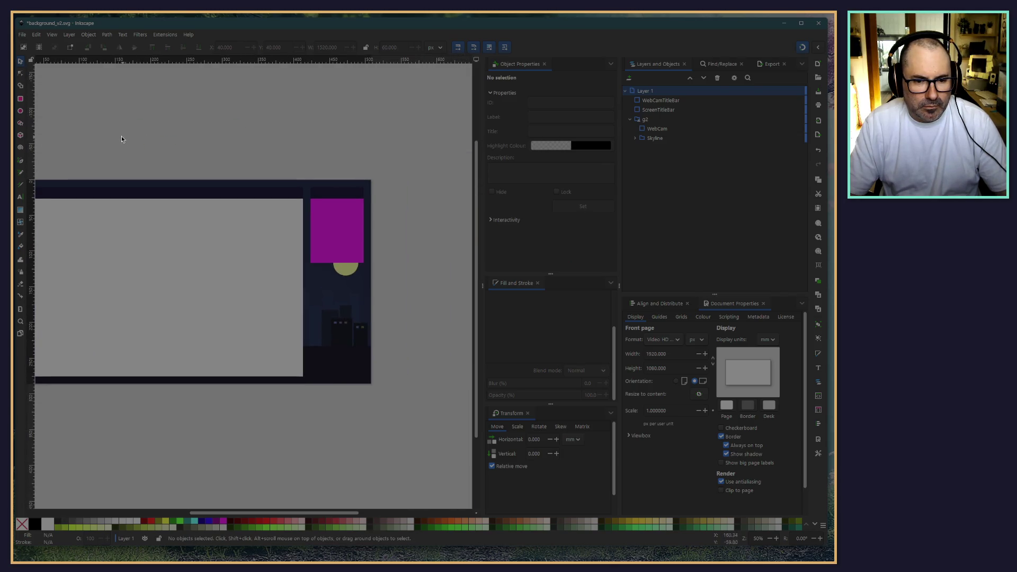
{"action": "scroll", "coordinate": [122, 136], "scroll_direction": "left", "scroll_amount": 2}
{"action": "left_click", "coordinate": [23, 34]}
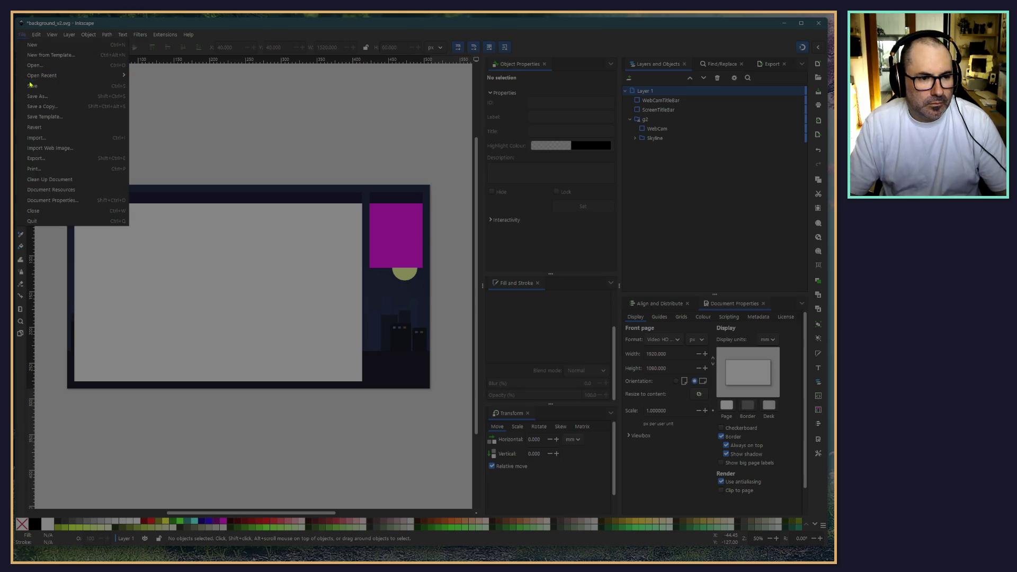
Step: Save the document, then add a 'TheStewTube' text object just above the page's top-left
{"action": "left_click", "coordinate": [33, 88]}
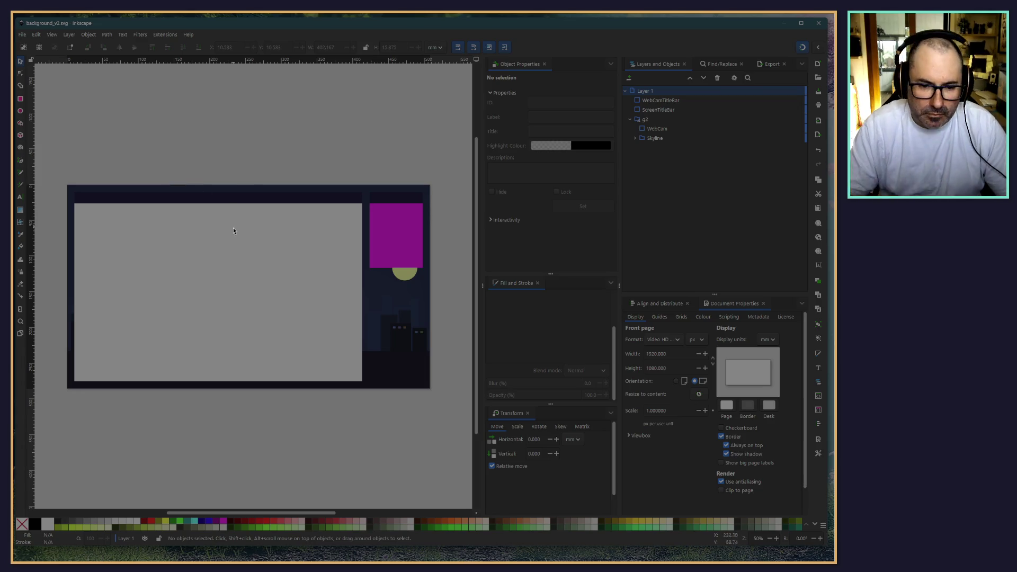
{"action": "key", "text": "ctrl"}
{"action": "scroll", "coordinate": [147, 285], "scroll_direction": "up", "scroll_amount": 4, "text": "ctrl"}
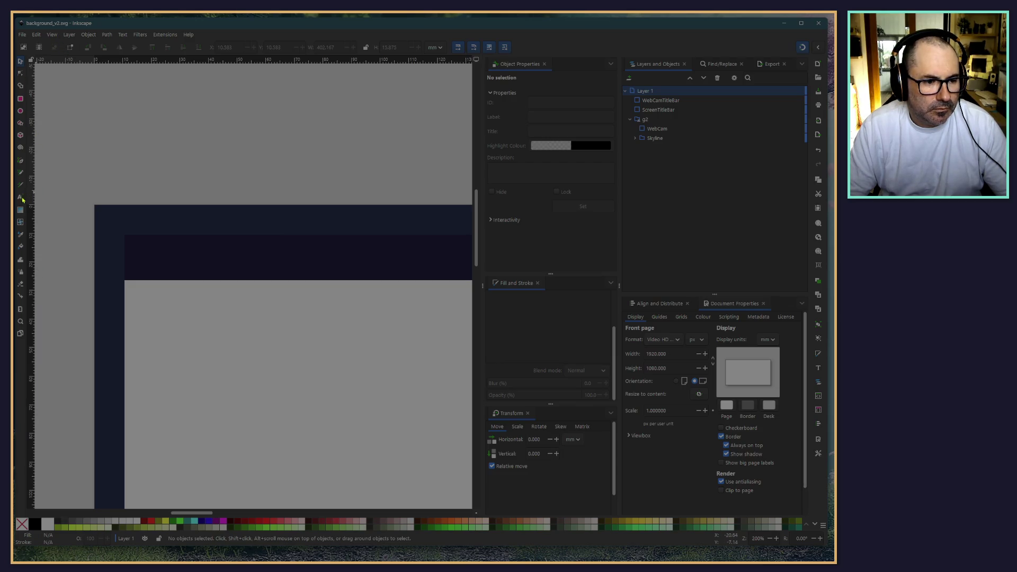
{"action": "key", "text": "t"}
{"action": "left_click", "coordinate": [184, 129]}
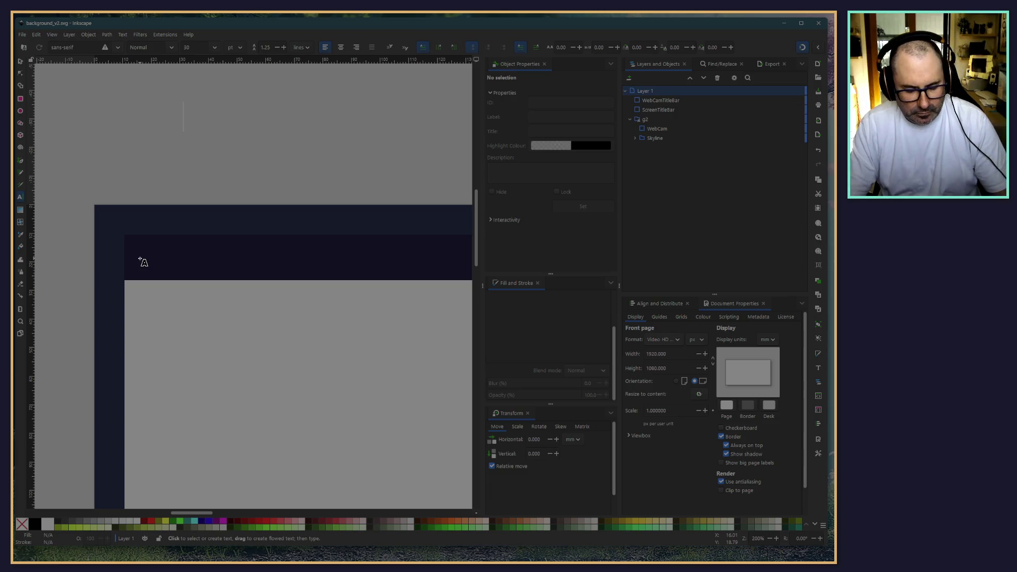
{"action": "type", "text": "S"}
{"action": "key", "text": "Left"}
{"action": "type", "text": "T"}
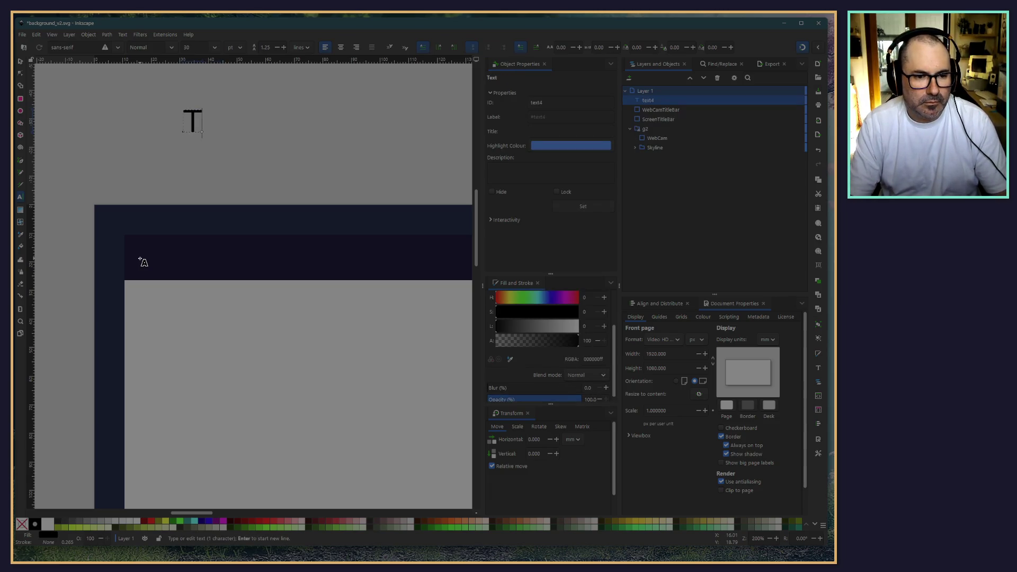
{"action": "type", "text": "heStewTub"}
{"action": "type", "text": "e"}
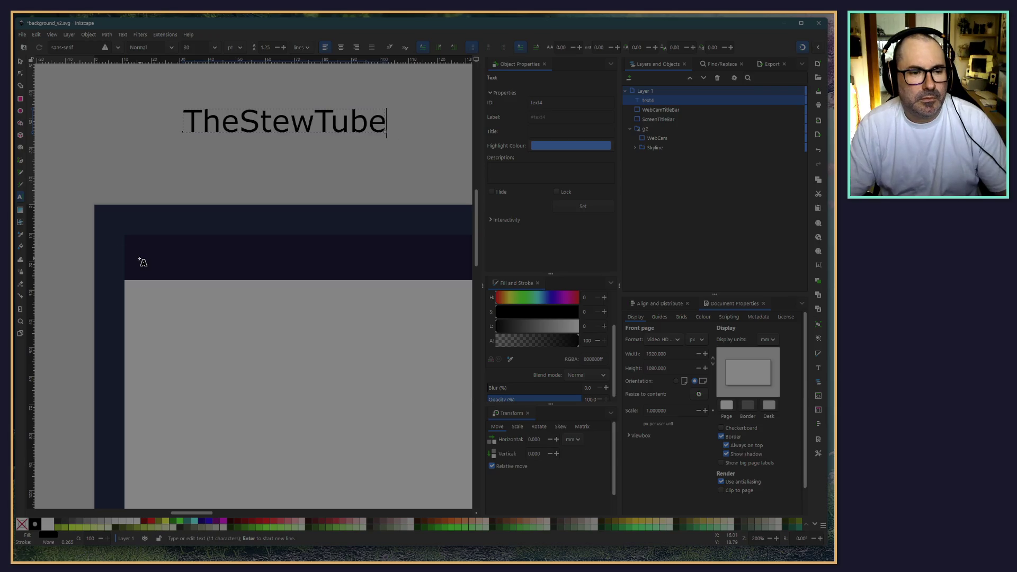
{"action": "left_click", "coordinate": [19, 62]}
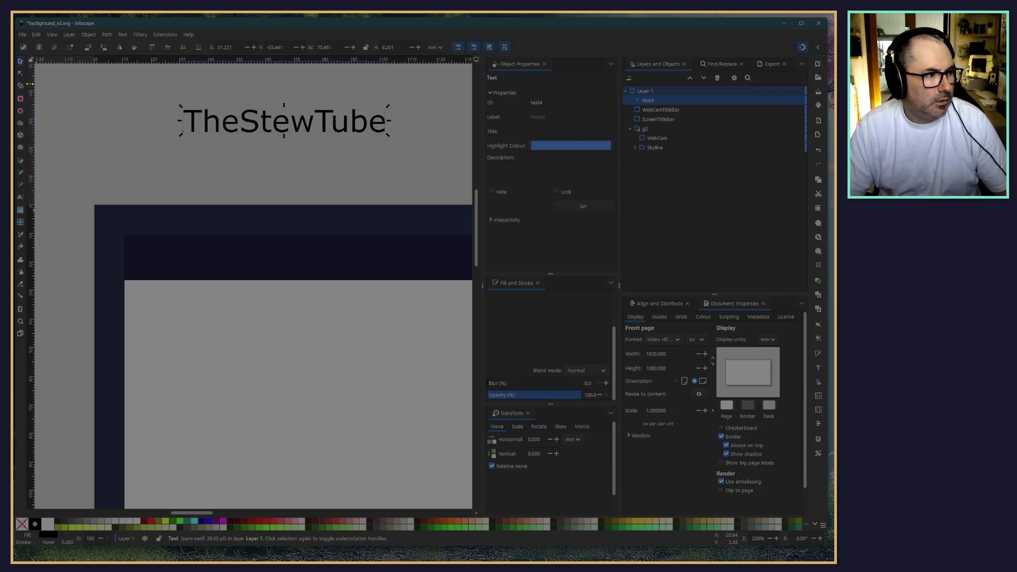
Step: Set the TheStewTube text's font to JetBrainsMono Nerd Font
{"action": "left_click", "coordinate": [154, 132]}
{"action": "left_click", "coordinate": [286, 122]}
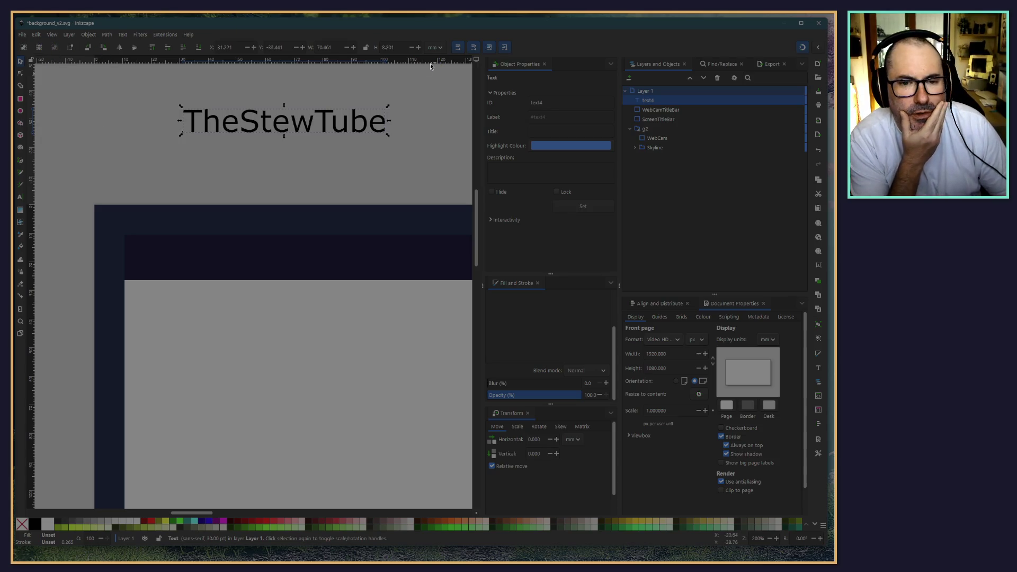
{"action": "double_click", "coordinate": [253, 125]}
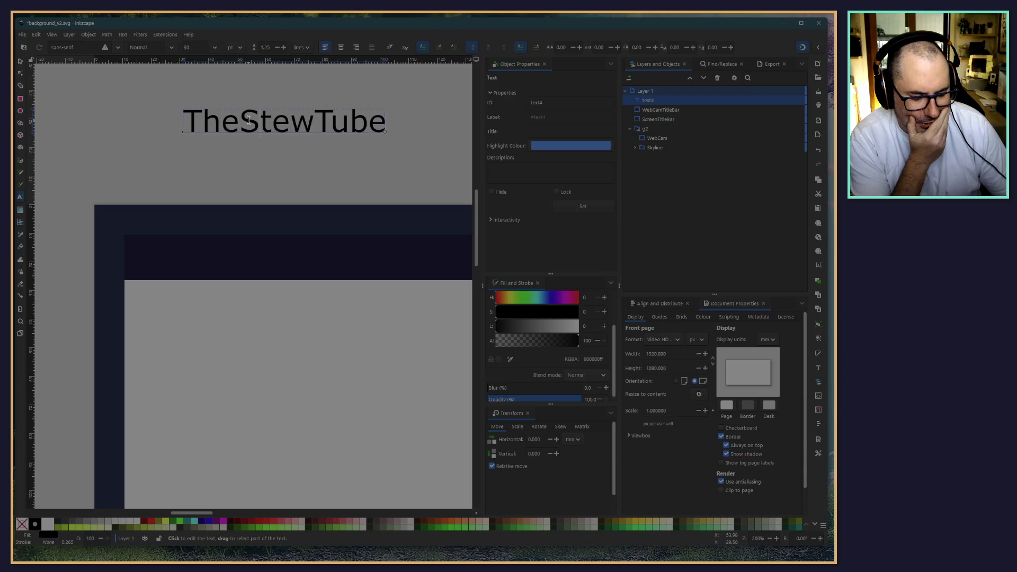
{"action": "key", "text": "ctrl+a"}
{"action": "left_click", "coordinate": [118, 47]}
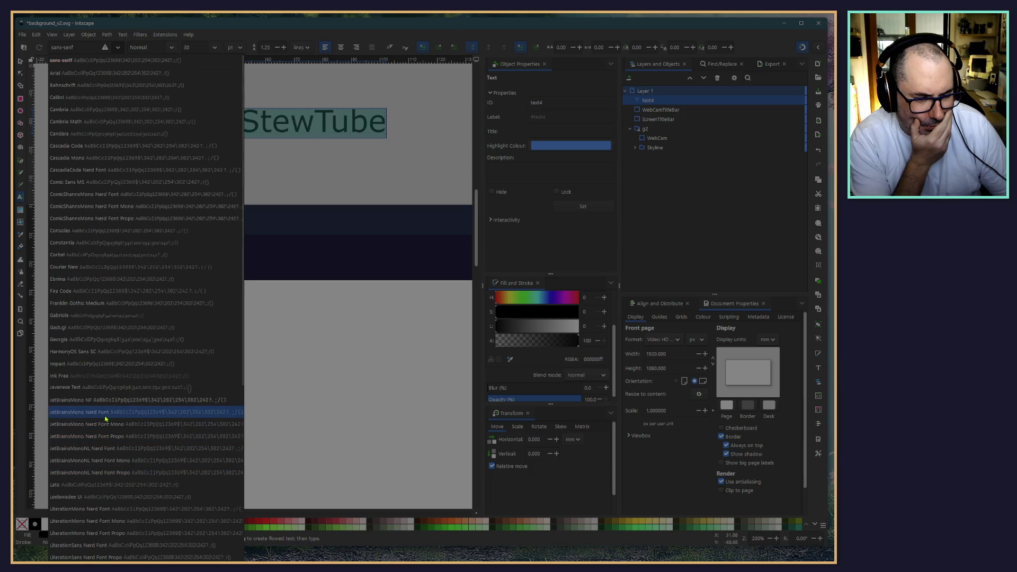
{"action": "left_click", "coordinate": [105, 419]}
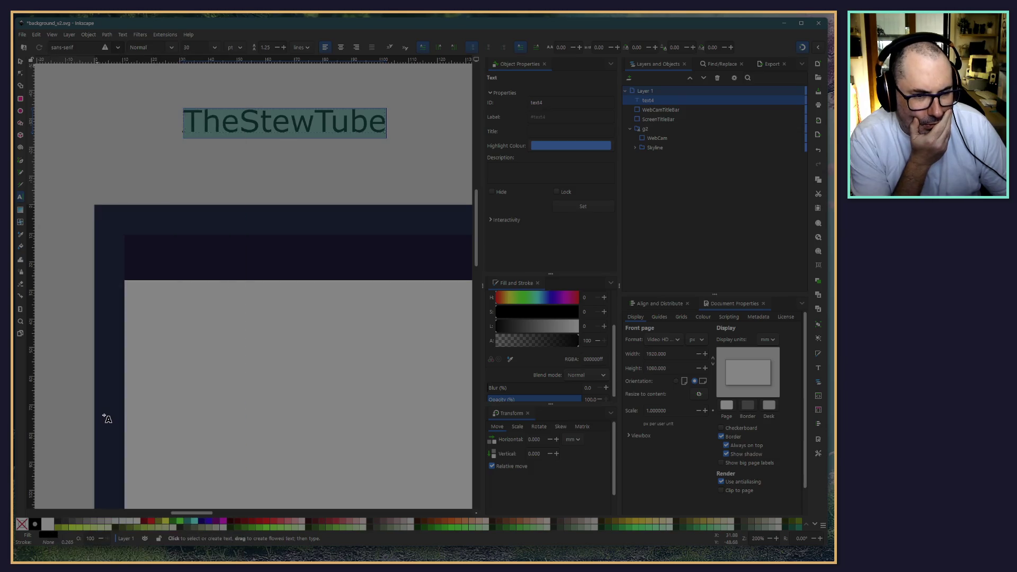
Step: Move the TheStewTube title up and to the left
{"action": "left_click", "coordinate": [21, 62]}
{"action": "mouse_move", "coordinate": [271, 123]}
{"action": "left_mouse_down"}
{"action": "mouse_move", "coordinate": [242, 261]}
{"action": "mouse_move", "coordinate": [203, 116]}
{"action": "left_mouse_up"}
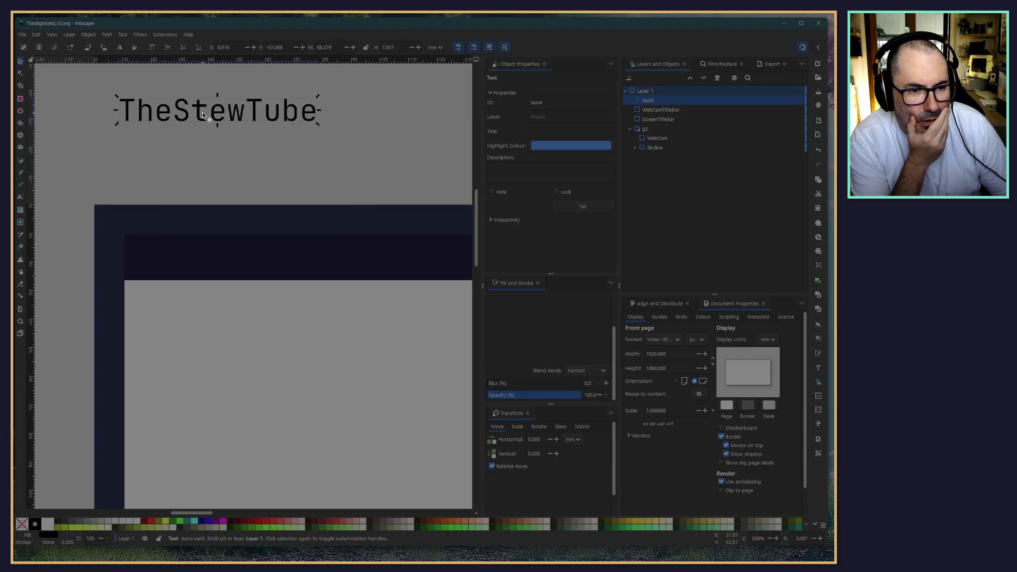
{"action": "scroll", "coordinate": [398, 217], "scroll_direction": "down", "scroll_amount": 1}
{"action": "scroll", "coordinate": [371, 185], "scroll_direction": "right", "scroll_amount": 2}
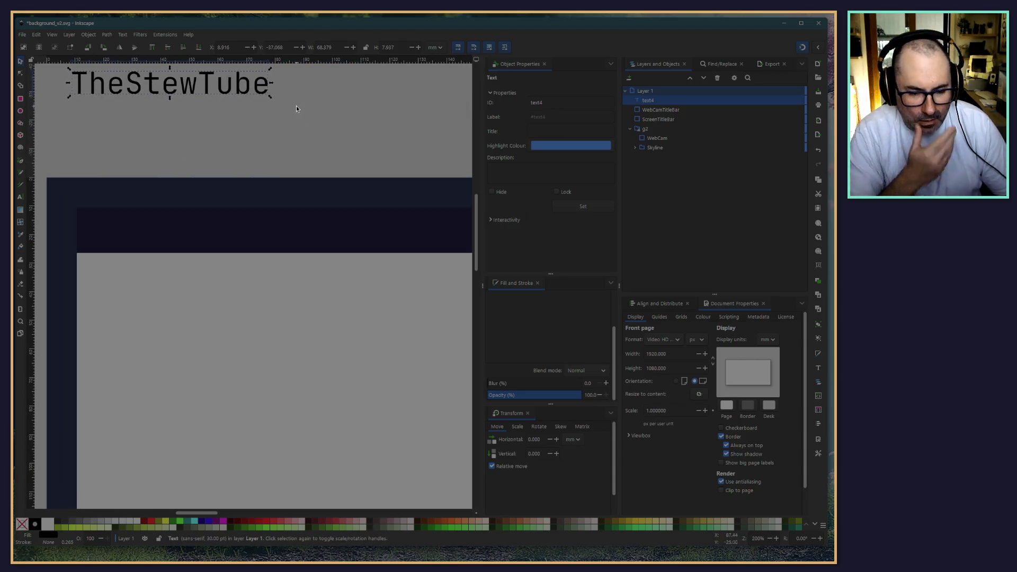
{"action": "scroll", "coordinate": [302, 130], "scroll_direction": "down", "scroll_amount": 4, "text": "ctrl"}
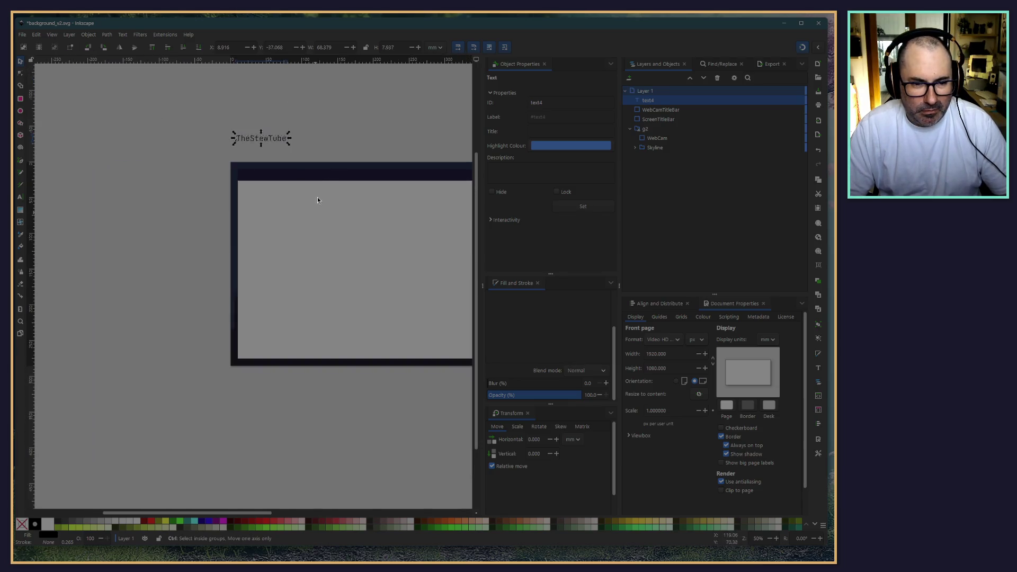
{"action": "scroll", "coordinate": [238, 129], "scroll_direction": "right", "scroll_amount": 1}
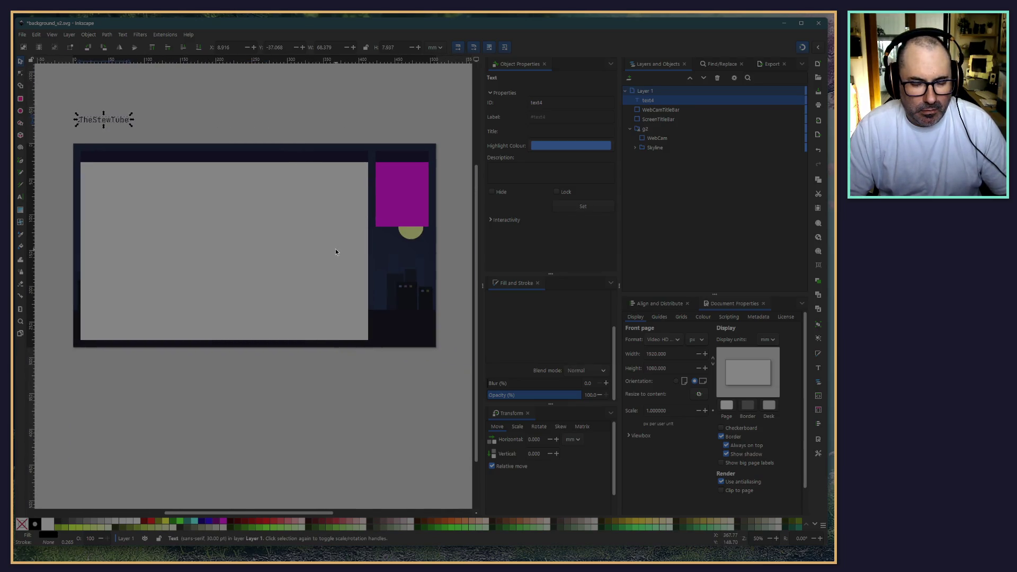
{"action": "scroll", "coordinate": [196, 125], "scroll_direction": "up", "scroll_amount": 1}
{"action": "scroll", "coordinate": [193, 123], "scroll_direction": "left", "scroll_amount": 2}
{"action": "scroll", "coordinate": [197, 124], "scroll_direction": "right", "scroll_amount": 1}
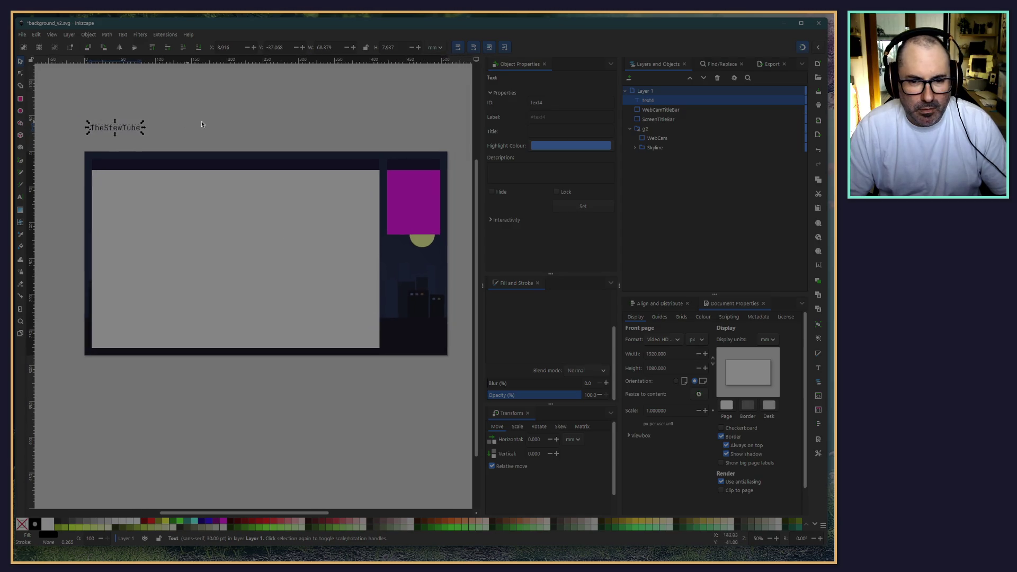
Step: Reopen the TheStewTube text for editing and briefly try the F7 colour picker
{"action": "left_click", "coordinate": [153, 127]}
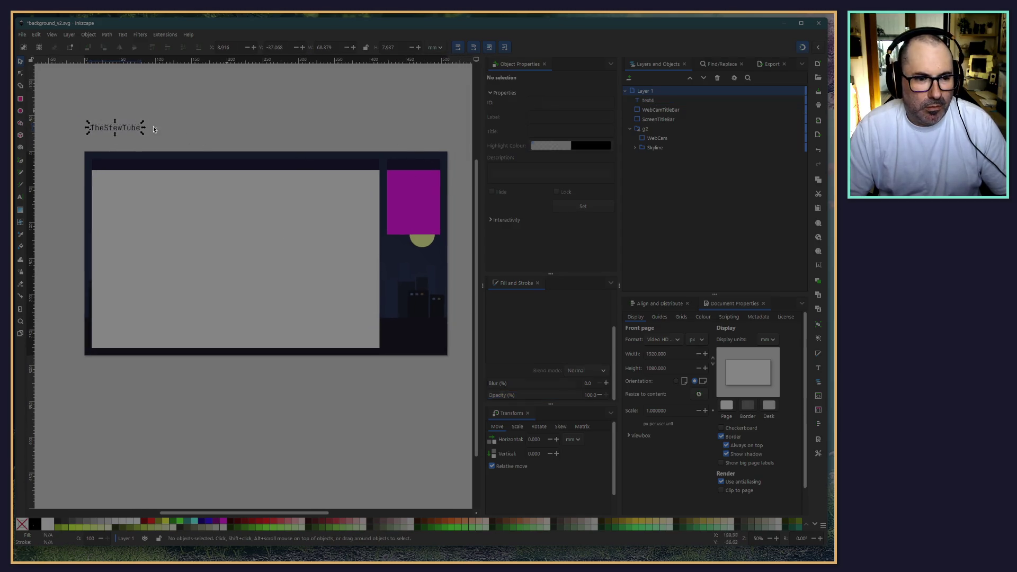
{"action": "double_click", "coordinate": [111, 130]}
{"action": "key", "text": "ctrl+a"}
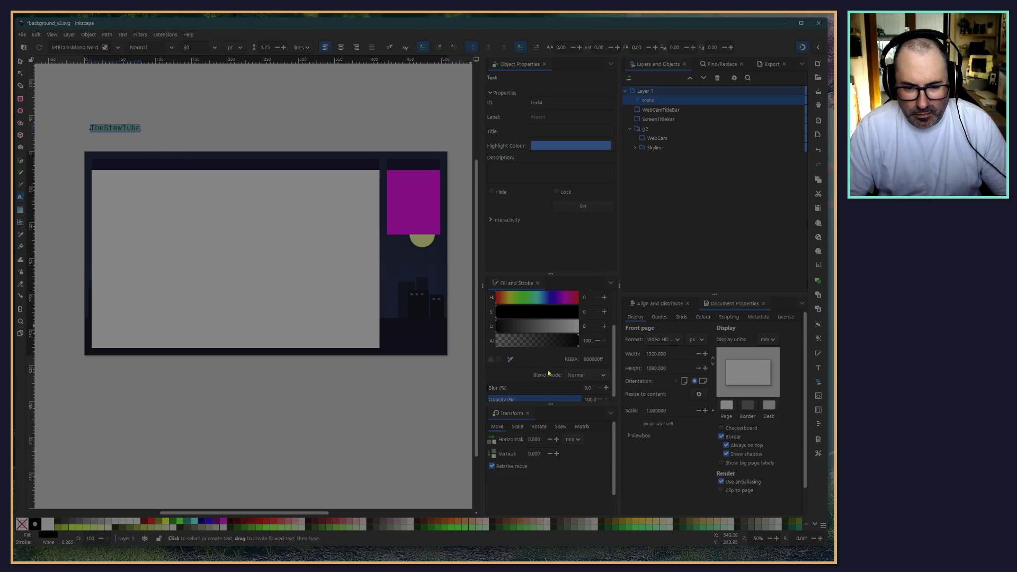
{"action": "key", "text": "F7"}
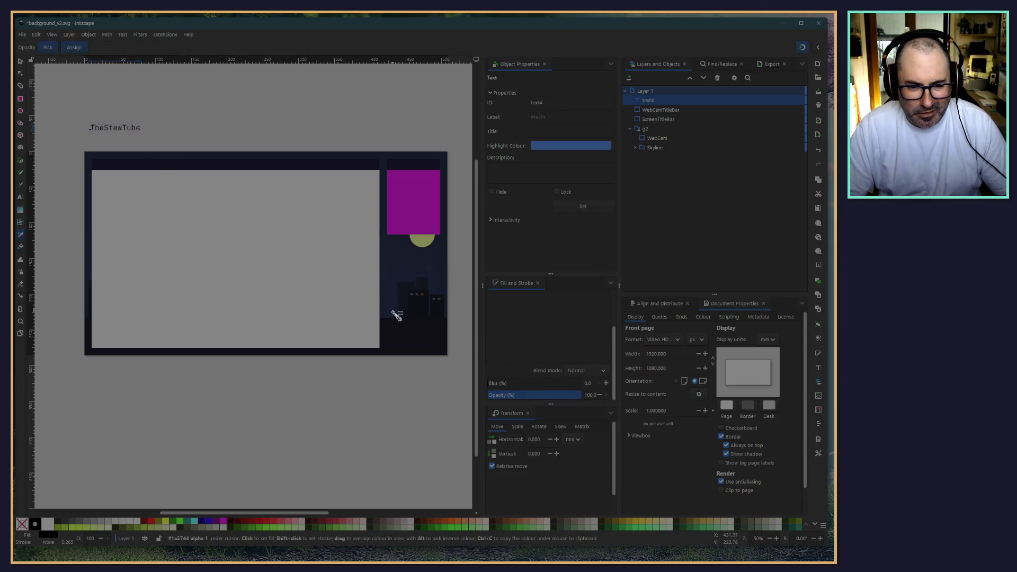
{"action": "key", "text": "t"}
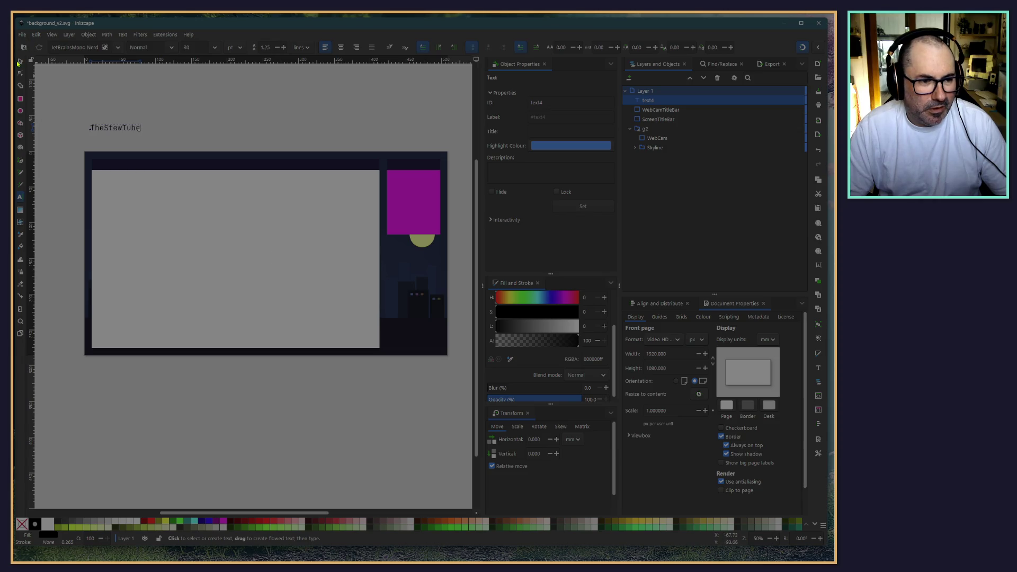
{"action": "left_click", "coordinate": [20, 61]}
{"action": "scroll", "coordinate": [199, 215], "scroll_direction": "up", "scroll_amount": 5}
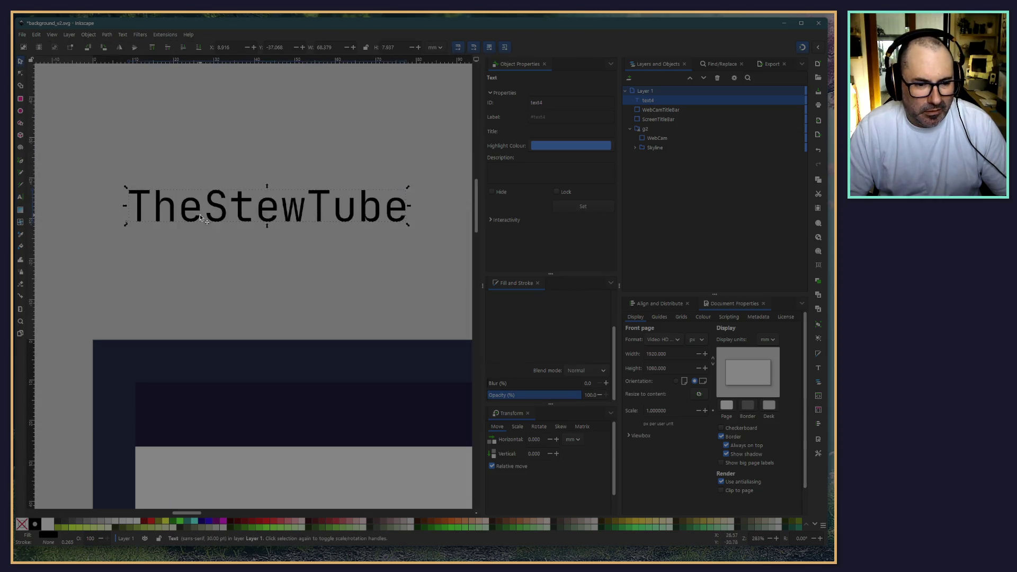
Step: Move the title into the dark title bar and set its font size to 24
{"action": "left_click_drag", "start_coordinate": [199, 215], "coordinate": [221, 430]}
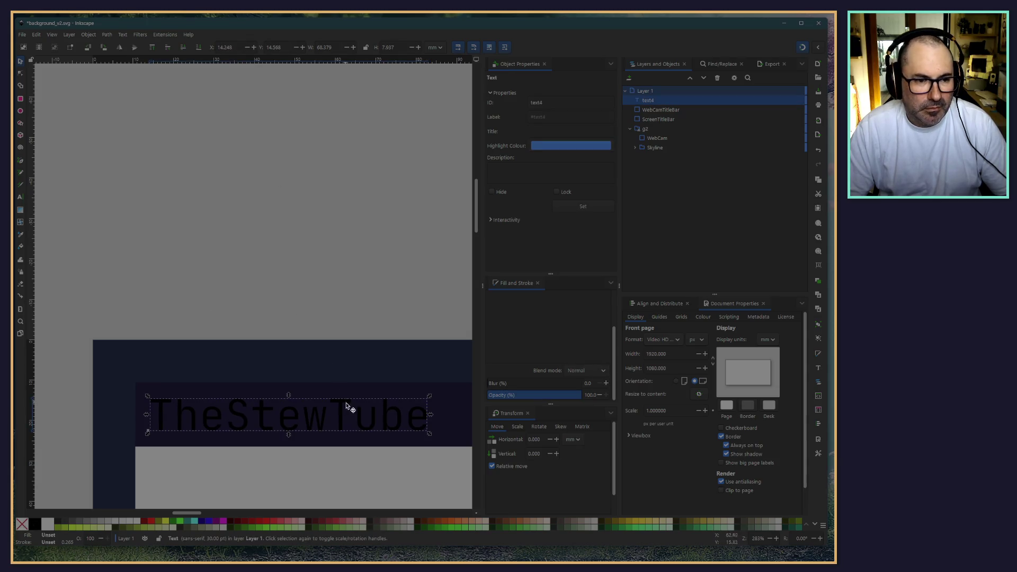
{"action": "double_click", "coordinate": [365, 420]}
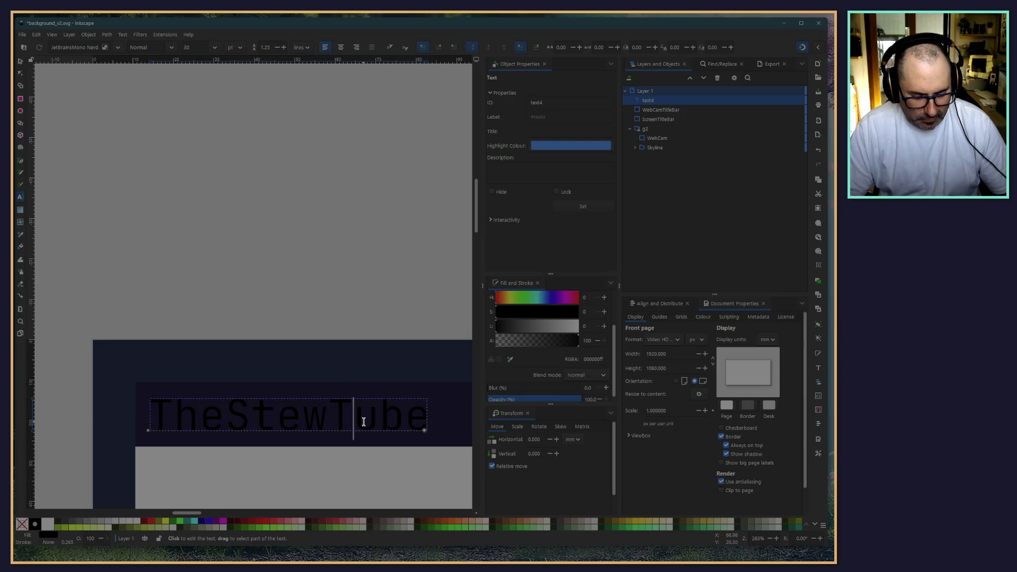
{"action": "key", "text": "ctrl+a"}
{"action": "key", "text": "BackSpace"}
{"action": "key", "text": "BackSpace"}
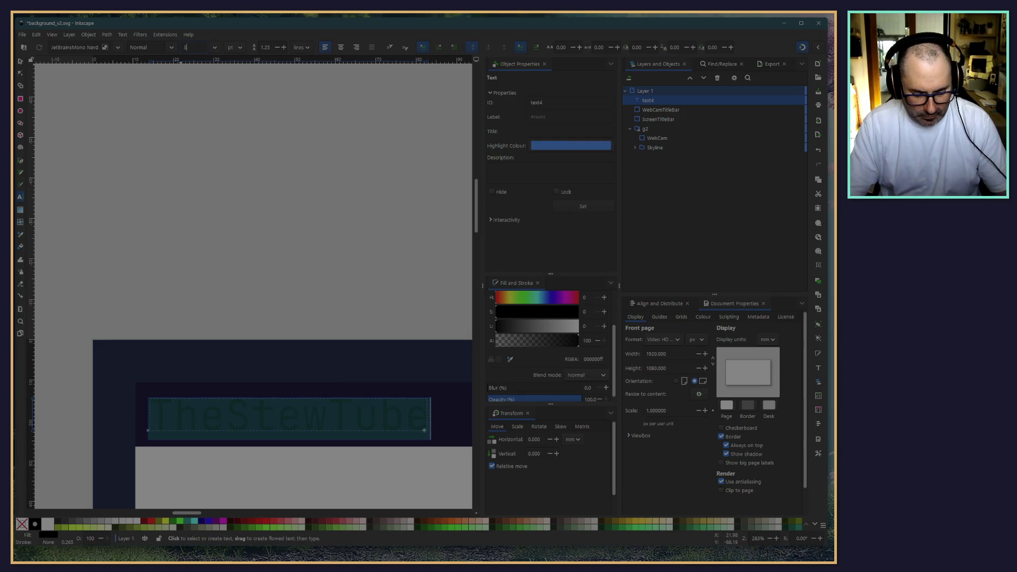
{"action": "type", "text": "24"}
{"action": "key", "text": "Return"}
{"action": "left_click", "coordinate": [166, 196]}
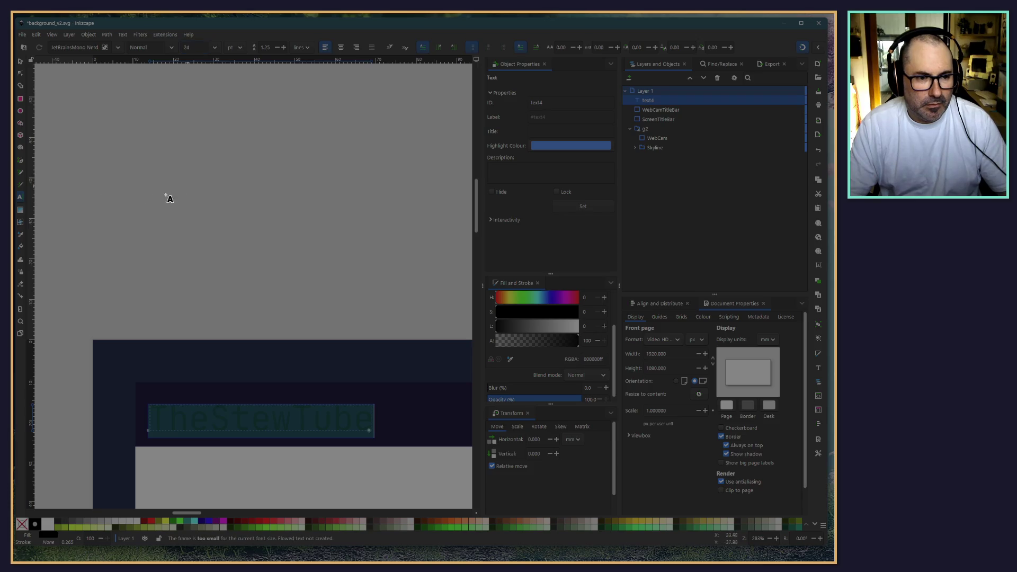
Step: Nudge the TheStewTube text slightly up and right into place
{"action": "left_click", "coordinate": [20, 61]}
{"action": "left_click", "coordinate": [239, 432]}
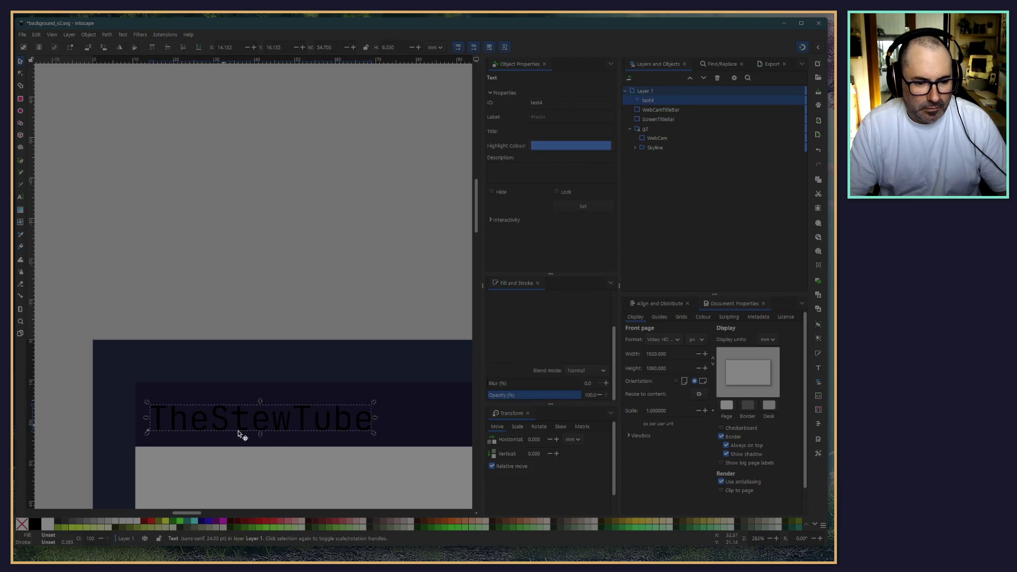
{"action": "scroll", "coordinate": [208, 275], "scroll_direction": "down", "scroll_amount": 3}
{"action": "scroll", "coordinate": [207, 276], "scroll_direction": "right", "scroll_amount": 3}
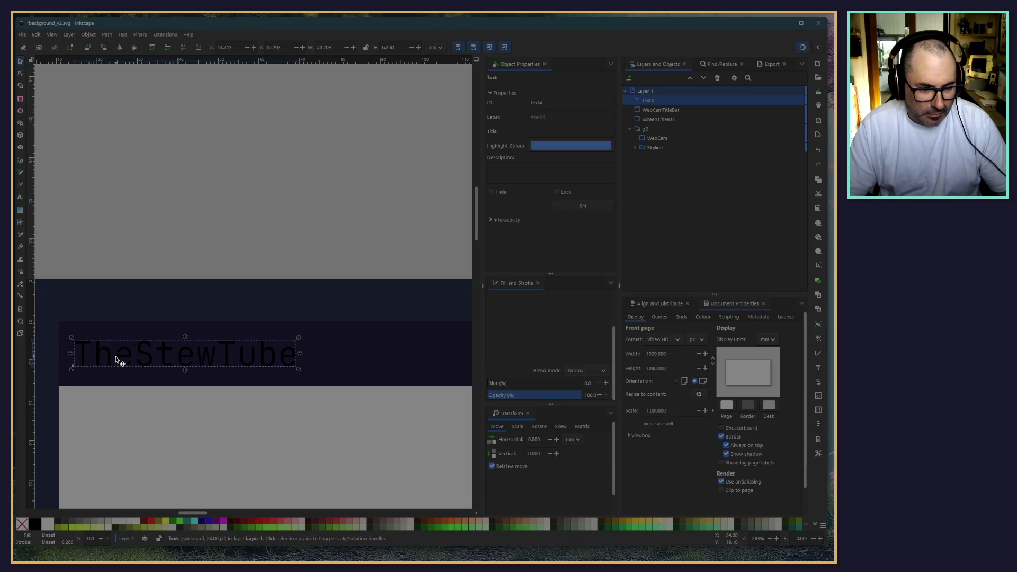
{"action": "left_click_drag", "start_coordinate": [117, 362], "coordinate": [122, 358]}
{"action": "key", "text": "Escape"}
{"action": "left_click", "coordinate": [151, 364]}
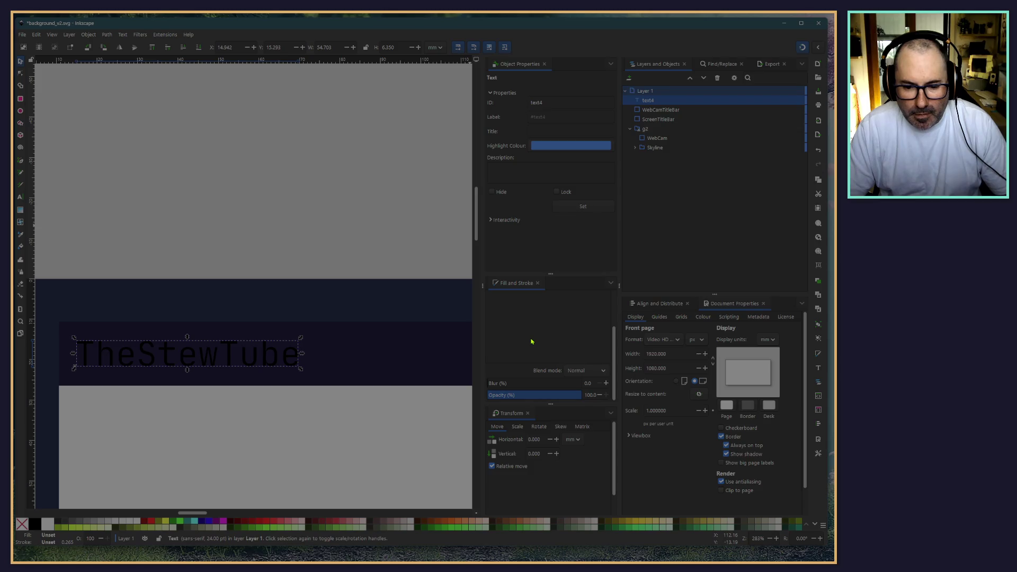
{"action": "key", "text": "Escape"}
{"action": "scroll", "coordinate": [157, 228], "scroll_direction": "up", "scroll_amount": 1, "text": "ctrl"}
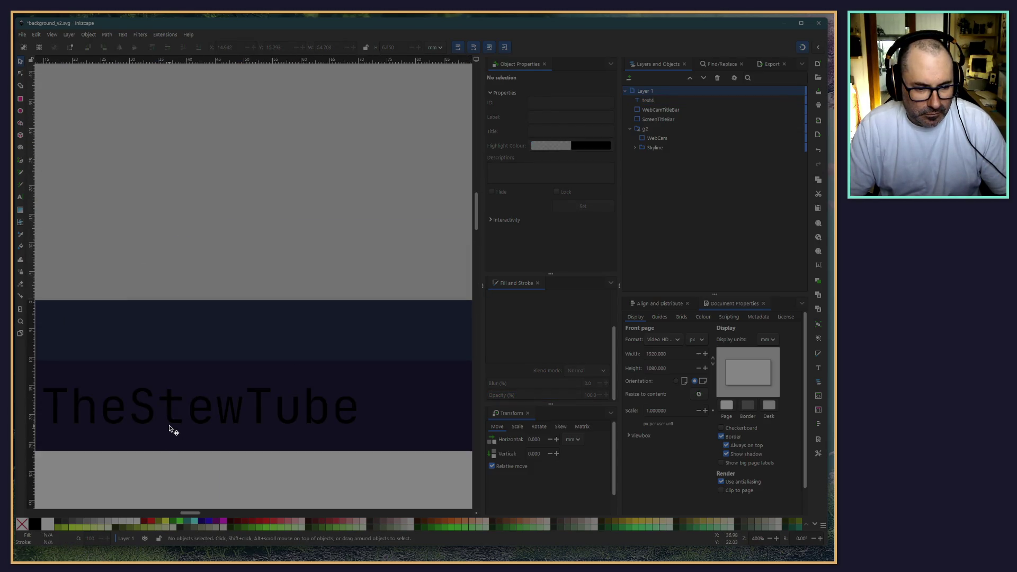
Step: Recolour the TheStewTube text light grey from the palette
{"action": "left_click", "coordinate": [170, 427]}
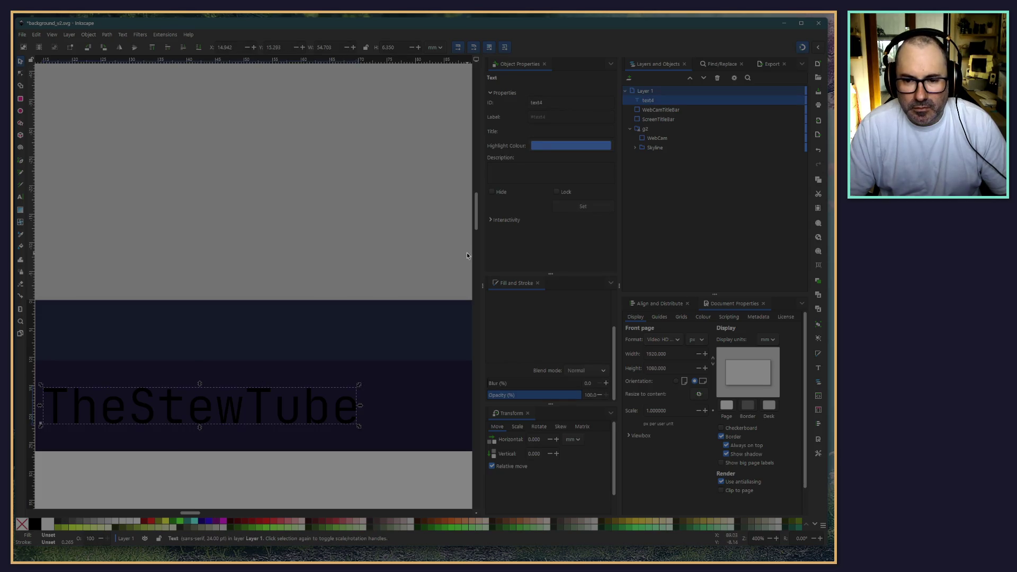
{"action": "left_click", "coordinate": [136, 524]}
{"action": "left_click", "coordinate": [181, 234]}
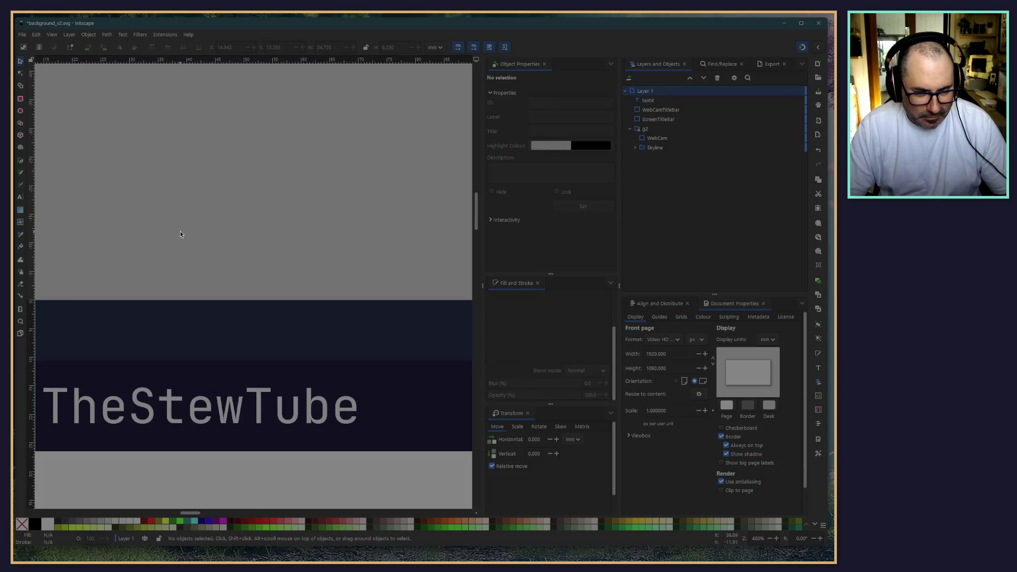
{"action": "scroll", "coordinate": [180, 234], "scroll_direction": "down", "scroll_amount": 5, "text": "ctrl"}
{"action": "scroll", "coordinate": [232, 229], "scroll_direction": "up", "scroll_amount": 3, "text": "ctrl"}
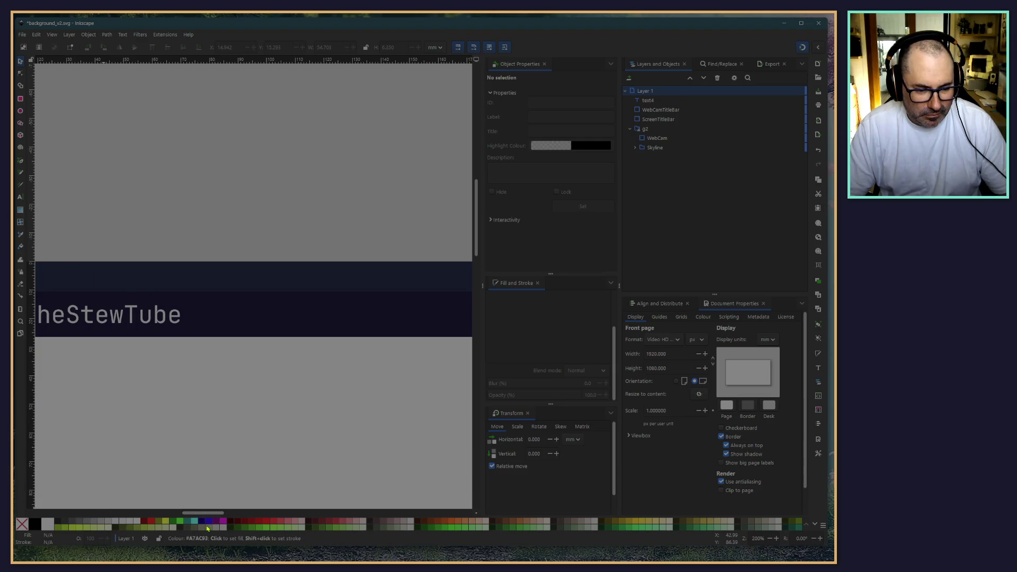
{"action": "key", "text": "alt+Tab"}
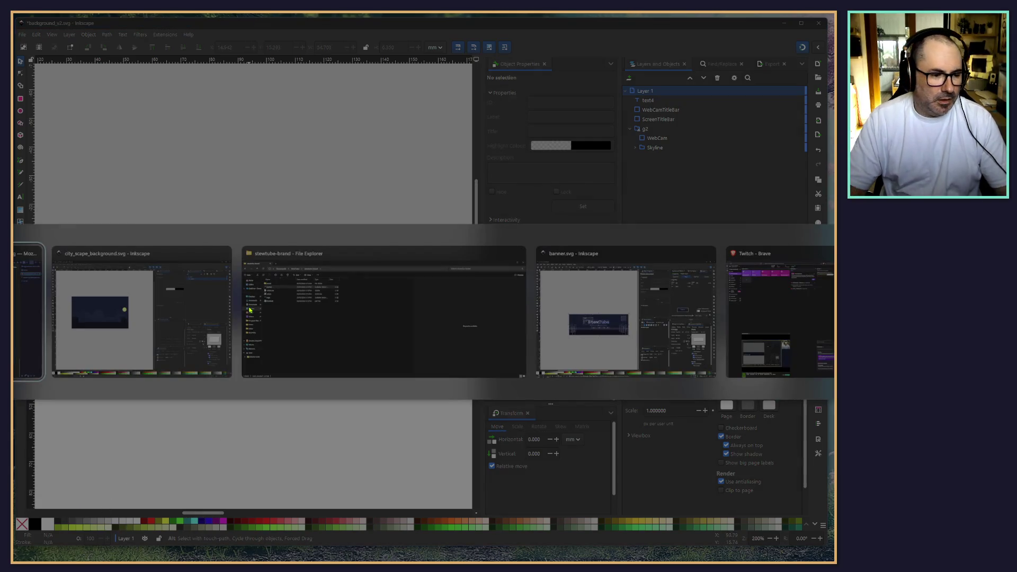
Step: Google 'tokyo night colou' and open the tokyo-night-vscode-theme GitHub repository result
{"action": "key", "text": "alt+shift+Tab"}
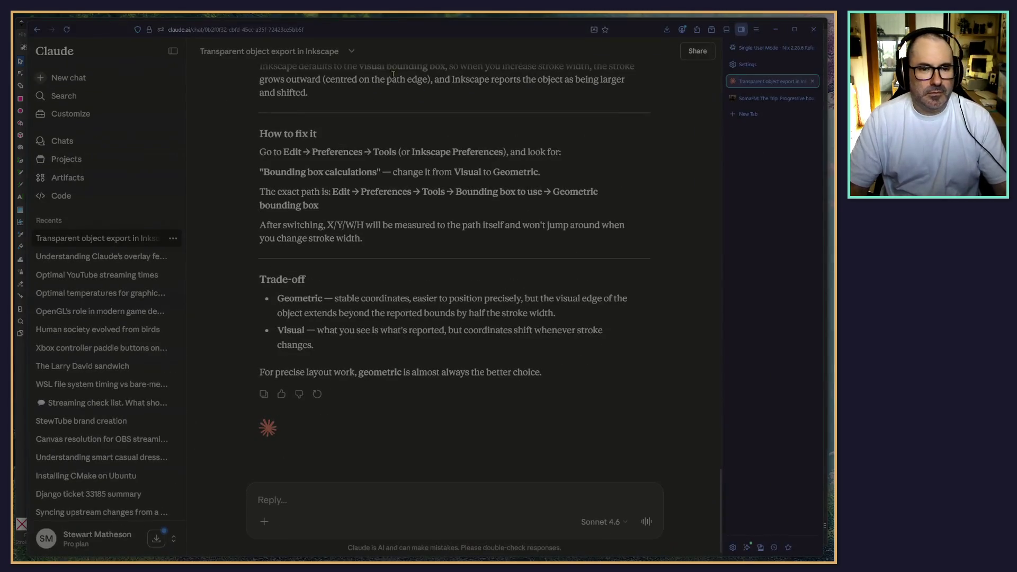
{"action": "key", "text": "ctrl+t"}
{"action": "type", "text": "tok"}
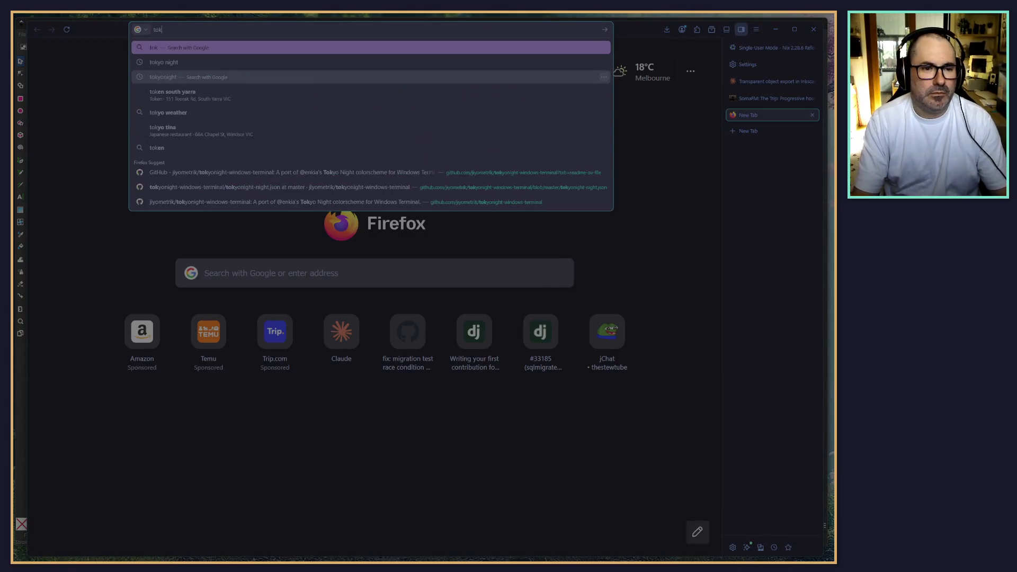
{"action": "type", "text": "yo night colour scheme colorus"}
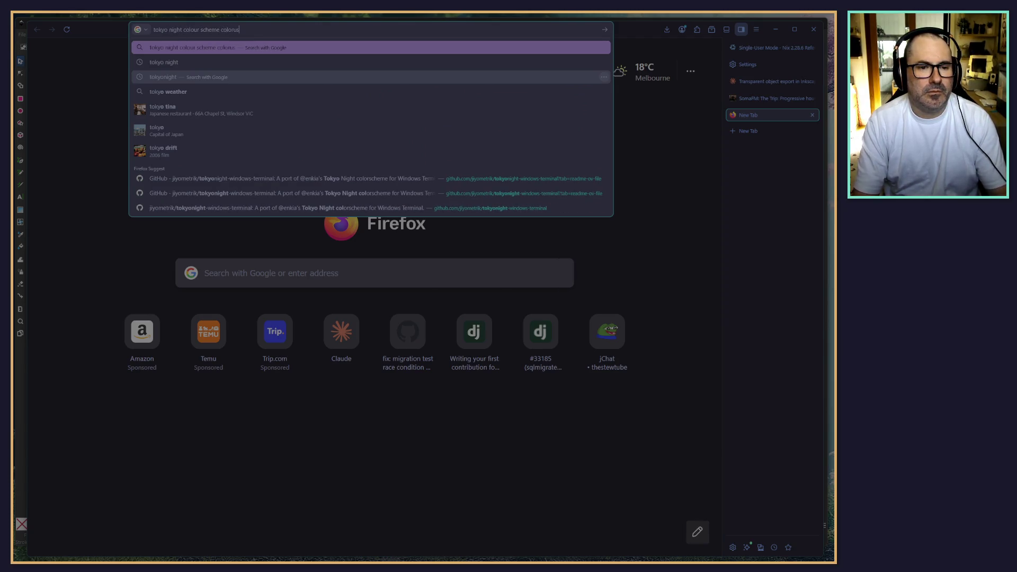
{"action": "key", "text": "Return"}
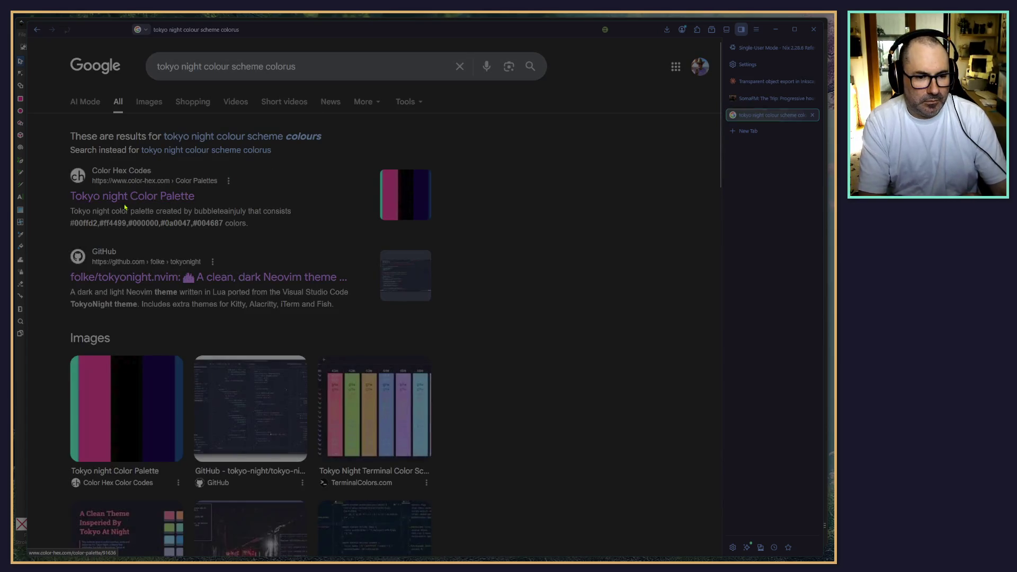
{"action": "scroll", "coordinate": [138, 318], "scroll_direction": "down", "scroll_amount": 7}
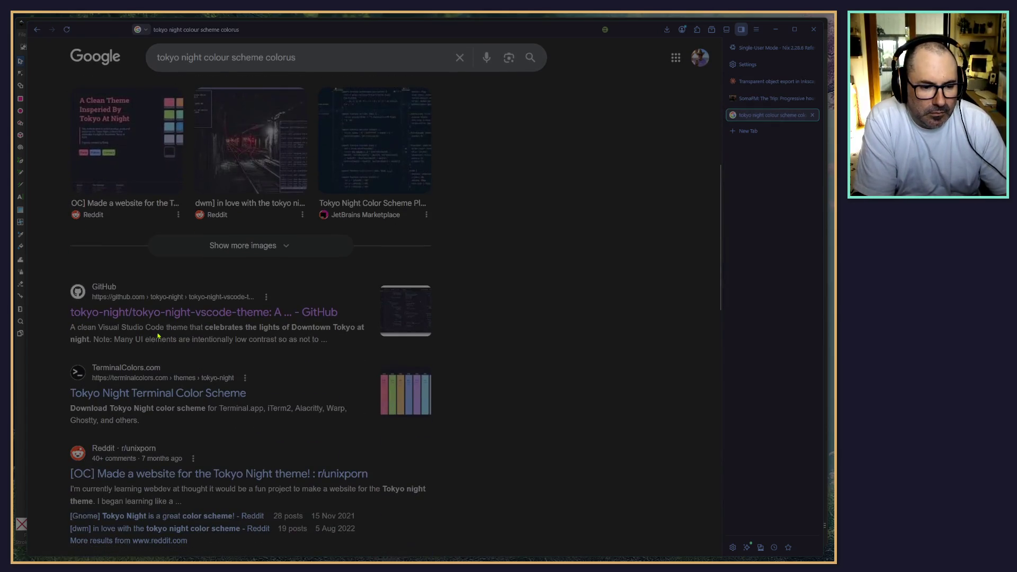
{"action": "left_click", "coordinate": [137, 318]}
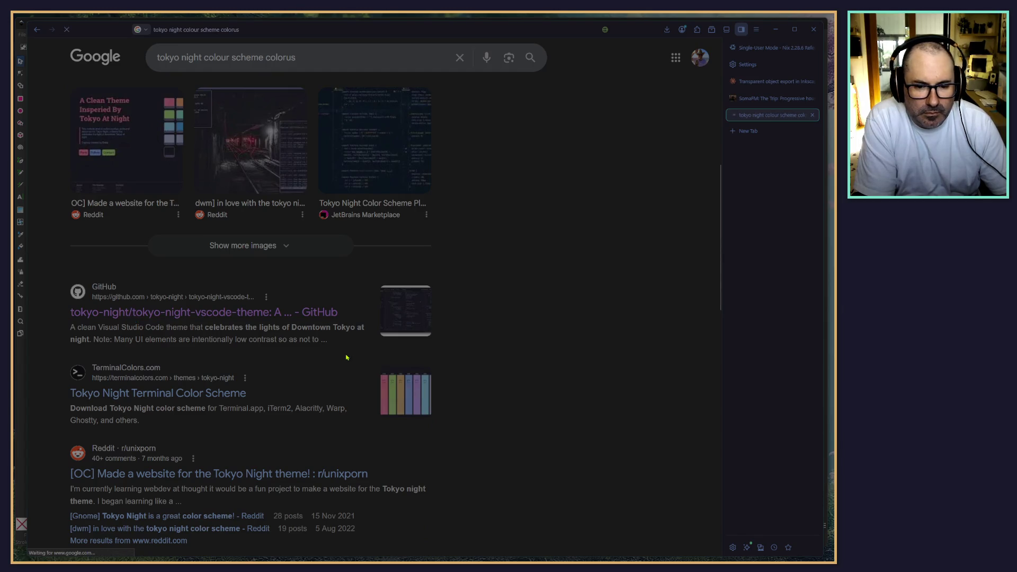
{"action": "scroll", "coordinate": [159, 263], "scroll_direction": "down", "scroll_amount": 3}
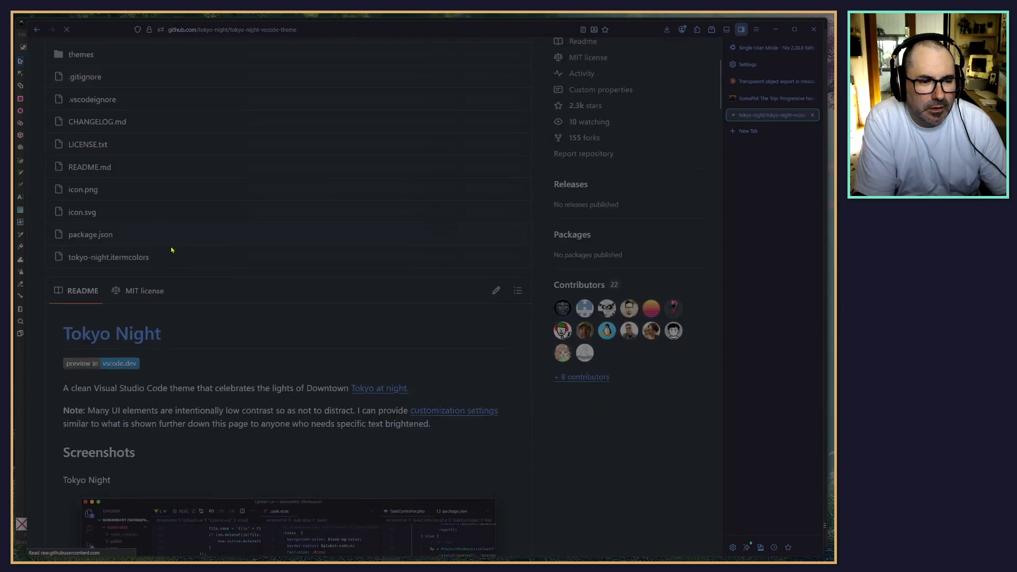
Step: Open the themes folder and read through tokyo-night-color-theme.json for its hex colours
{"action": "scroll", "coordinate": [159, 263], "scroll_direction": "up", "scroll_amount": 3}
{"action": "left_click", "coordinate": [80, 235]}
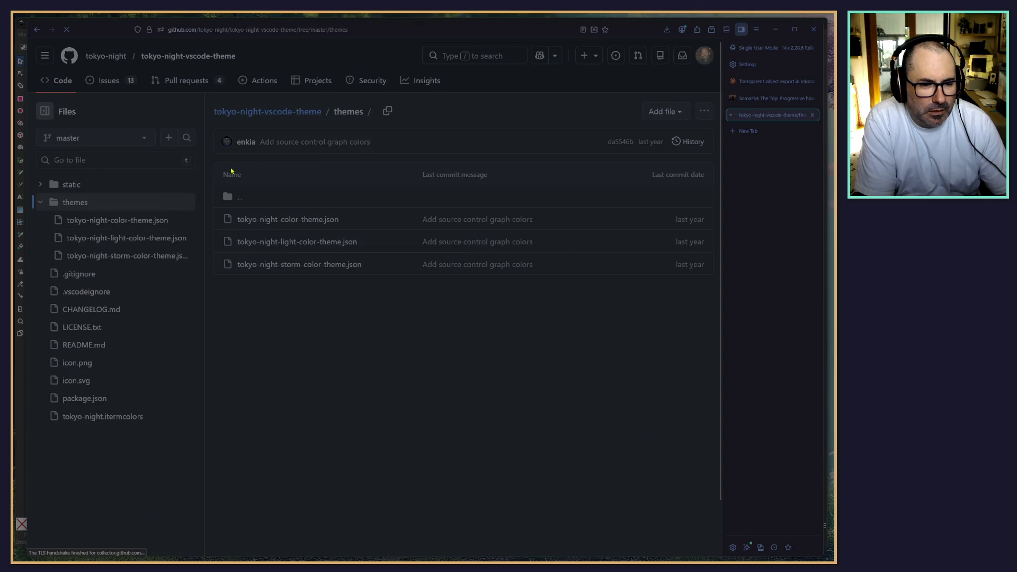
{"action": "left_click", "coordinate": [265, 220]}
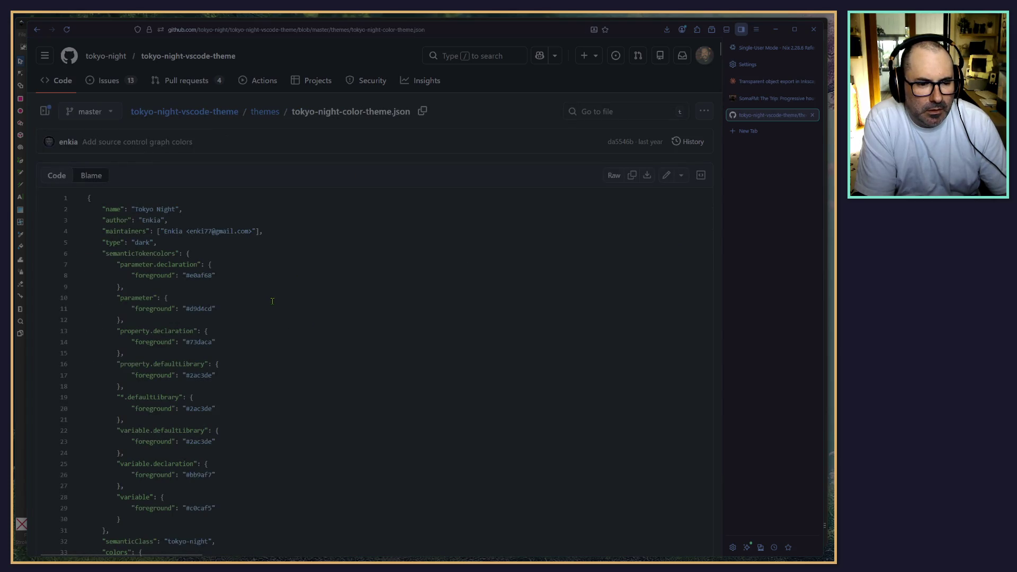
{"action": "scroll", "coordinate": [265, 302], "scroll_direction": "down", "scroll_amount": 15}
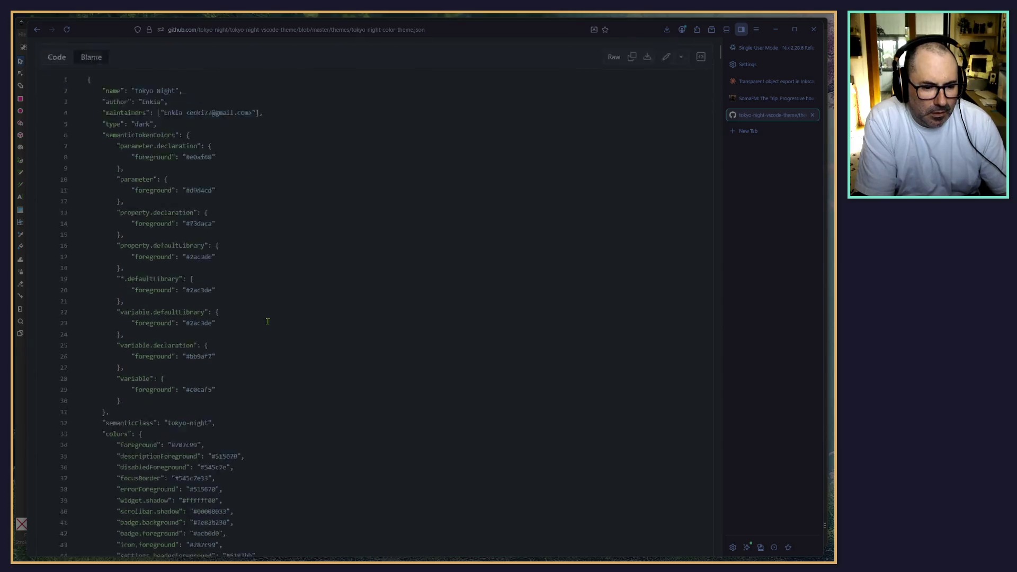
{"action": "scroll", "coordinate": [260, 375], "scroll_direction": "down", "scroll_amount": 5}
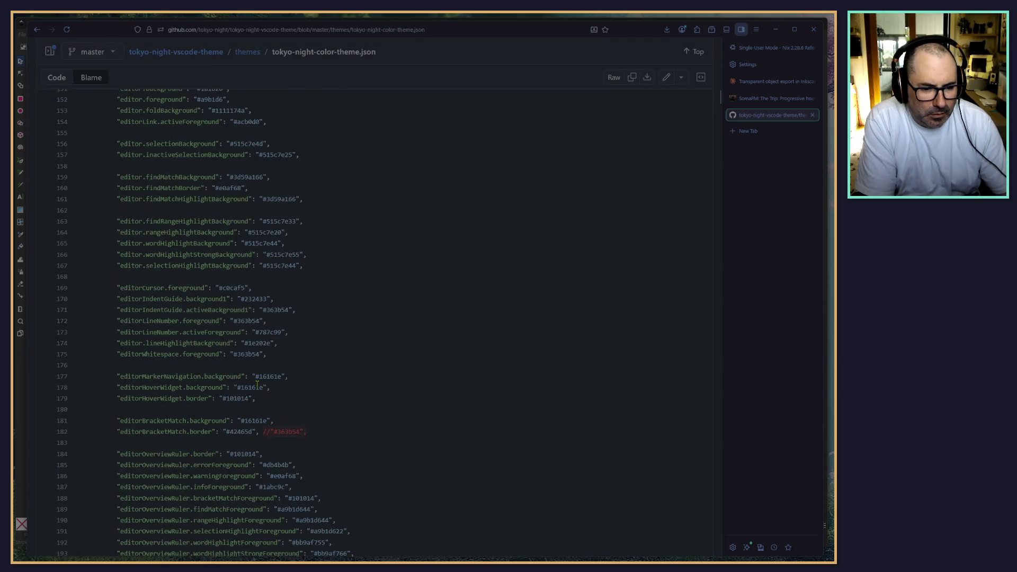
{"action": "scroll", "coordinate": [257, 383], "scroll_direction": "up", "scroll_amount": 20}
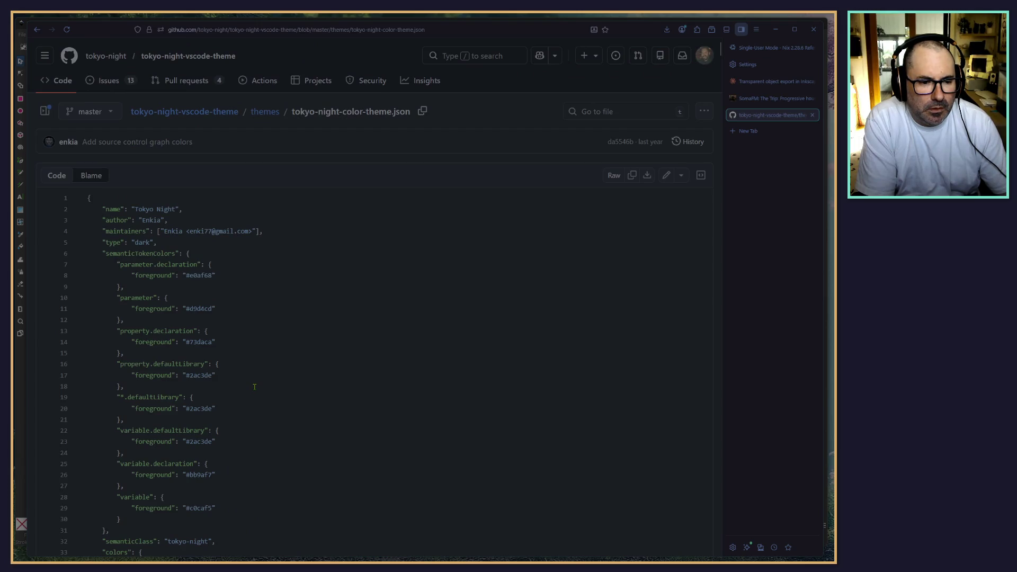
{"action": "scroll", "coordinate": [254, 387], "scroll_direction": "down", "scroll_amount": 18}
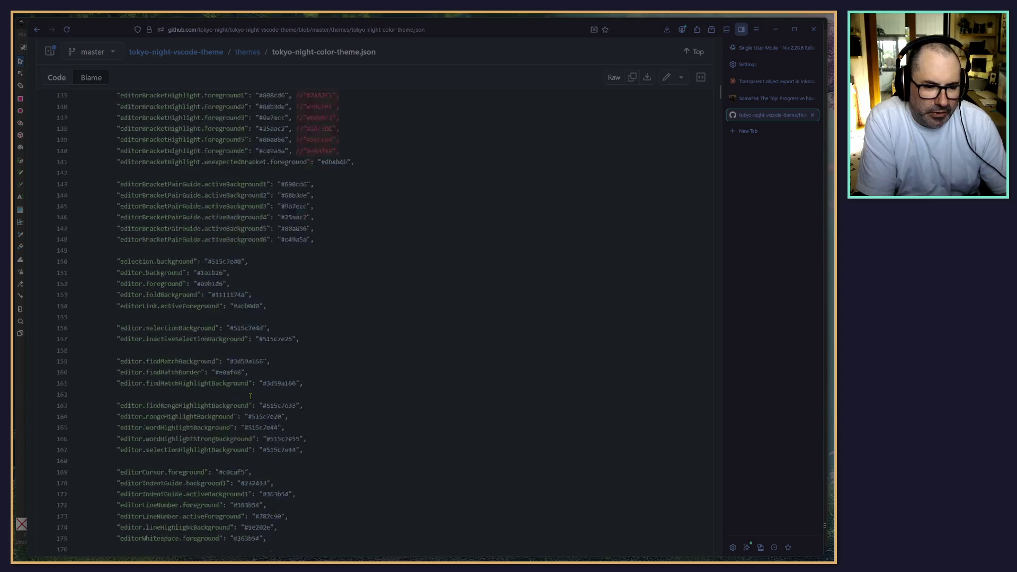
{"action": "scroll", "coordinate": [250, 396], "scroll_direction": "down", "scroll_amount": 10}
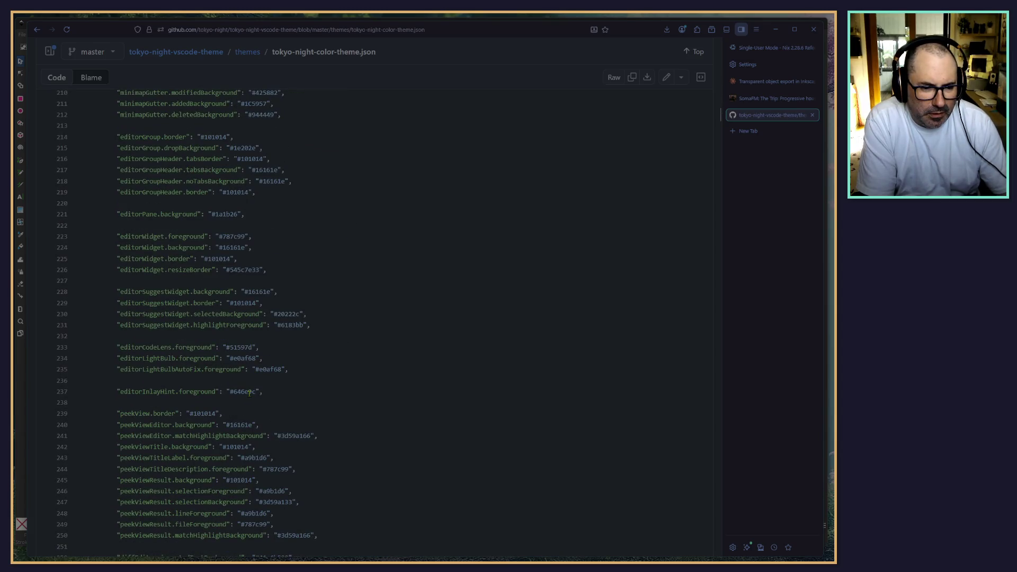
{"action": "scroll", "coordinate": [249, 393], "scroll_direction": "down", "scroll_amount": 20}
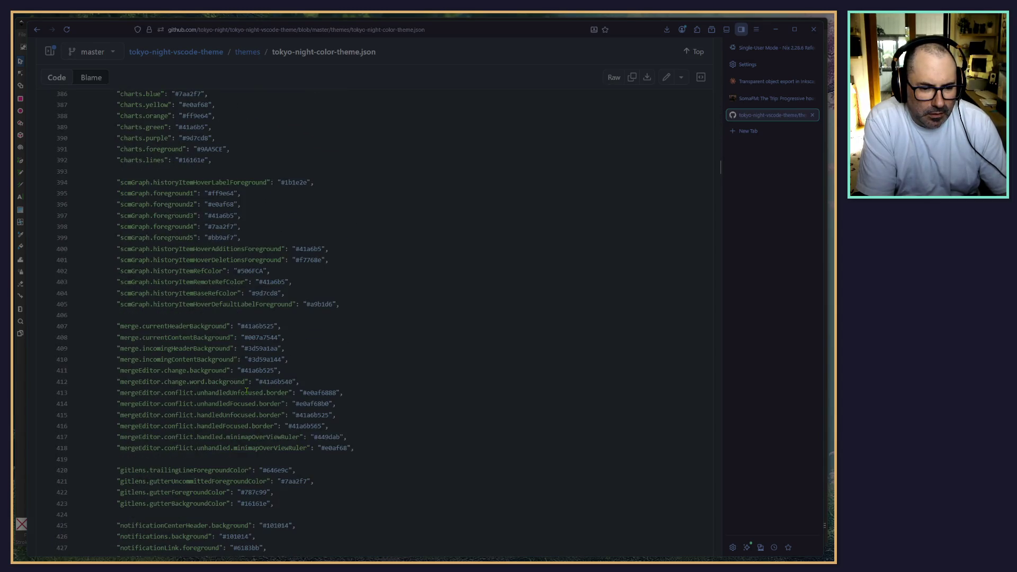
{"action": "scroll", "coordinate": [247, 390], "scroll_direction": "down", "scroll_amount": 5}
{"action": "mouse_move", "coordinate": [720, 182]}
{"action": "left_mouse_down"}
{"action": "mouse_move", "coordinate": [695, 397]}
{"action": "mouse_move", "coordinate": [693, 546]}
{"action": "left_mouse_up"}
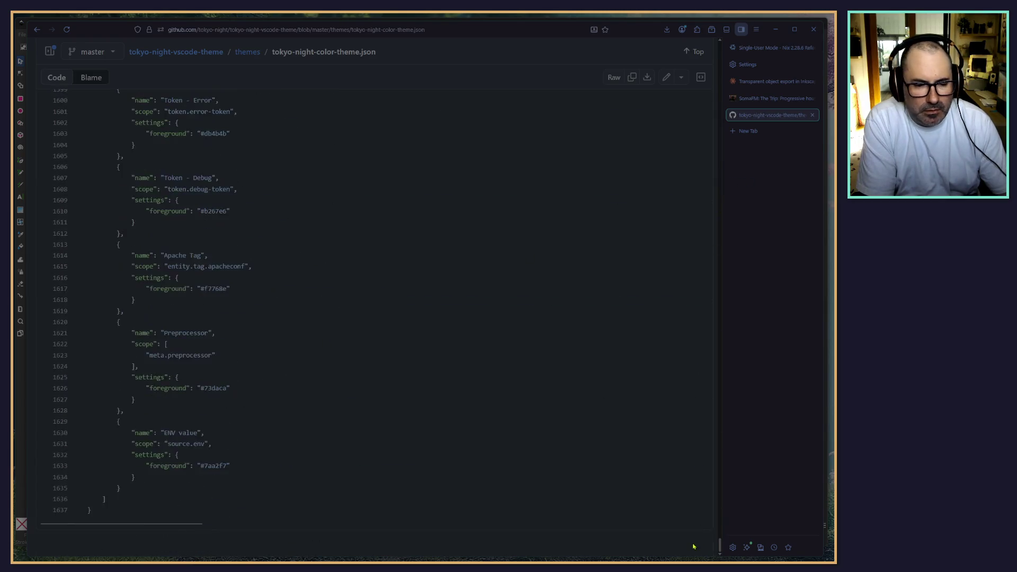
{"action": "left_click", "coordinate": [694, 51]}
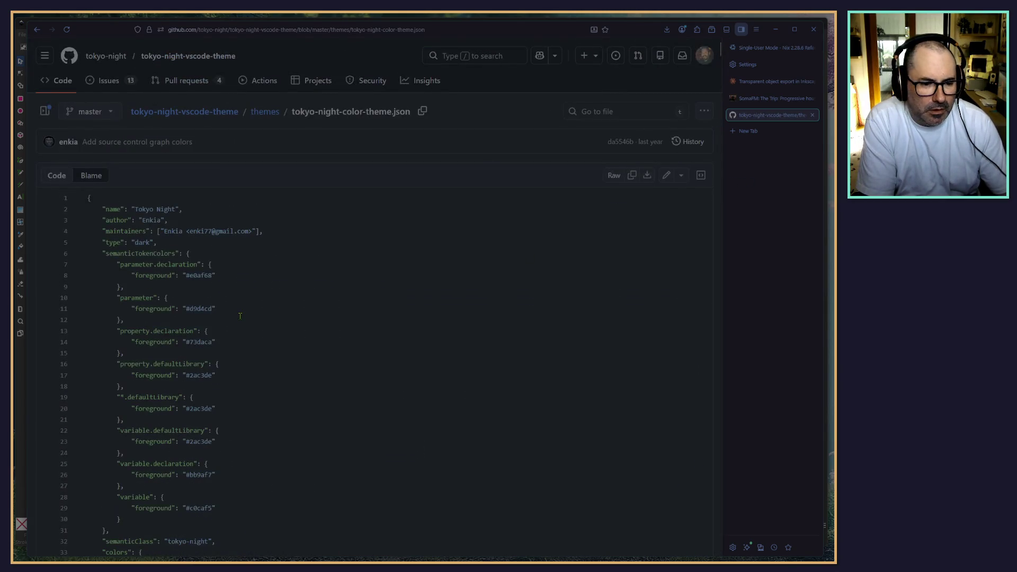
{"action": "scroll", "coordinate": [240, 316], "scroll_direction": "down", "scroll_amount": 5}
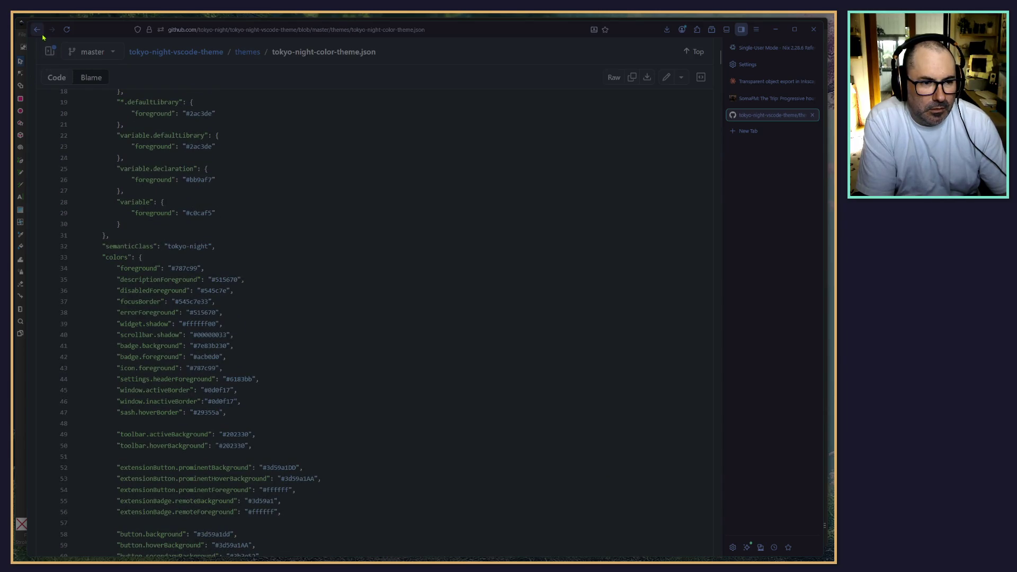
Step: Read the storm variant, tokyo-night-storm-color-theme.json, then return to the themes folder
{"action": "left_click", "coordinate": [37, 29]}
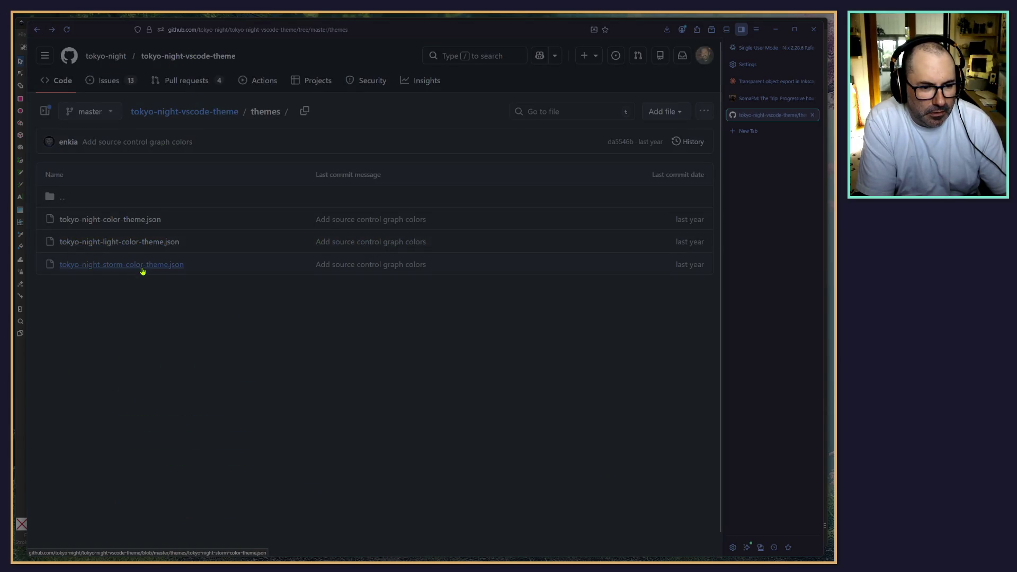
{"action": "left_click", "coordinate": [108, 264]}
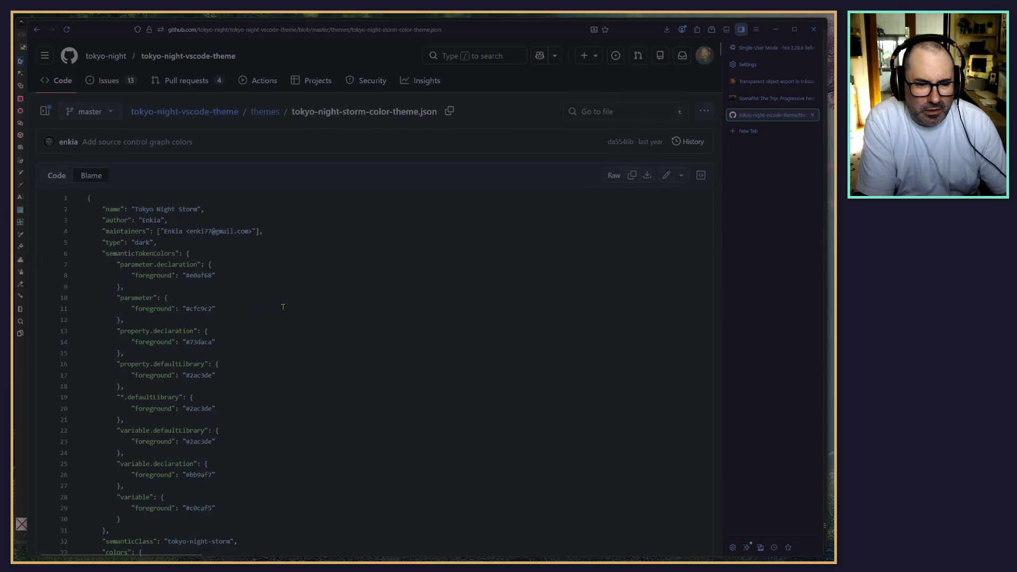
{"action": "scroll", "coordinate": [255, 317], "scroll_direction": "down", "scroll_amount": 5}
{"action": "scroll", "coordinate": [236, 295], "scroll_direction": "down", "scroll_amount": 10}
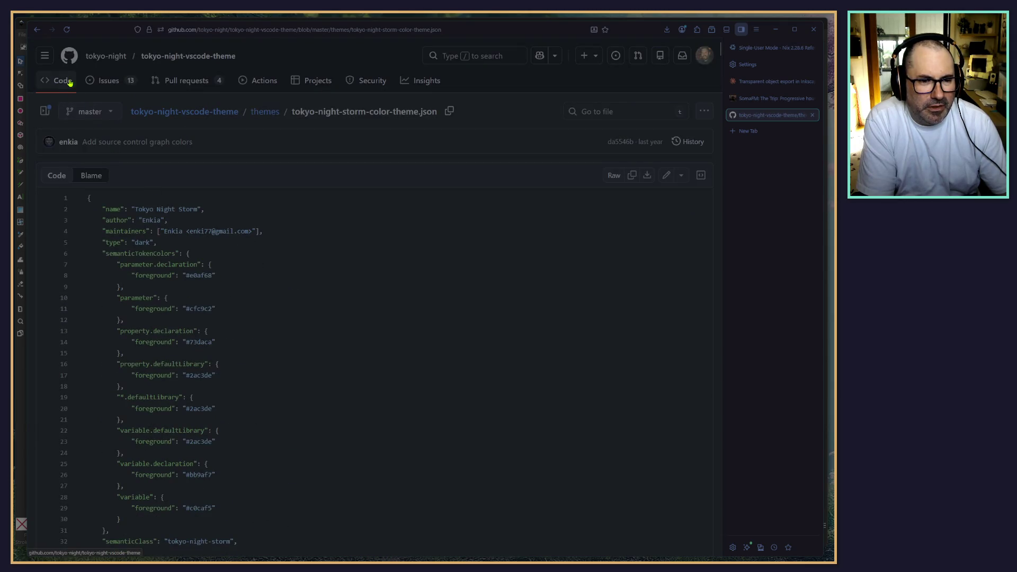
{"action": "left_click", "coordinate": [37, 31]}
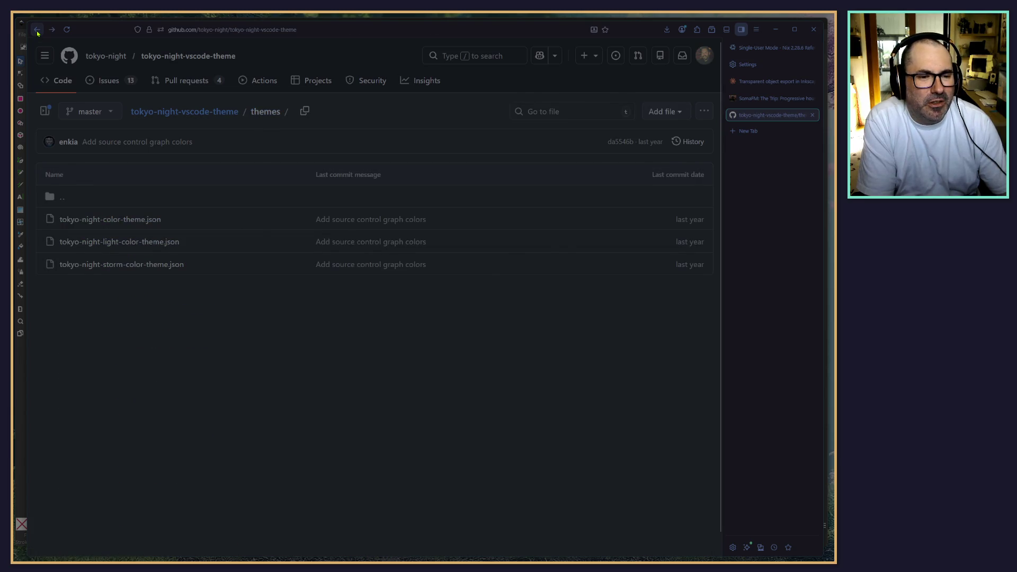
Step: Return to the Google results and browse the Obsidian forum Tokyo Night theme thread
{"action": "left_click", "coordinate": [37, 31]}
{"action": "left_click", "coordinate": [37, 30]}
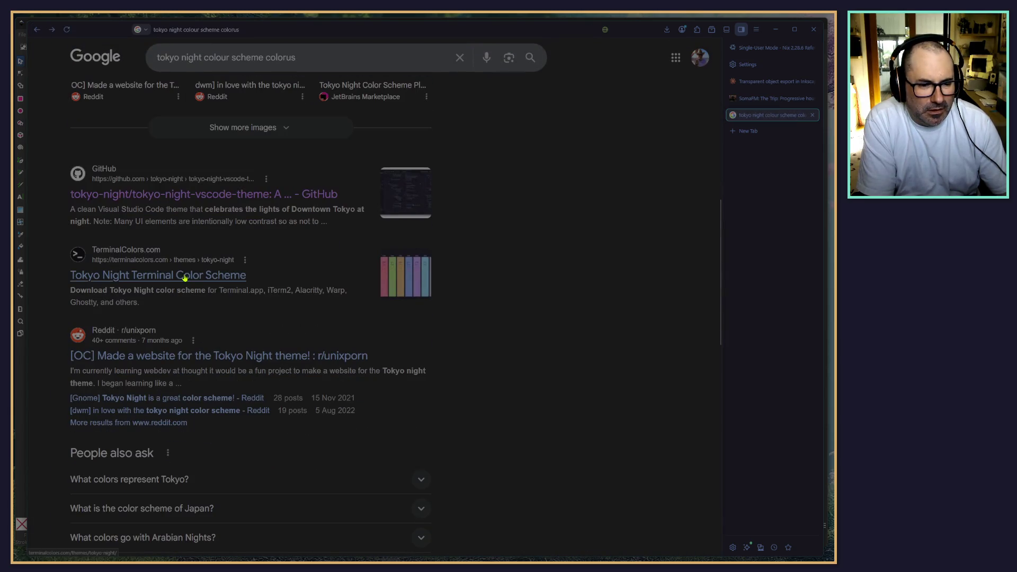
{"action": "scroll", "coordinate": [200, 316], "scroll_direction": "down", "scroll_amount": 6}
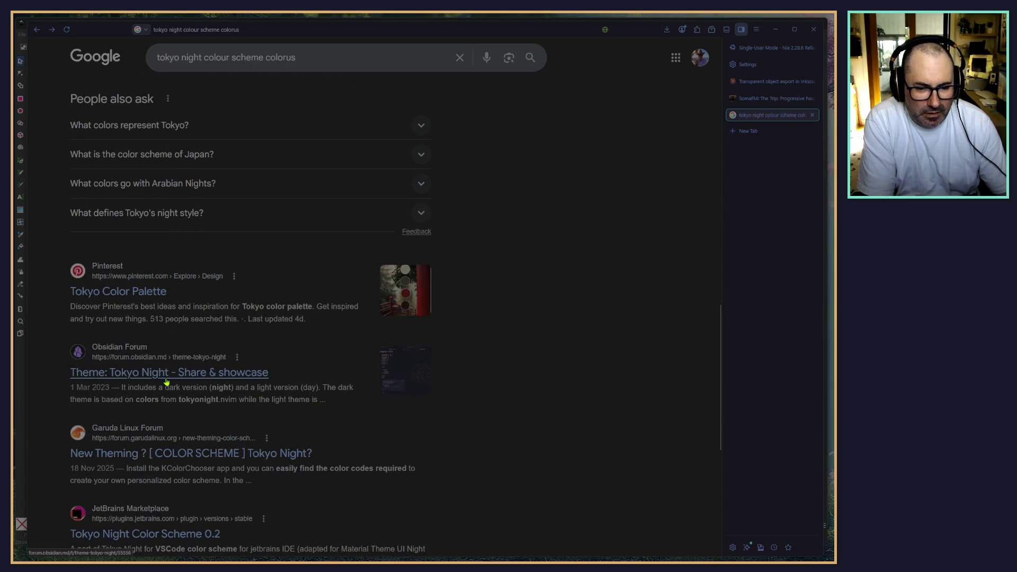
{"action": "left_click", "coordinate": [166, 382]}
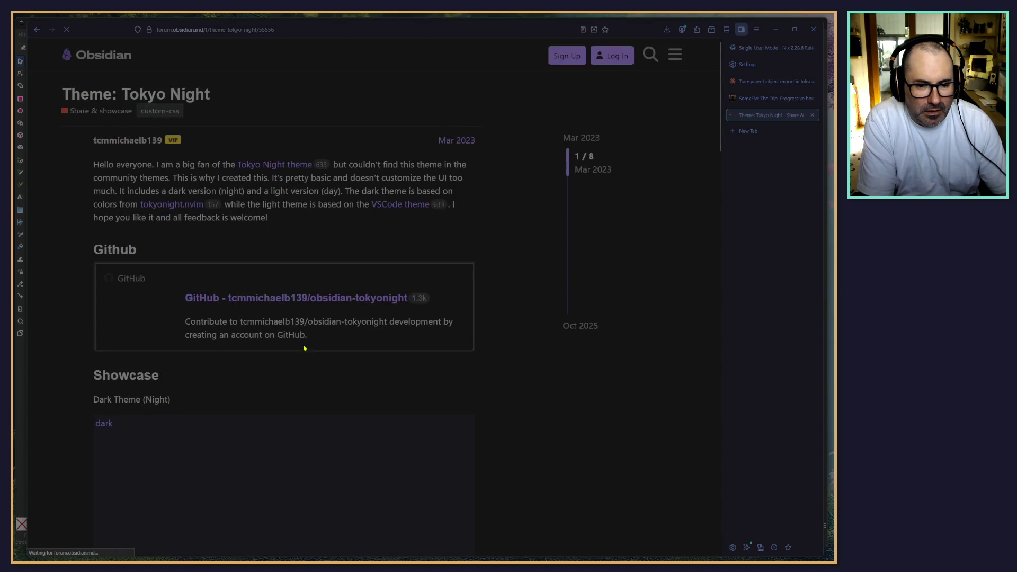
{"action": "scroll", "coordinate": [226, 307], "scroll_direction": "down", "scroll_amount": 4}
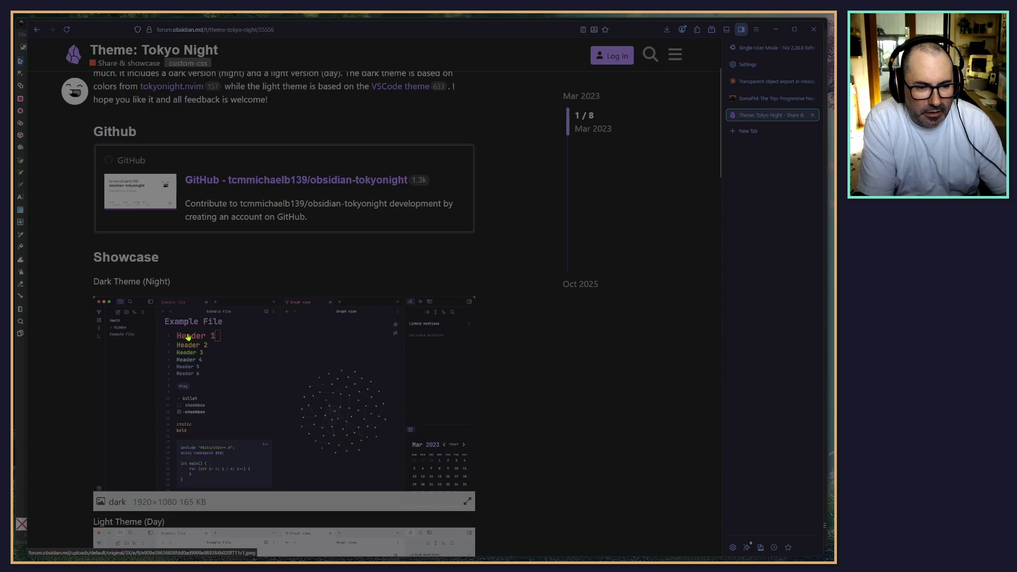
{"action": "scroll", "coordinate": [192, 324], "scroll_direction": "up", "scroll_amount": 2}
{"action": "scroll", "coordinate": [196, 311], "scroll_direction": "down", "scroll_amount": 20}
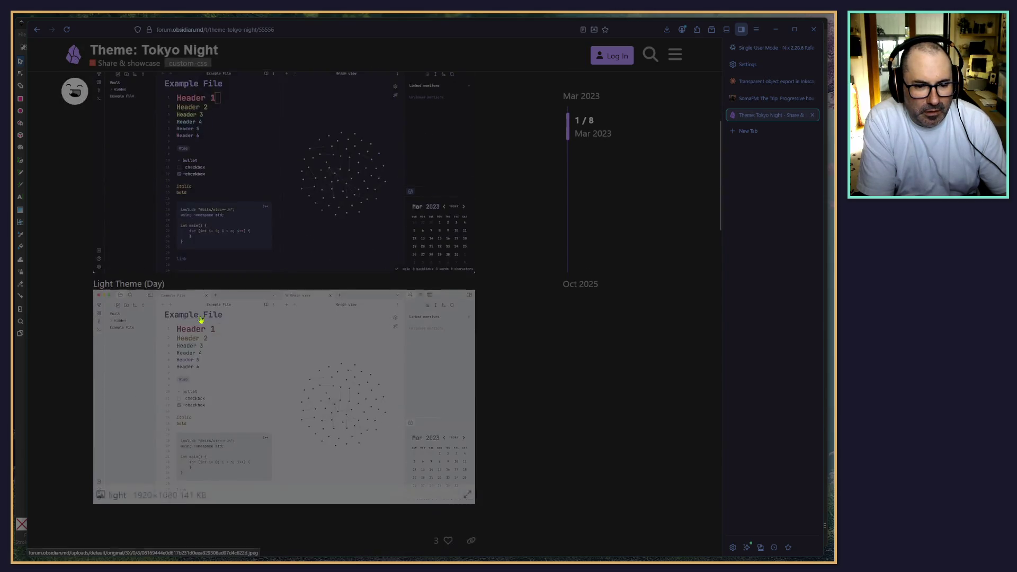
{"action": "scroll", "coordinate": [161, 285], "scroll_direction": "up", "scroll_amount": 5}
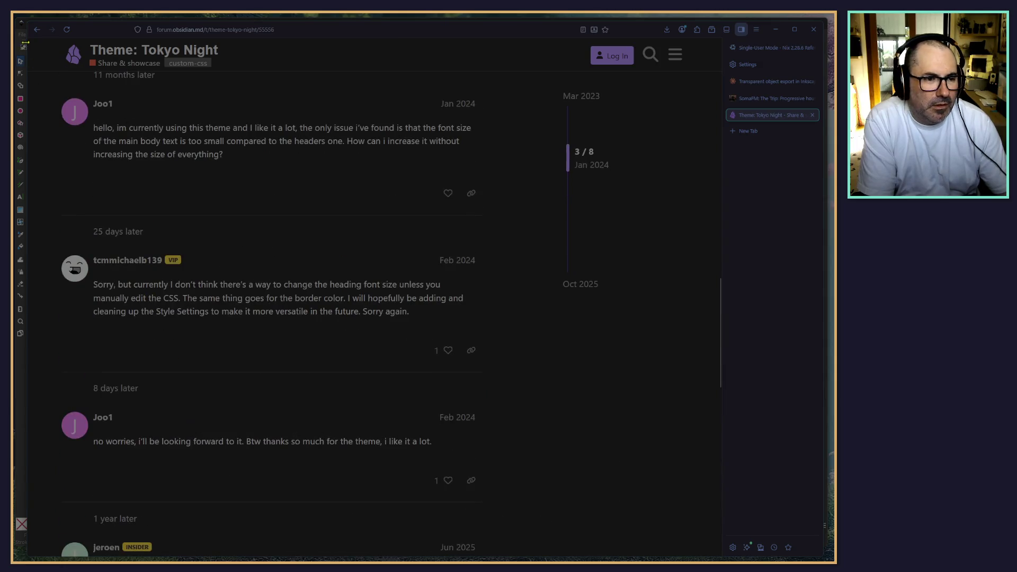
{"action": "key", "text": "alt+Left"}
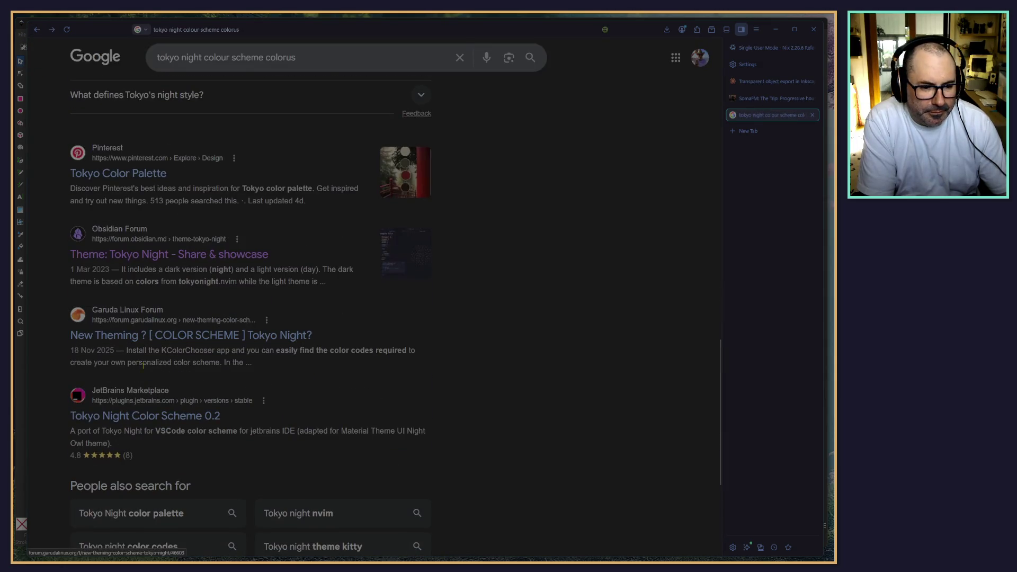
Step: Search 'tokyo night colour scheme windows terminal' and open the tokyonight-windows-terminal repository
{"action": "scroll", "coordinate": [159, 318], "scroll_direction": "up", "scroll_amount": 10}
{"action": "left_click", "coordinate": [315, 68]}
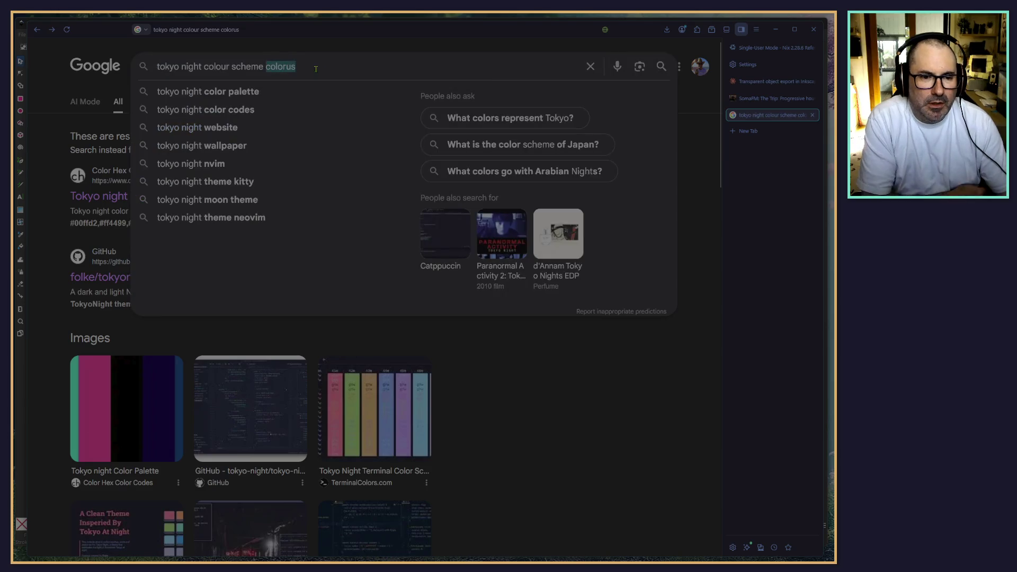
{"action": "key", "text": "ctrl+shift+Left"}
{"action": "type", "text": "ths"}
{"action": "key", "text": "BackSpace"}
{"action": "key", "text": "BackSpace"}
{"action": "key", "text": "BackSpace"}
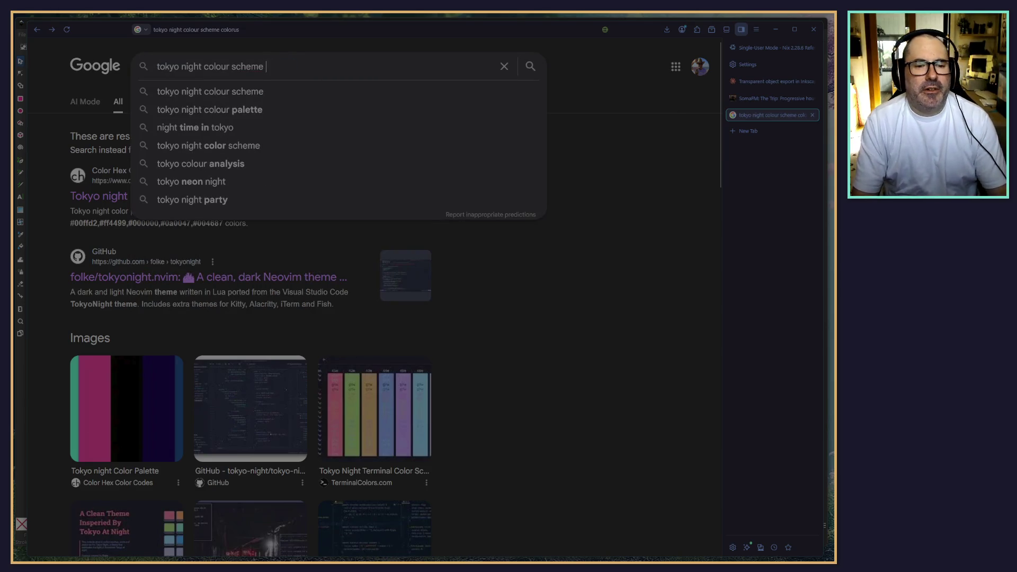
{"action": "type", "text": "wind"}
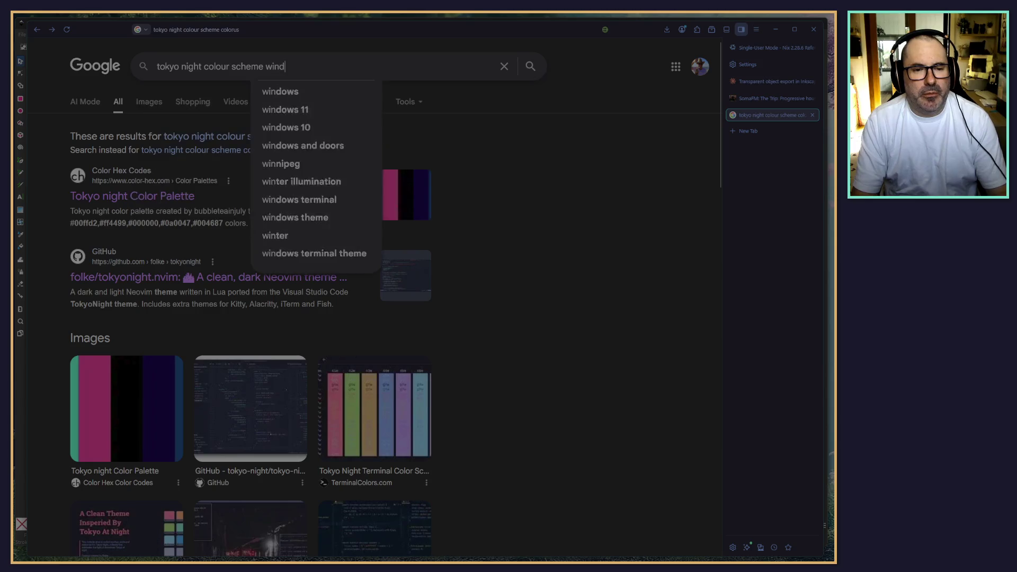
{"action": "type", "text": "ows terminal"}
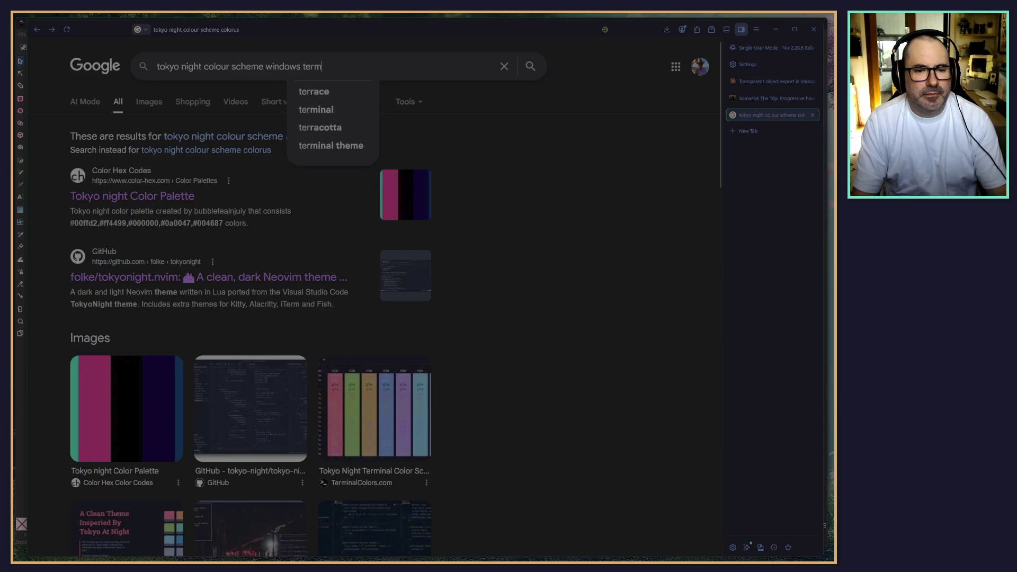
{"action": "key", "text": "Return"}
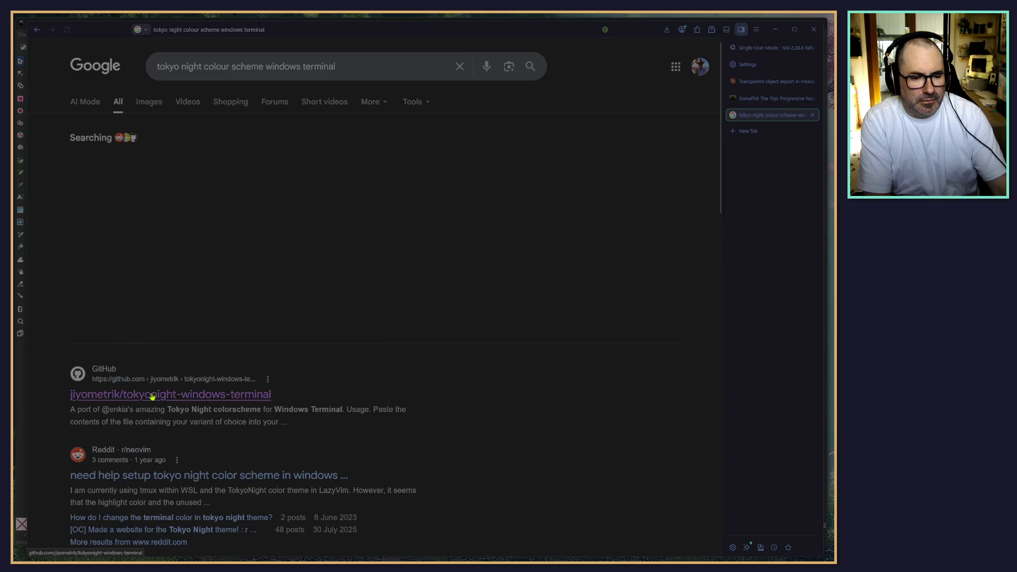
{"action": "left_click", "coordinate": [141, 204]}
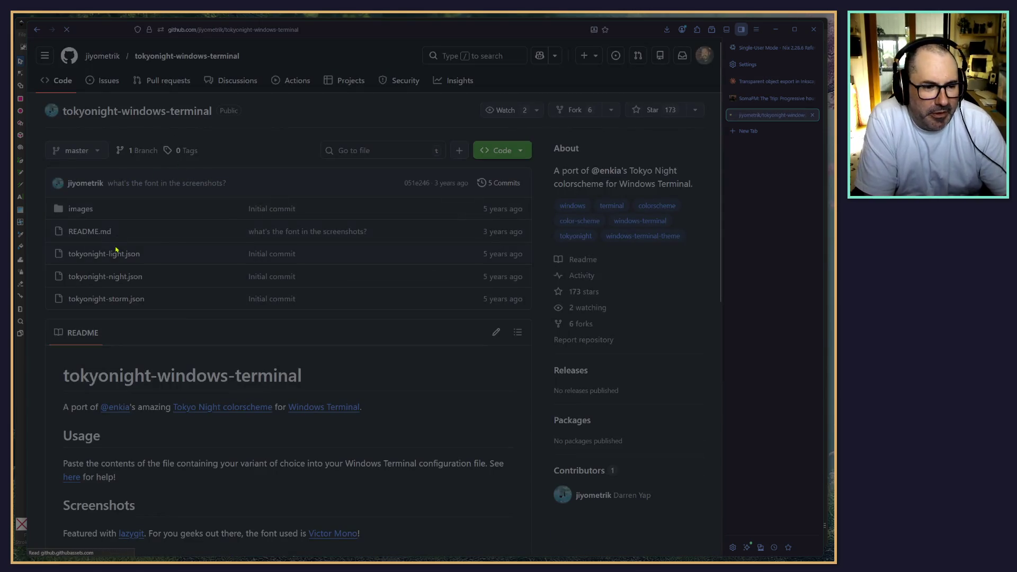
Step: Copy the green value #73daca from tokyonight-night.json, then minimise the browser
{"action": "left_click", "coordinate": [105, 276]}
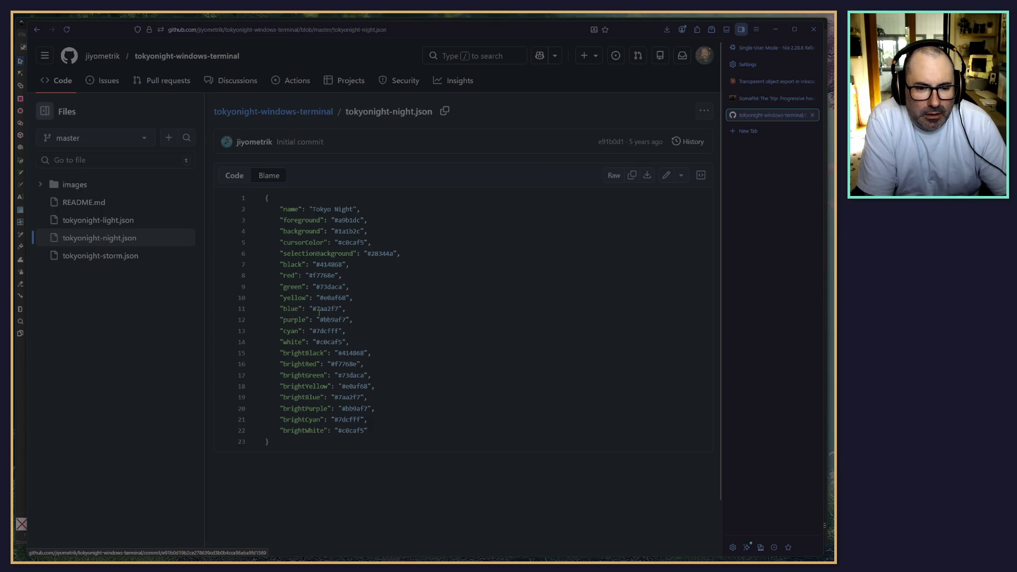
{"action": "scroll", "coordinate": [318, 275], "scroll_direction": "down", "scroll_amount": 2}
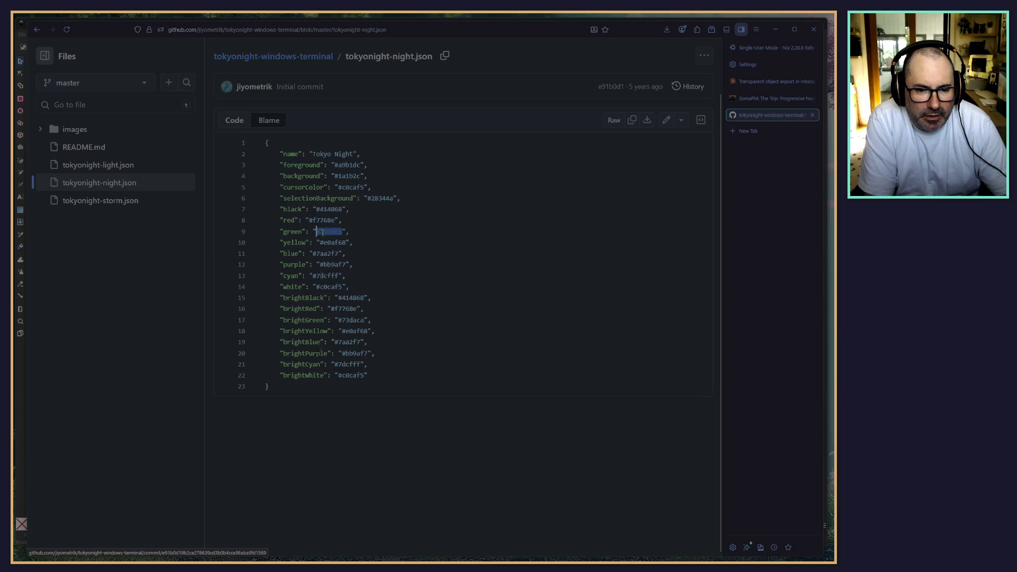
{"action": "right_click", "coordinate": [322, 232]}
{"action": "left_click", "coordinate": [339, 281]}
{"action": "left_click", "coordinate": [775, 30]}
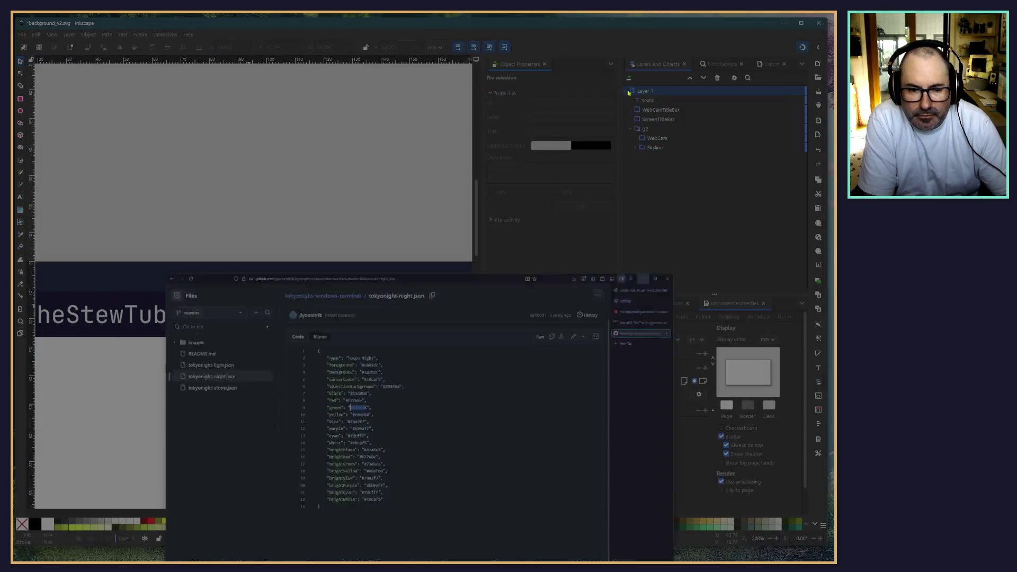
Step: Fill the title text on the dark bar with the copied green 73daca
{"action": "left_click", "coordinate": [125, 322]}
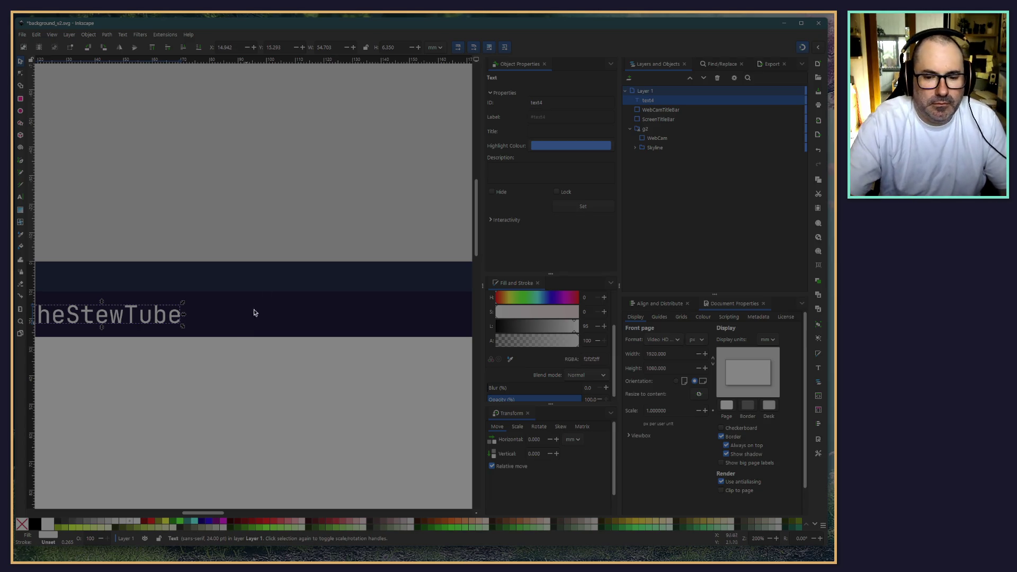
{"action": "scroll", "coordinate": [572, 342], "scroll_direction": "down", "scroll_amount": 1}
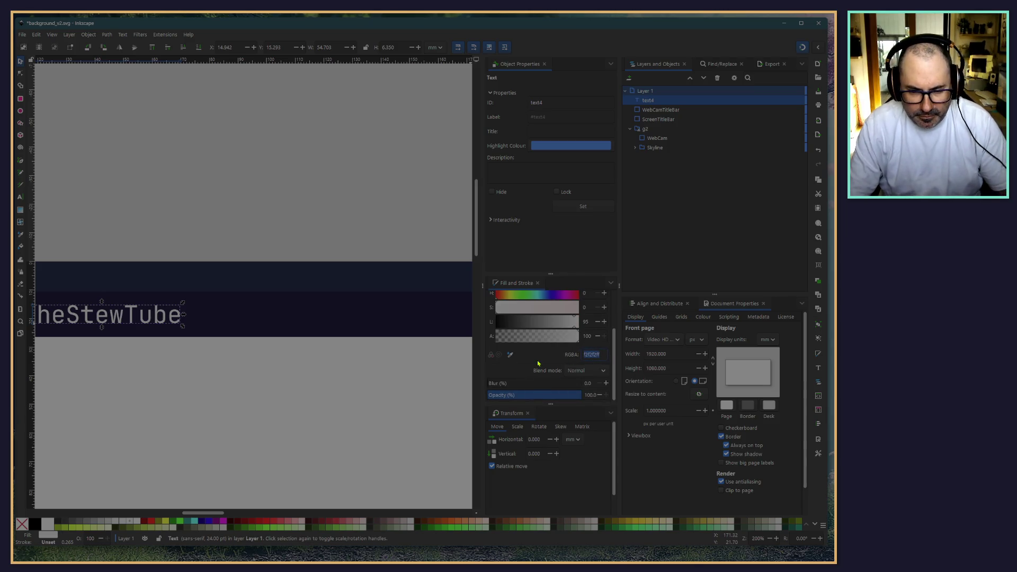
{"action": "type", "text": "73daca"}
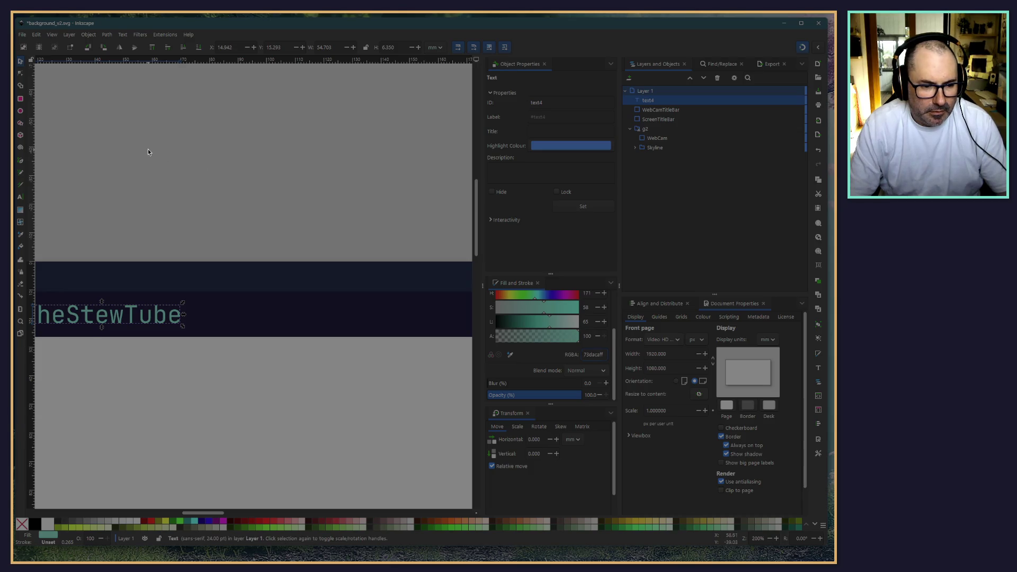
Step: Select the brightGreen value 73daca in the browser's colour file, then return to Inkscape
{"action": "key", "text": "alt+Tab"}
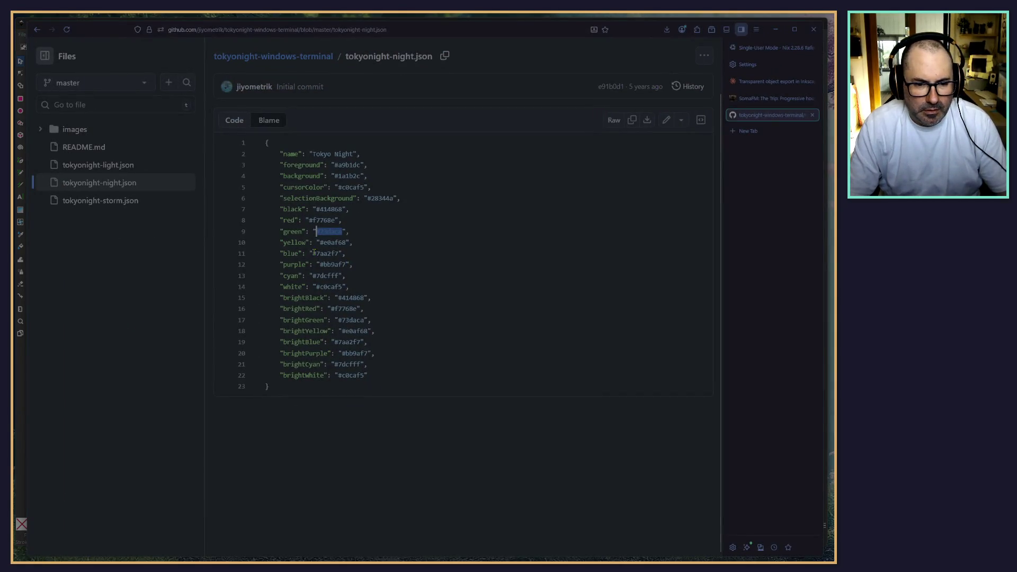
{"action": "double_click", "coordinate": [356, 330]}
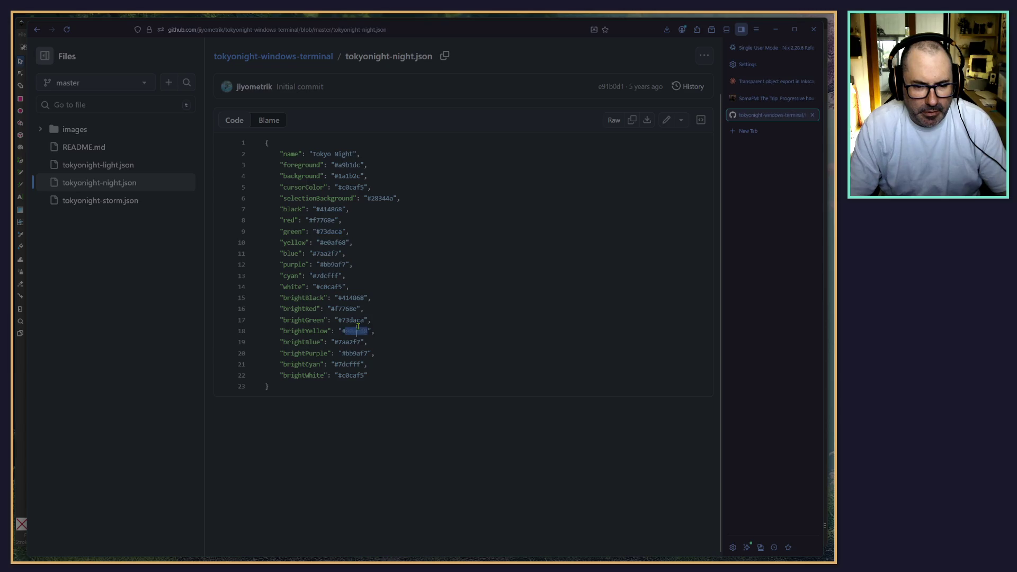
{"action": "double_click", "coordinate": [353, 320]}
{"action": "key", "text": "alt+Tab"}
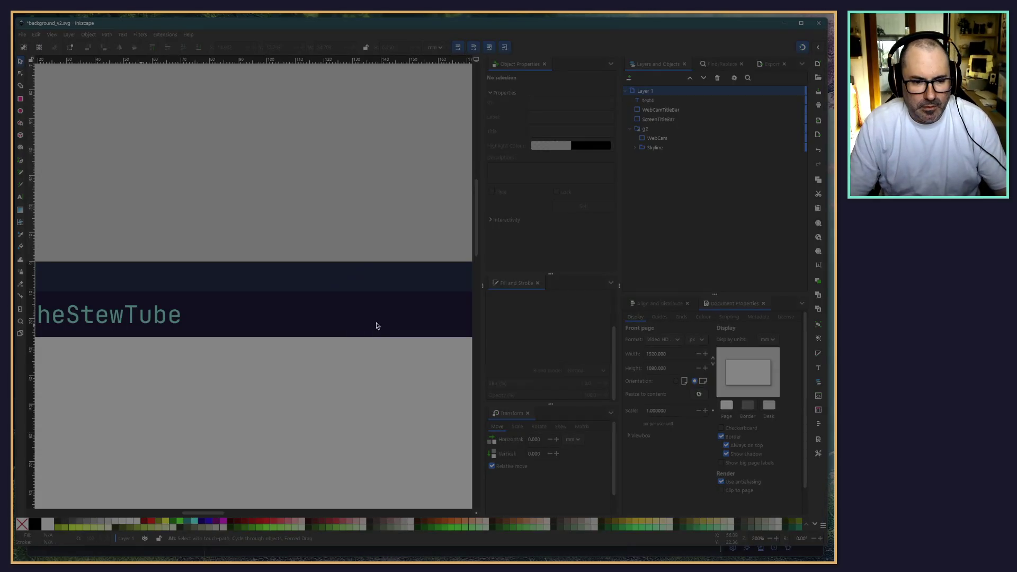
Step: Replace the 'TheStewTube' title text with 'Screen'
{"action": "left_click", "coordinate": [96, 328]}
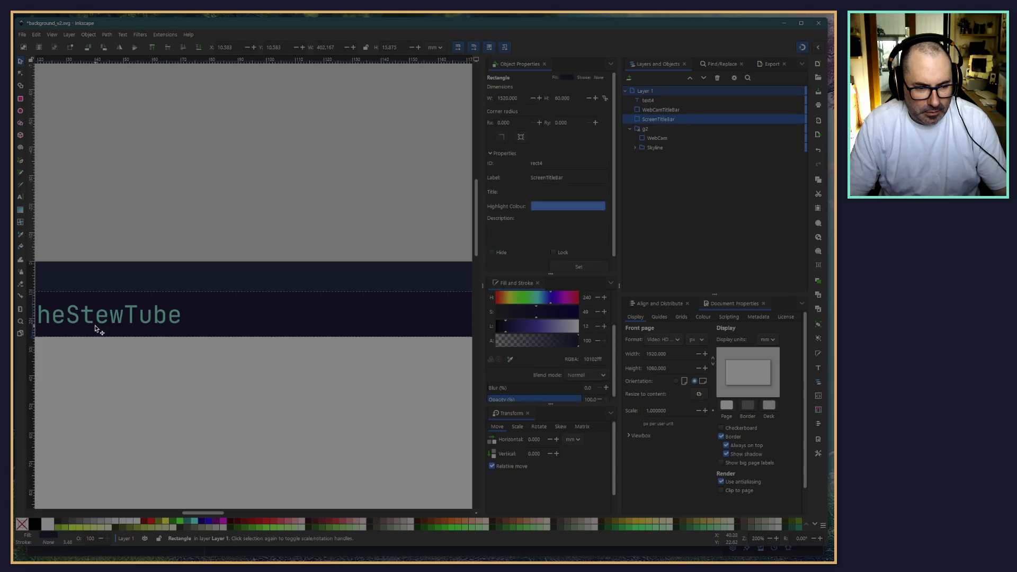
{"action": "scroll", "coordinate": [585, 380], "scroll_direction": "down", "scroll_amount": 1}
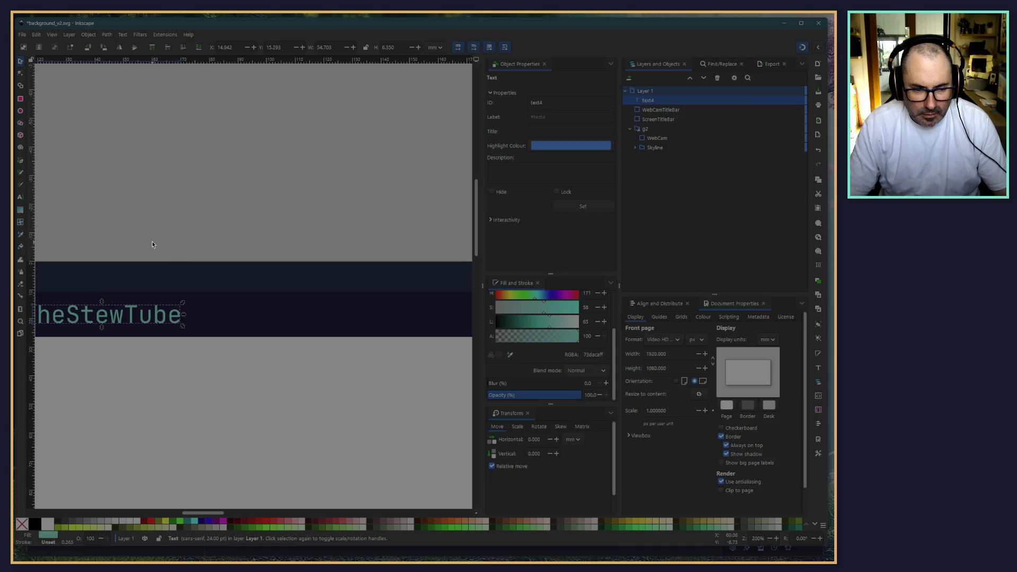
{"action": "scroll", "coordinate": [227, 236], "scroll_direction": "left", "scroll_amount": 5}
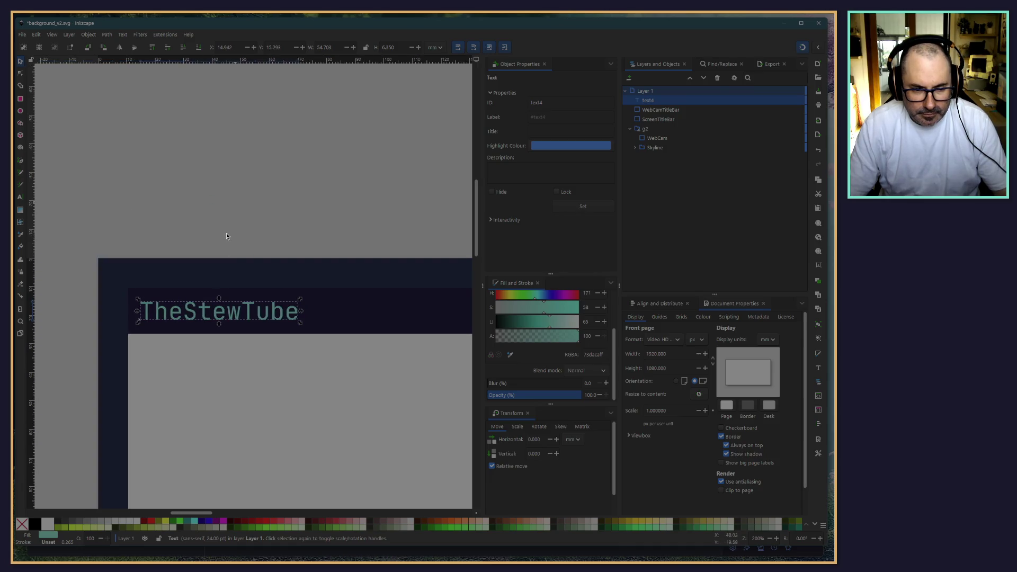
{"action": "double_click", "coordinate": [225, 314]}
{"action": "key", "text": "Right"}
{"action": "key", "text": "Right"}
{"action": "key", "text": "Right"}
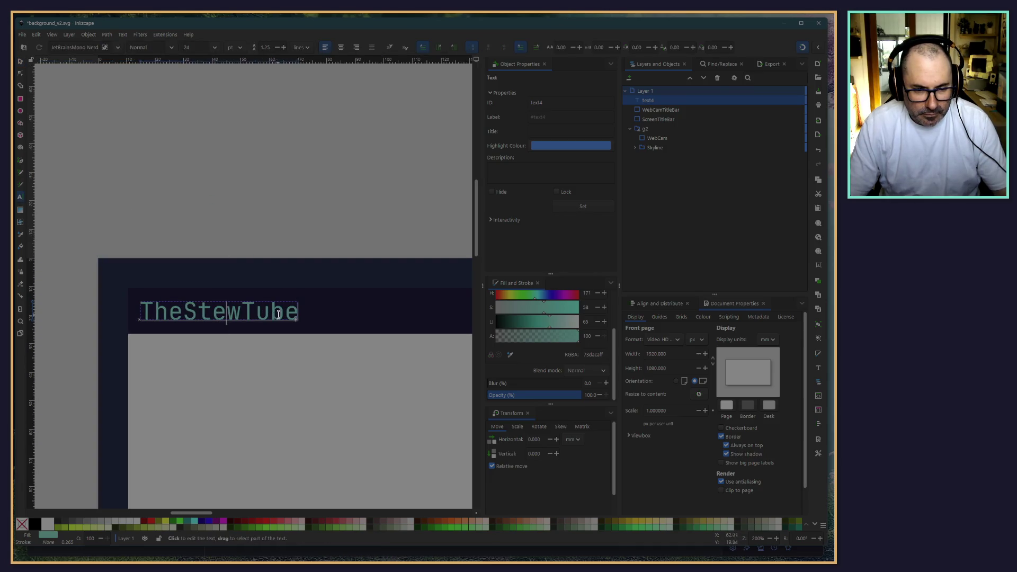
{"action": "key", "text": "BackSpace"}
{"action": "key", "text": "BackSpace"}
{"action": "key", "text": "BackSpace"}
{"action": "key", "text": "BackSpace"}
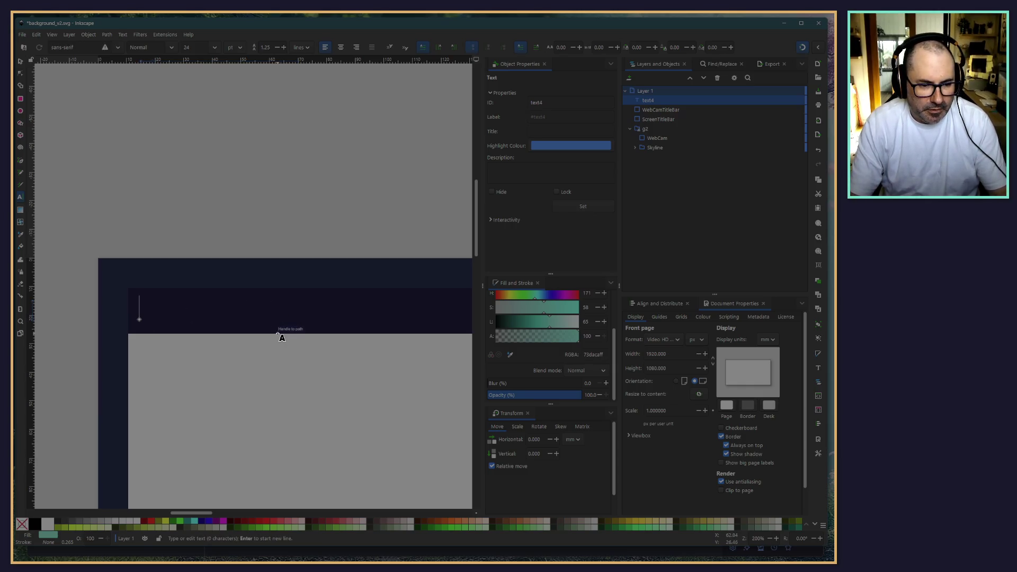
{"action": "type", "text": "Screen"}
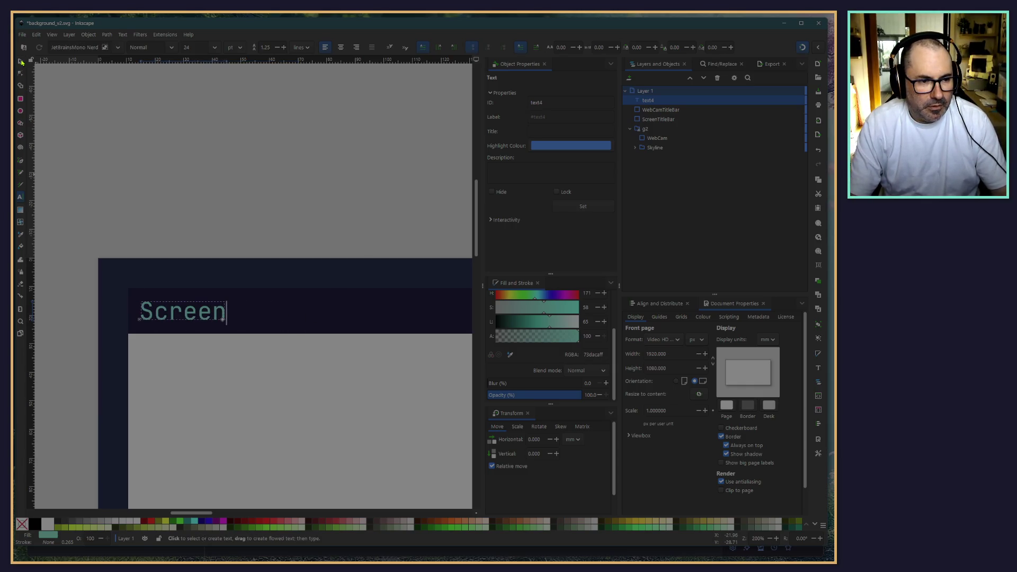
{"action": "left_click", "coordinate": [21, 62]}
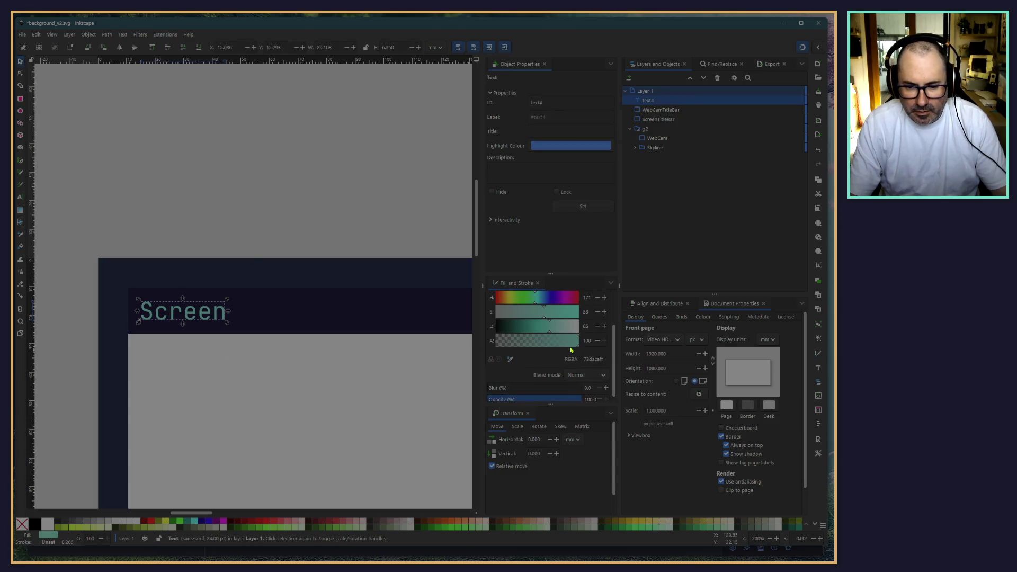
Step: Bring the Tokyo Night colour file in the browser back into view
{"action": "scroll", "coordinate": [575, 383], "scroll_direction": "down", "scroll_amount": 1}
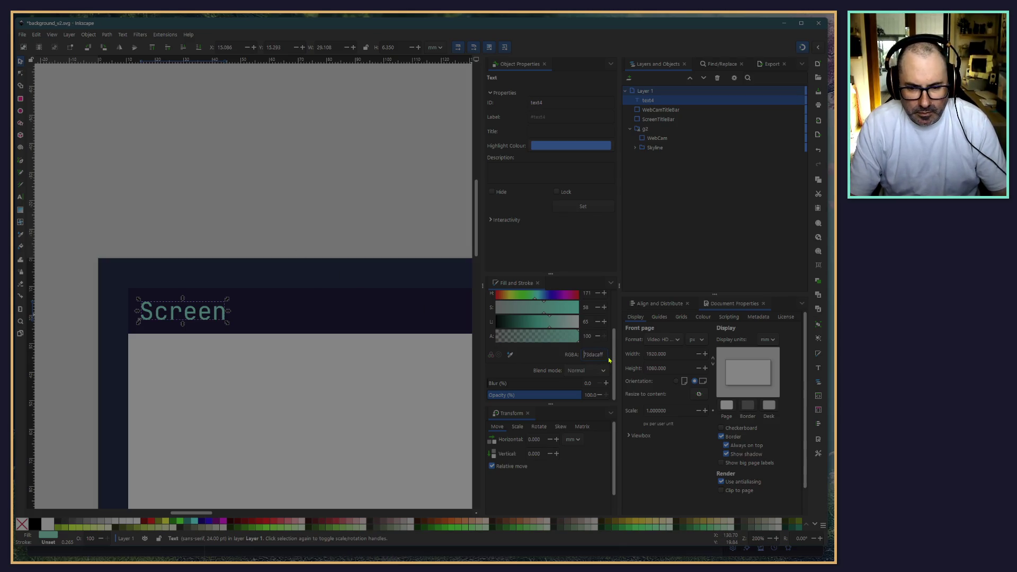
{"action": "key", "text": "alt+Tab"}
{"action": "key", "text": "alt+Tab"}
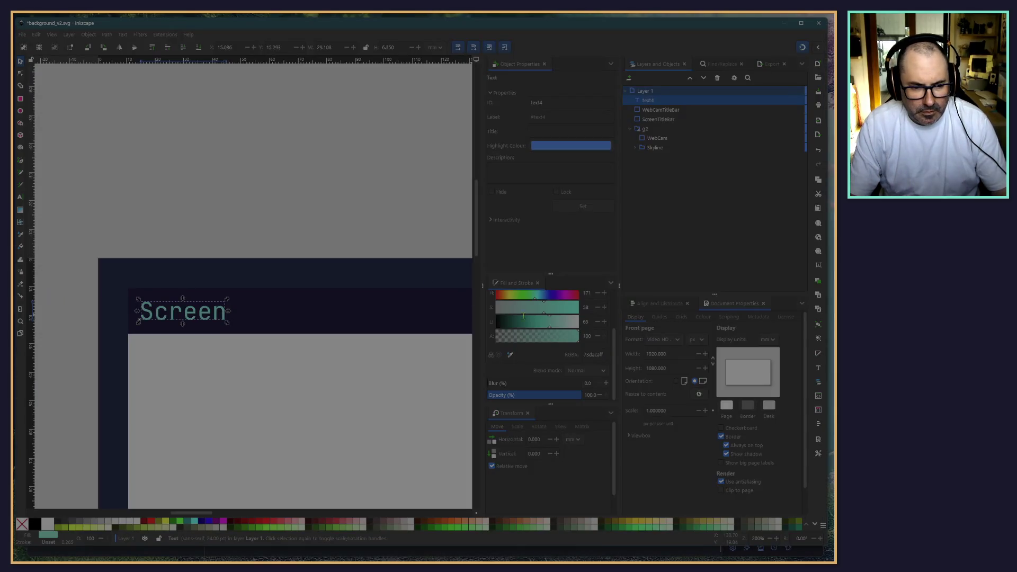
{"action": "scroll", "coordinate": [280, 204], "scroll_direction": "right", "scroll_amount": 3}
{"action": "scroll", "coordinate": [281, 204], "scroll_direction": "down", "scroll_amount": 1}
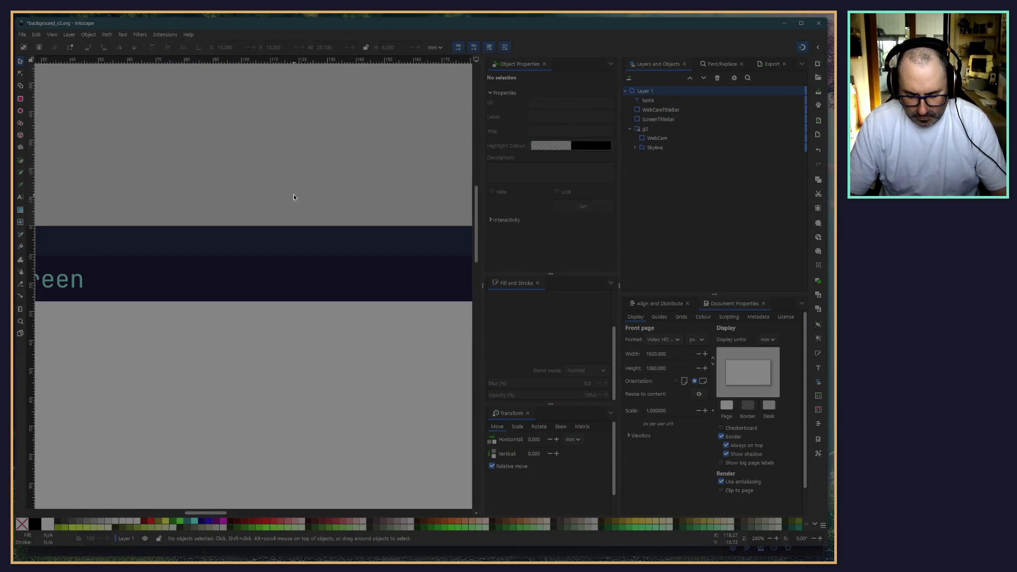
Step: Change the 'Screen' title to lowercase 'screen'
{"action": "scroll", "coordinate": [293, 195], "scroll_direction": "down", "scroll_amount": 4}
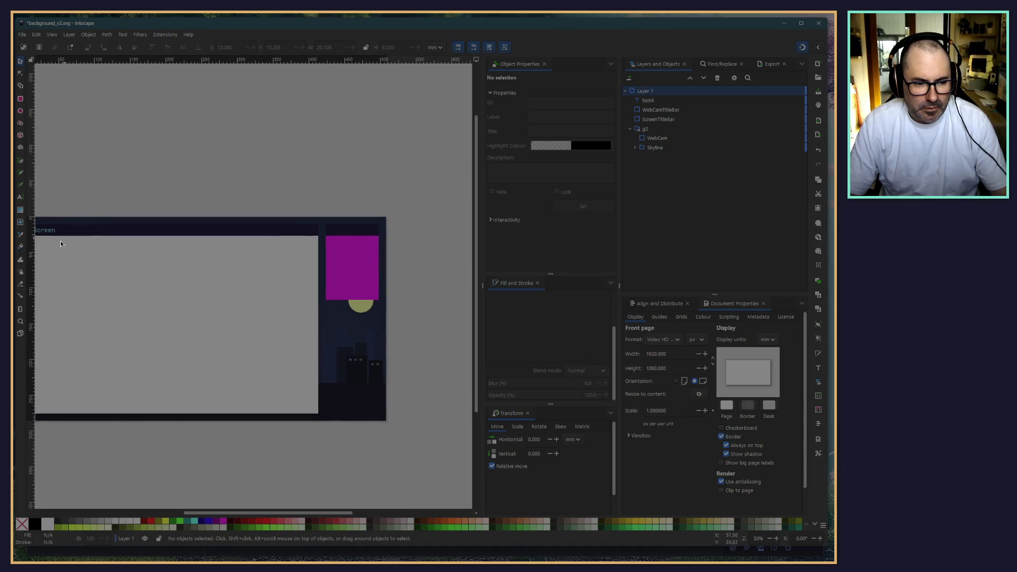
{"action": "left_click", "coordinate": [45, 233]}
{"action": "scroll", "coordinate": [221, 166], "scroll_direction": "left", "scroll_amount": 3}
{"action": "scroll", "coordinate": [151, 247], "scroll_direction": "up", "scroll_amount": 6}
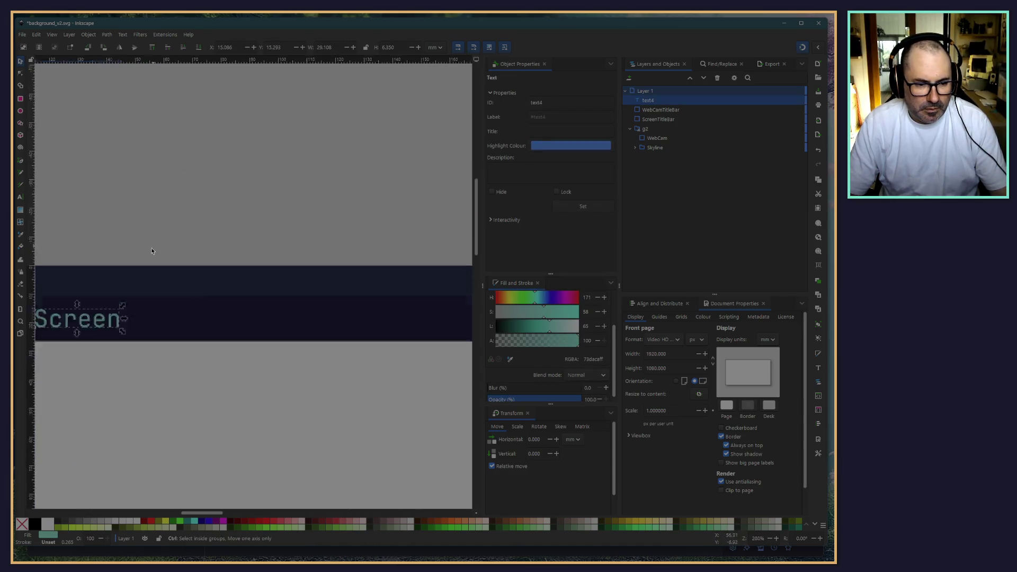
{"action": "double_click", "coordinate": [168, 326]}
{"action": "key", "text": "BackSpace"}
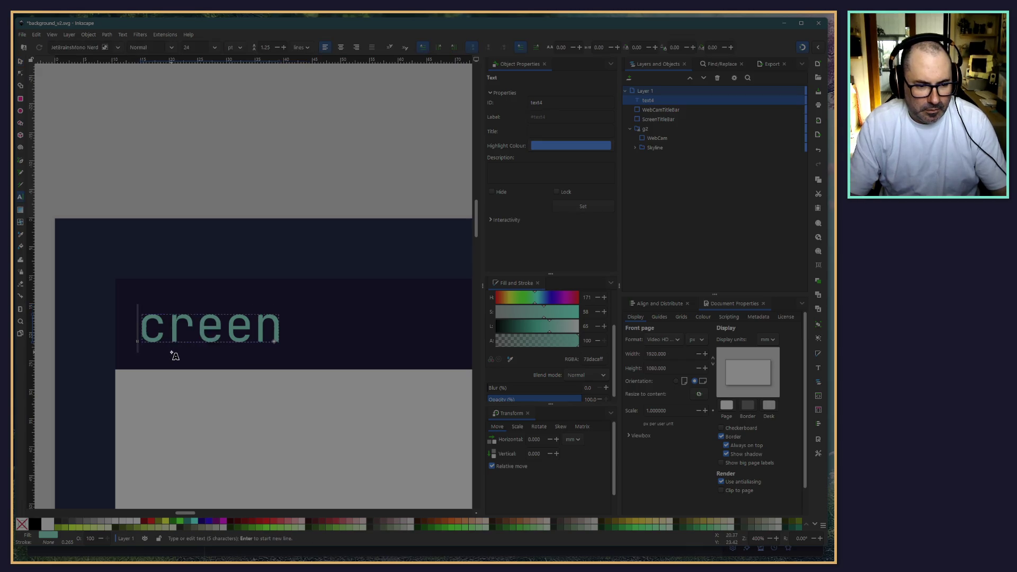
{"action": "type", "text": "s"}
{"action": "left_click", "coordinate": [20, 61]}
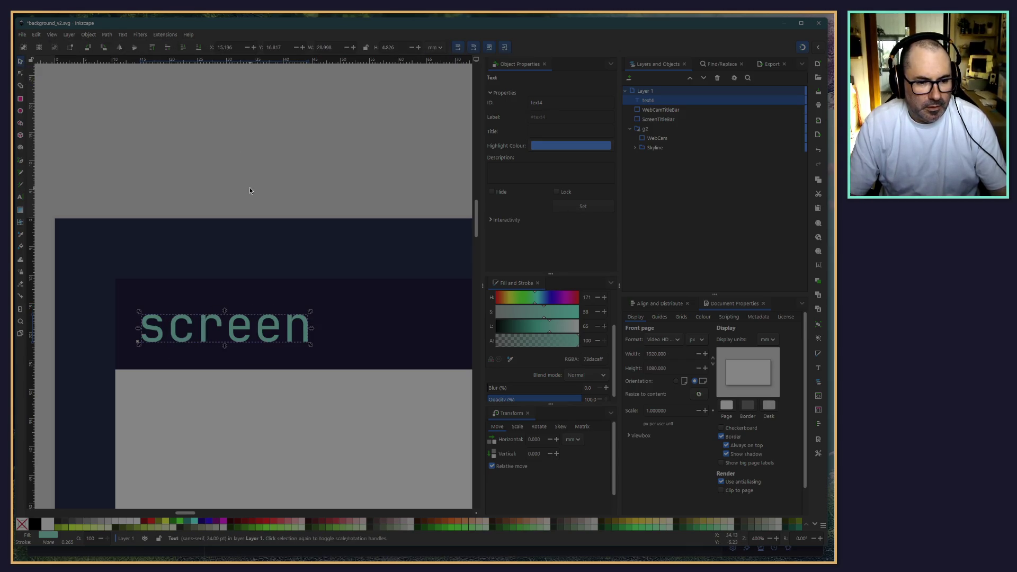
{"action": "scroll", "coordinate": [249, 188], "scroll_direction": "down", "scroll_amount": 3}
{"action": "scroll", "coordinate": [272, 196], "scroll_direction": "down", "scroll_amount": 3}
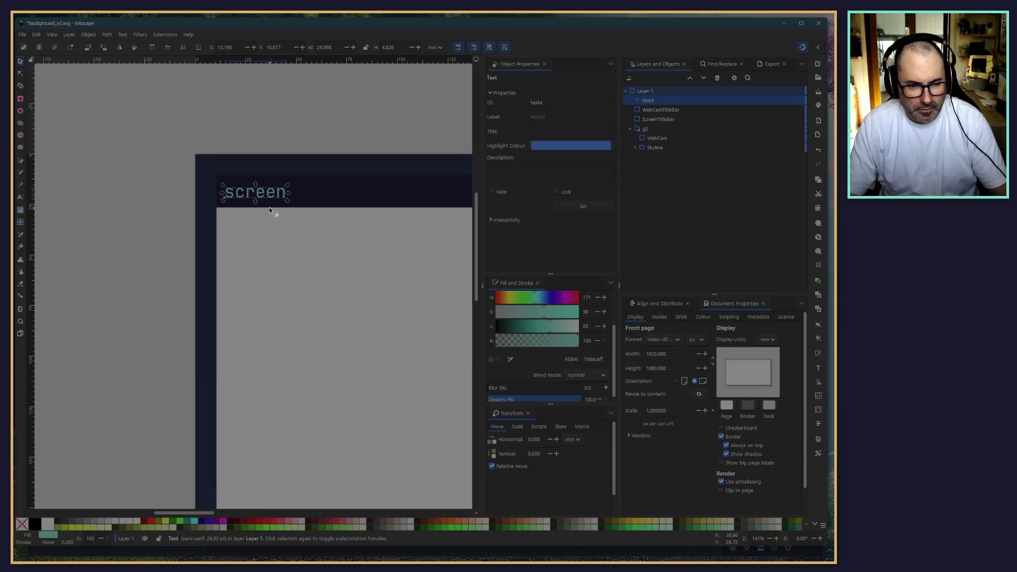
Step: Duplicate the screen title and move the copy onto the webcam's title bar
{"action": "key", "text": "ctrl+d"}
{"action": "left_click_drag", "start_coordinate": [262, 196], "coordinate": [274, 211]}
{"action": "scroll", "coordinate": [347, 183], "scroll_direction": "down", "scroll_amount": 5}
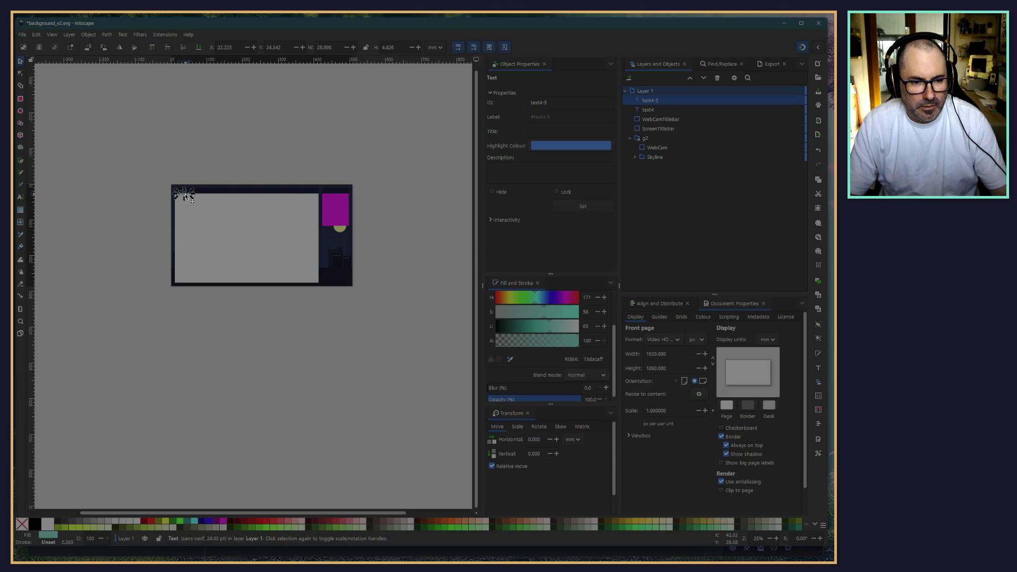
{"action": "left_click_drag", "start_coordinate": [186, 198], "coordinate": [312, 197]}
{"action": "scroll", "coordinate": [236, 199], "scroll_direction": "up", "scroll_amount": 7}
{"action": "left_click_drag", "start_coordinate": [236, 200], "coordinate": [460, 185]}
{"action": "scroll", "coordinate": [345, 197], "scroll_direction": "down", "scroll_amount": 4}
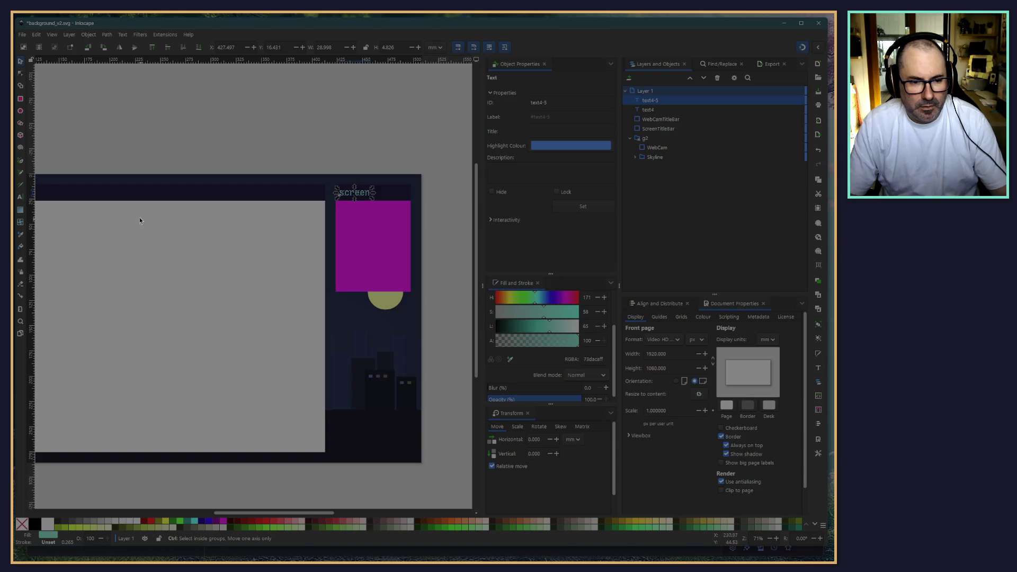
{"action": "left_click", "coordinate": [230, 129]}
Step: Change the copied title's text to 'dev'
{"action": "scroll", "coordinate": [317, 131], "scroll_direction": "left", "scroll_amount": 3}
{"action": "scroll", "coordinate": [462, 147], "scroll_direction": "up", "scroll_amount": 2}
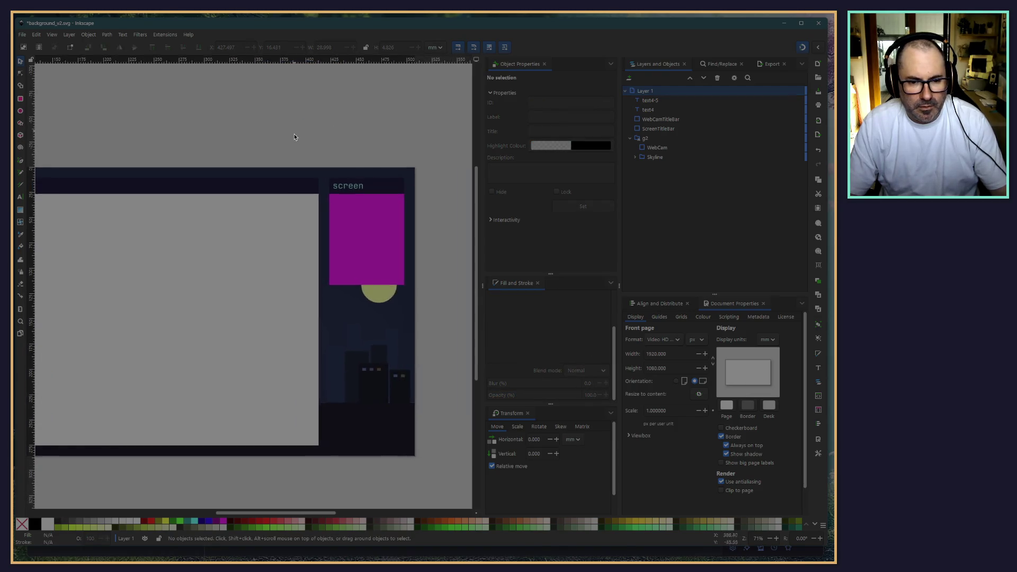
{"action": "key", "text": "r"}
{"action": "left_click", "coordinate": [394, 233]}
{"action": "left_click", "coordinate": [395, 233]}
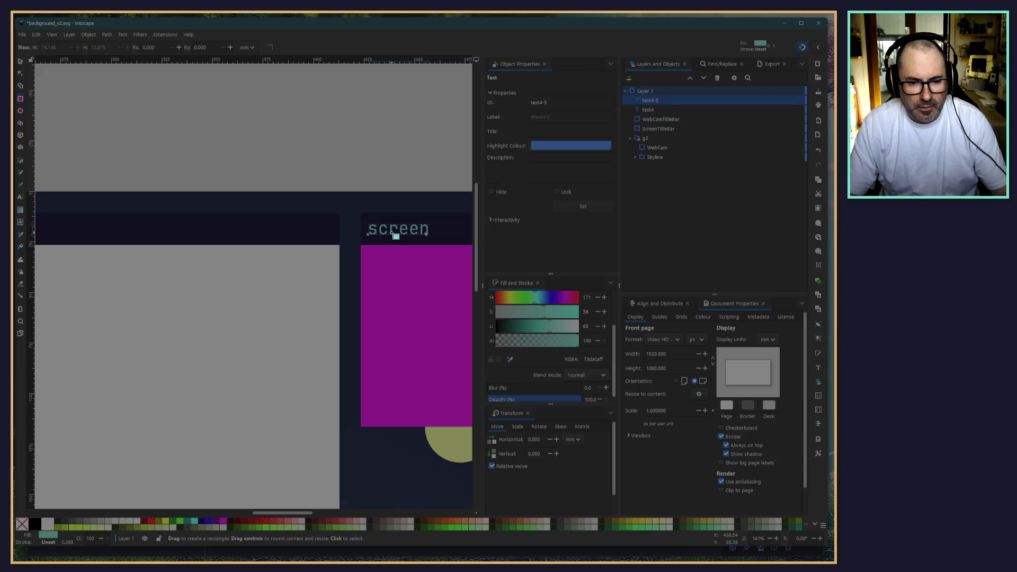
{"action": "key", "text": "t"}
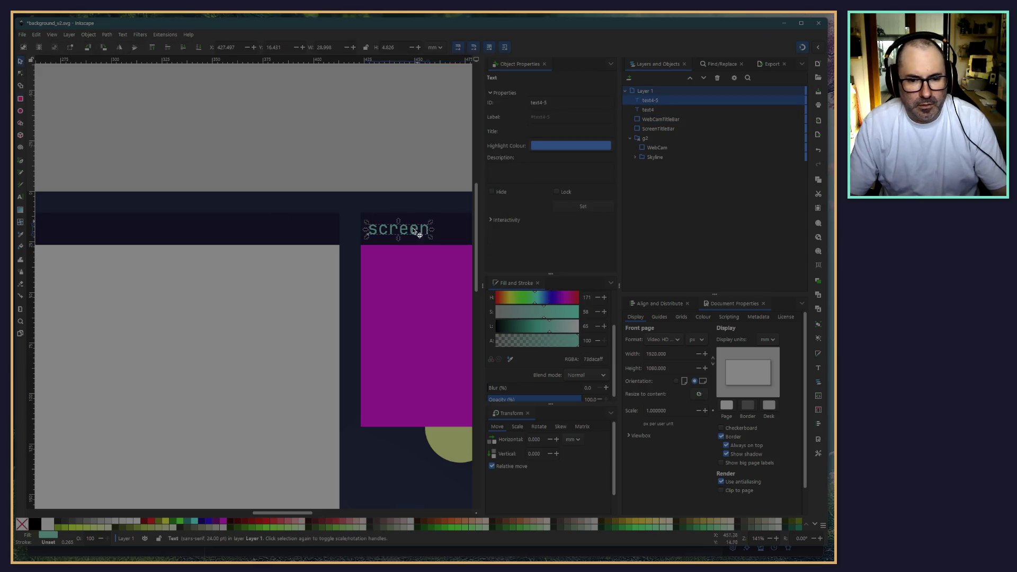
{"action": "left_click", "coordinate": [400, 230]}
{"action": "key", "text": "ctrl+a"}
{"action": "type", "text": "dev"}
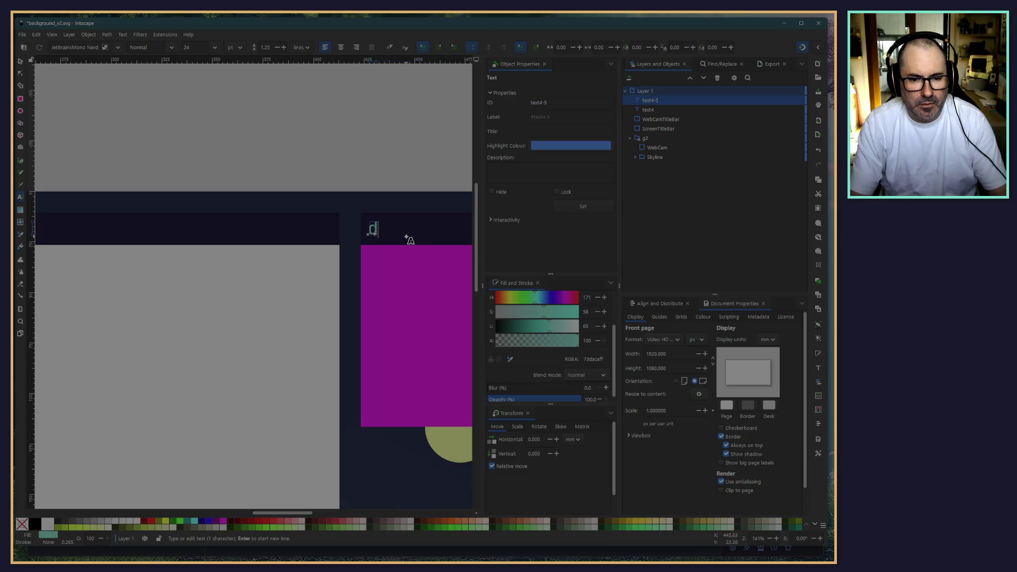
{"action": "left_click", "coordinate": [19, 63]}
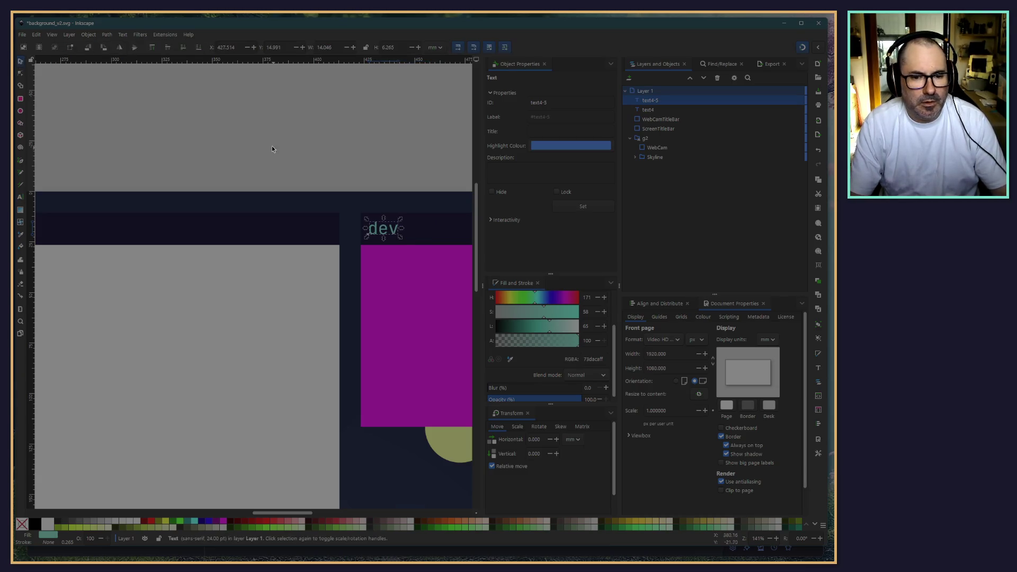
{"action": "key", "text": "Escape"}
Step: Select the dev title and go back to the theme file in the browser
{"action": "scroll", "coordinate": [327, 167], "scroll_direction": "down", "scroll_amount": 2}
{"action": "scroll", "coordinate": [327, 167], "scroll_direction": "right", "scroll_amount": 3}
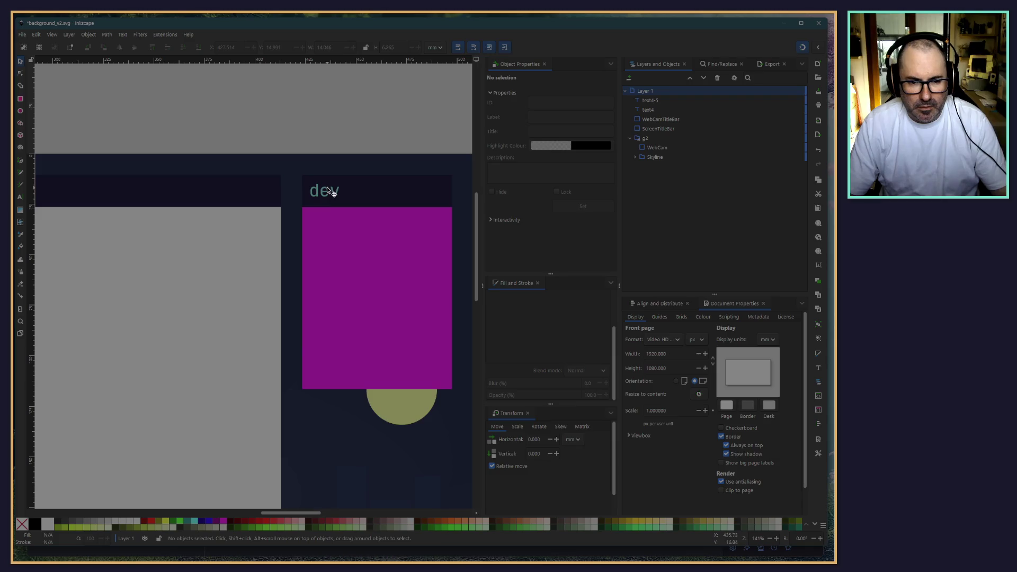
{"action": "left_click", "coordinate": [324, 191]}
{"action": "key", "text": "alt+Tab"}
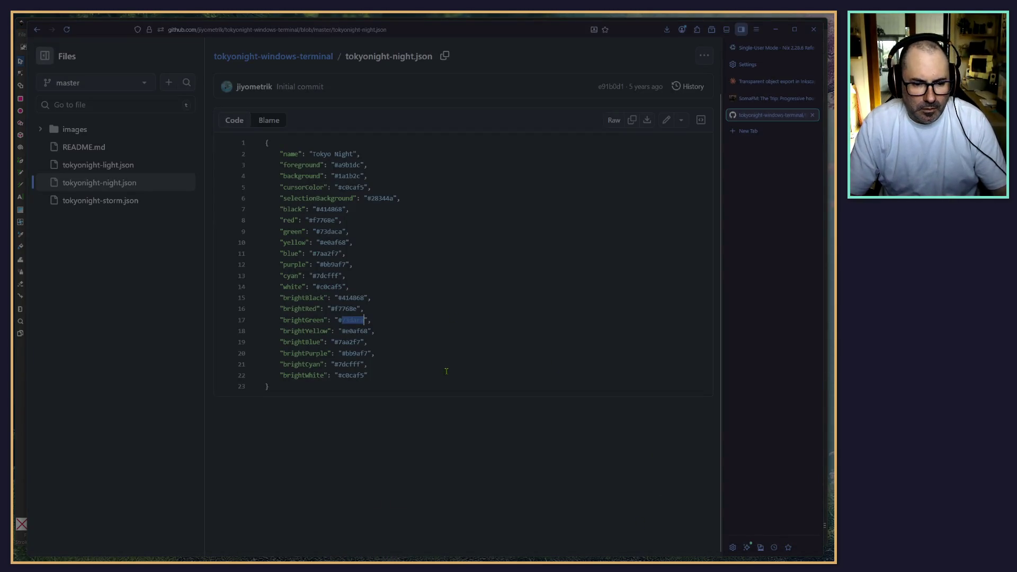
Step: Copy the brightYellow value e0af68 from the theme file and return to Inkscape
{"action": "left_click", "coordinate": [345, 332]}
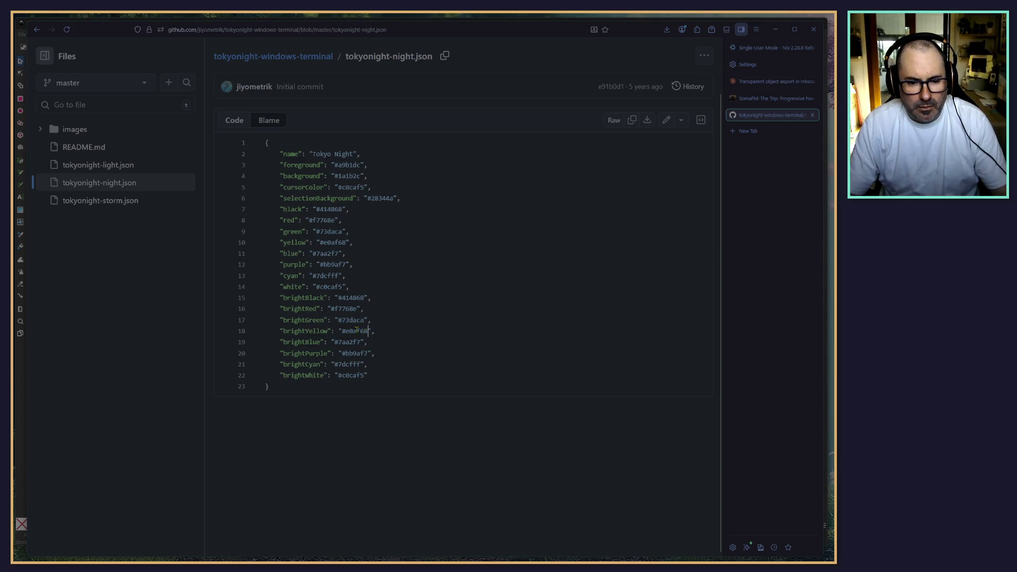
{"action": "double_click", "coordinate": [357, 330]}
{"action": "right_click", "coordinate": [360, 352]}
{"action": "left_click", "coordinate": [376, 378]}
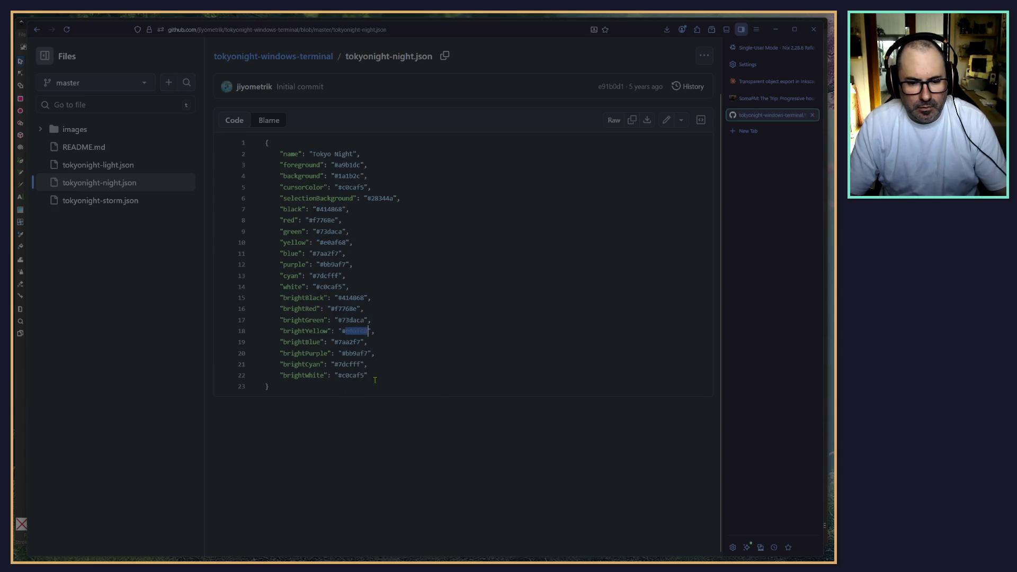
{"action": "key", "text": "alt+Tab"}
{"action": "scroll", "coordinate": [586, 386], "scroll_direction": "down", "scroll_amount": 1}
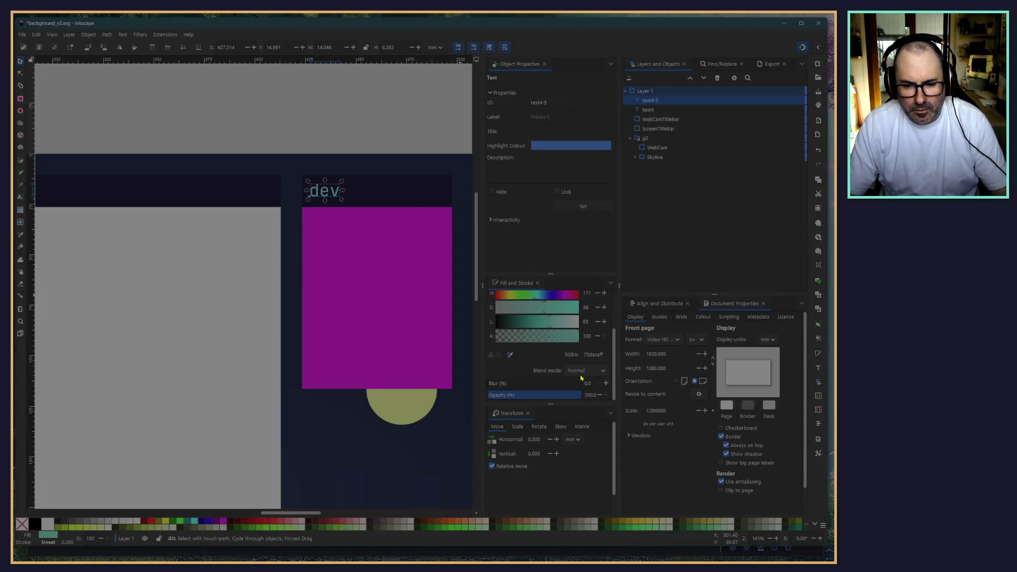
Step: Fill the 'dev' title with the Tokyo Night yellow e0af68
{"action": "triple_click", "coordinate": [592, 355]}
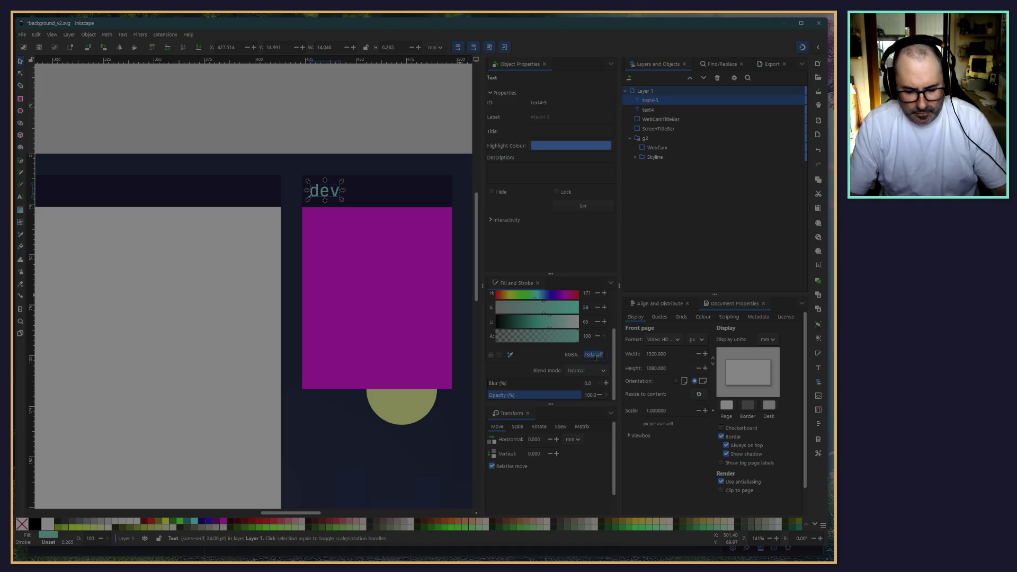
{"action": "key", "text": "ctrl+v"}
{"action": "key", "text": "Return"}
{"action": "left_click", "coordinate": [309, 96]}
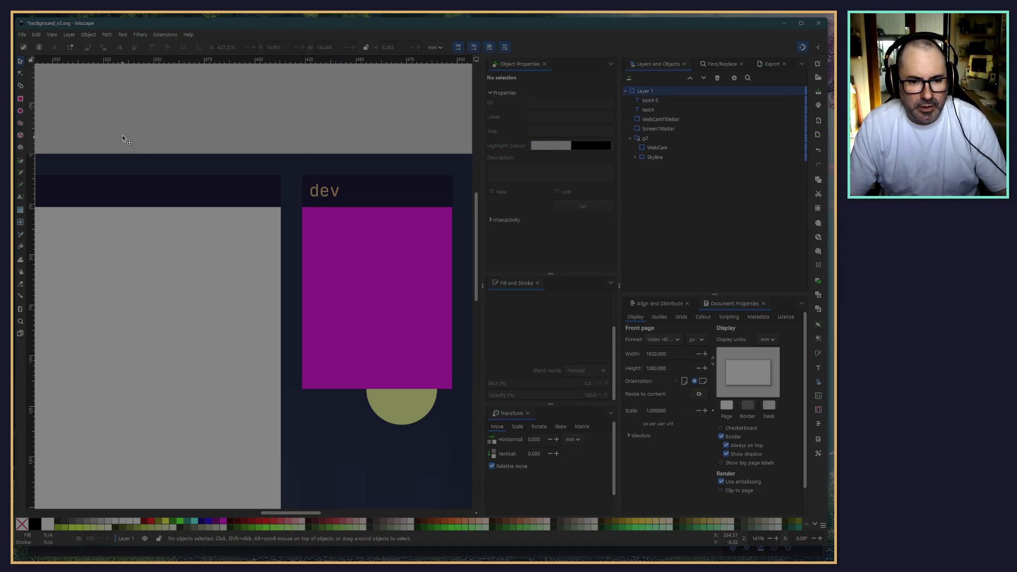
{"action": "scroll", "coordinate": [213, 141], "scroll_direction": "left", "scroll_amount": 5}
{"action": "scroll", "coordinate": [203, 136], "scroll_direction": "down", "scroll_amount": 4, "text": "ctrl"}
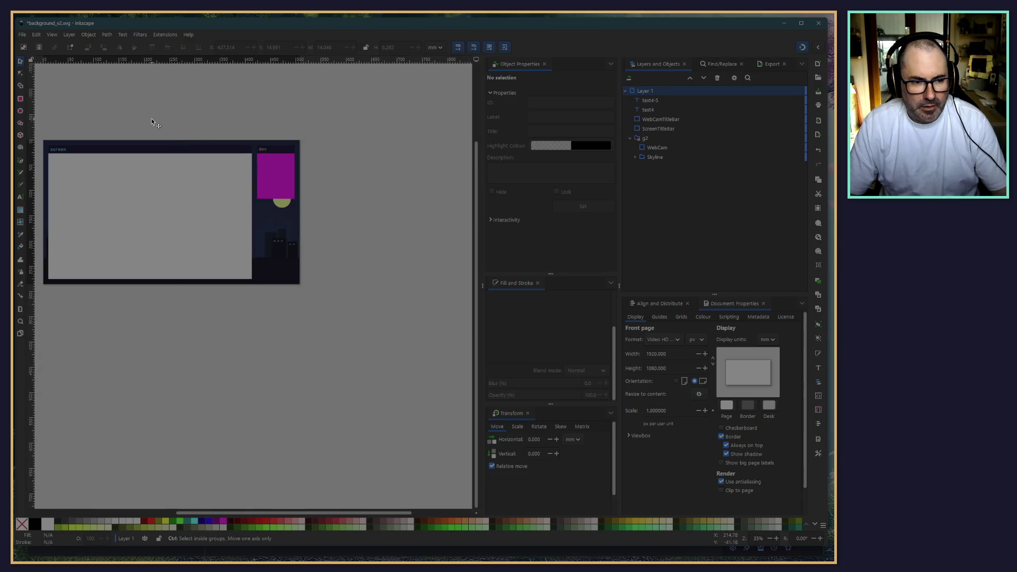
Step: Save the overlay document as background_v3.svg
{"action": "left_click_drag", "start_coordinate": [131, 107], "coordinate": [227, 132]}
{"action": "scroll", "coordinate": [243, 130], "scroll_direction": "up", "scroll_amount": 3, "text": "ctrl"}
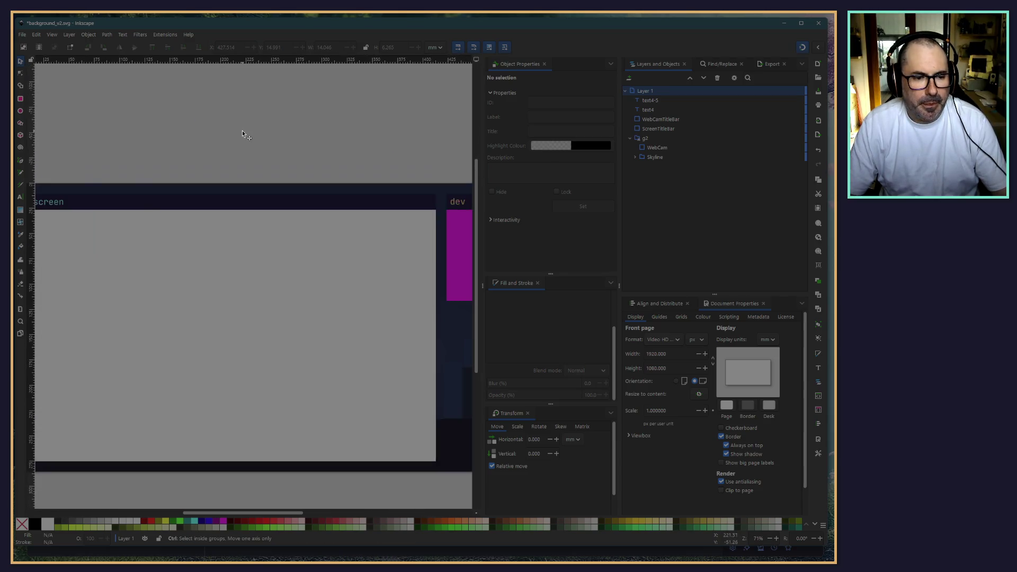
{"action": "scroll", "coordinate": [264, 132], "scroll_direction": "down", "scroll_amount": 2, "text": "ctrl"}
{"action": "scroll", "coordinate": [260, 132], "scroll_direction": "right", "scroll_amount": 2}
{"action": "scroll", "coordinate": [254, 132], "scroll_direction": "down", "scroll_amount": 1}
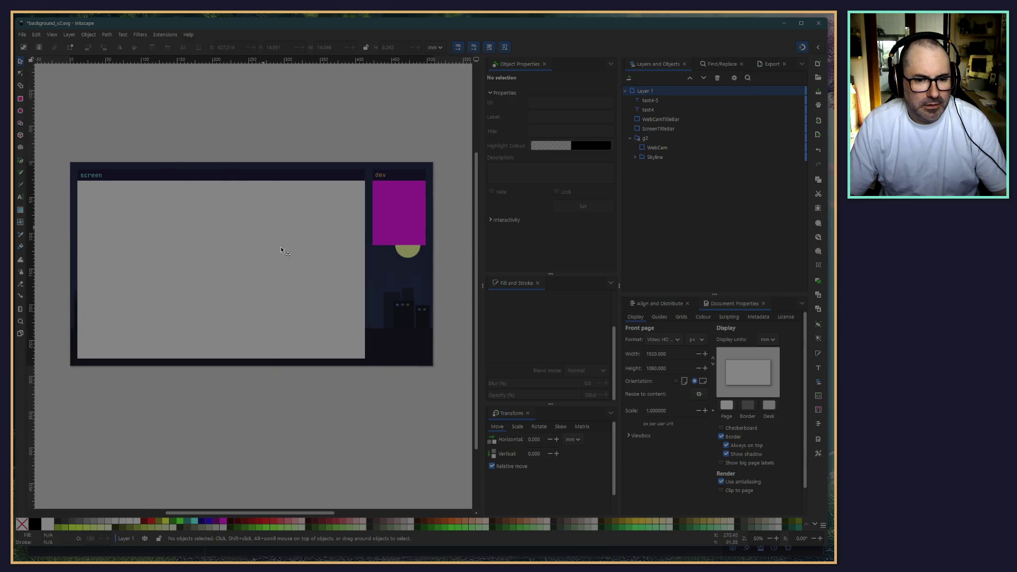
{"action": "key", "text": "ctrl+s"}
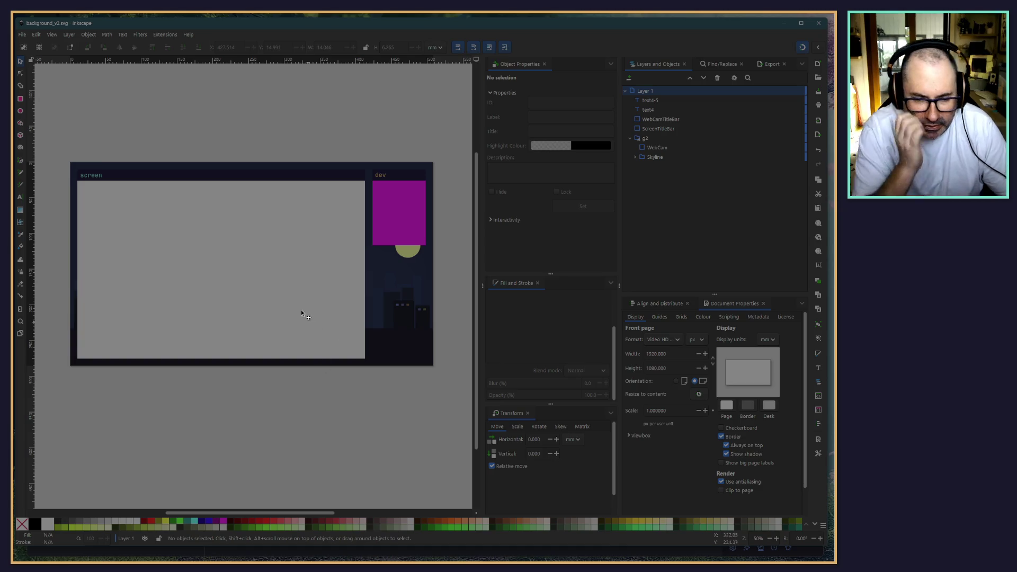
{"action": "scroll", "coordinate": [352, 272], "scroll_direction": "up", "scroll_amount": 2, "text": "ctrl"}
{"action": "scroll", "coordinate": [365, 267], "scroll_direction": "down", "scroll_amount": 1, "text": "ctrl"}
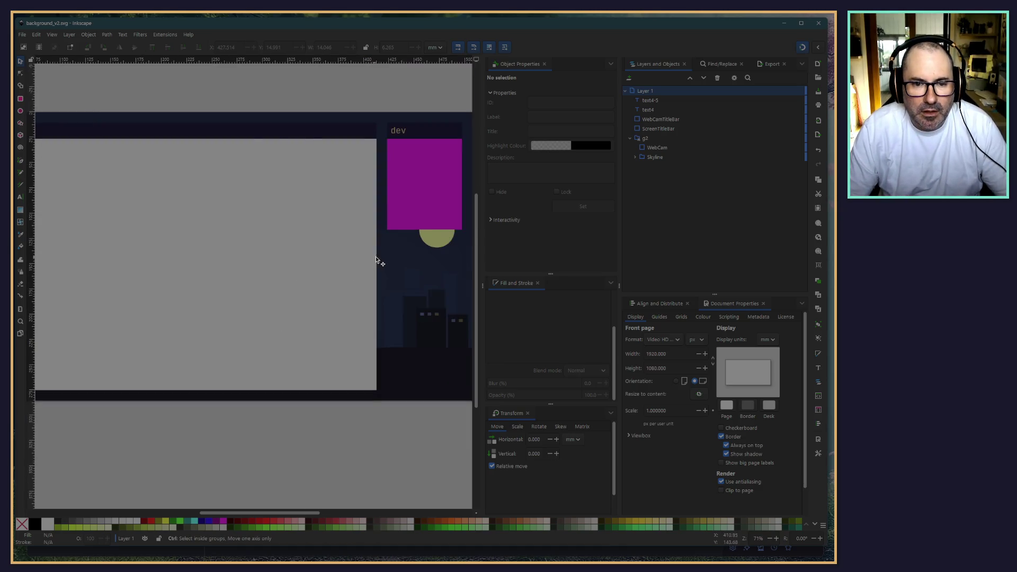
{"action": "left_click_drag", "start_coordinate": [356, 94], "coordinate": [301, 93]}
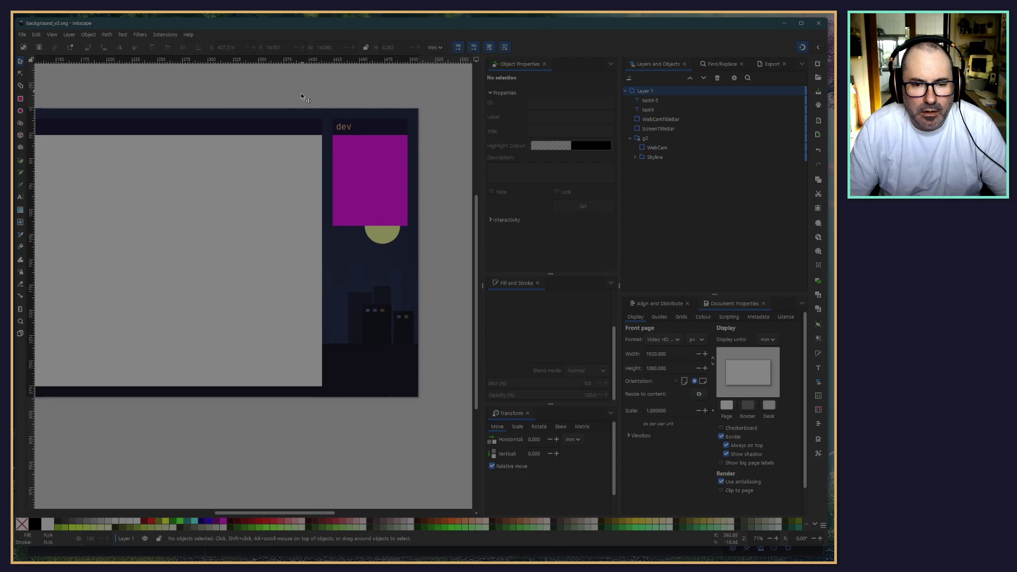
Step: In Layers and Objects, select the dev text text4-5 together with WebCamTitleBar
{"action": "left_click", "coordinate": [383, 214]}
{"action": "left_click", "coordinate": [681, 110]}
{"action": "left_click", "coordinate": [678, 119]}
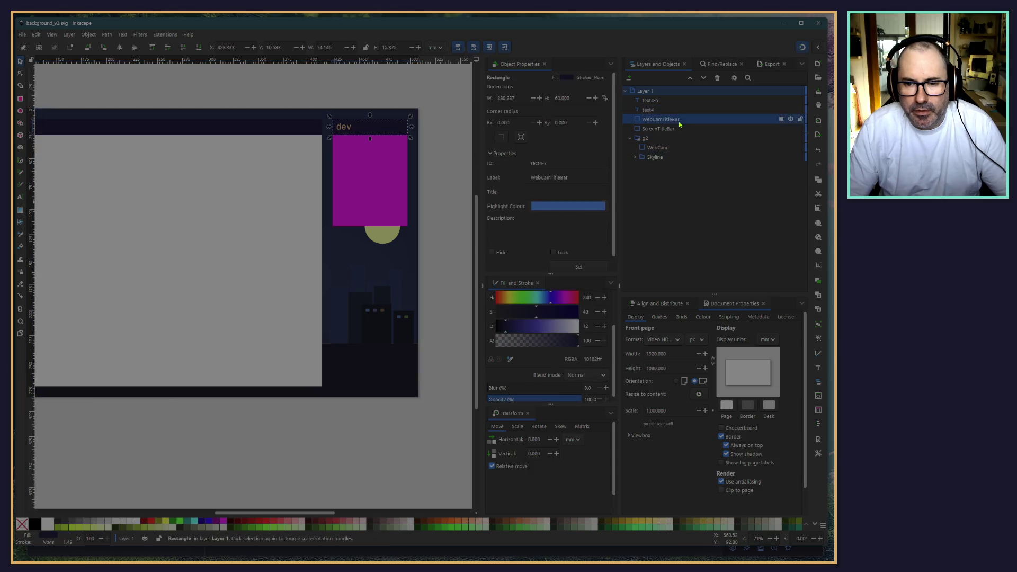
{"action": "left_click", "coordinate": [648, 132]}
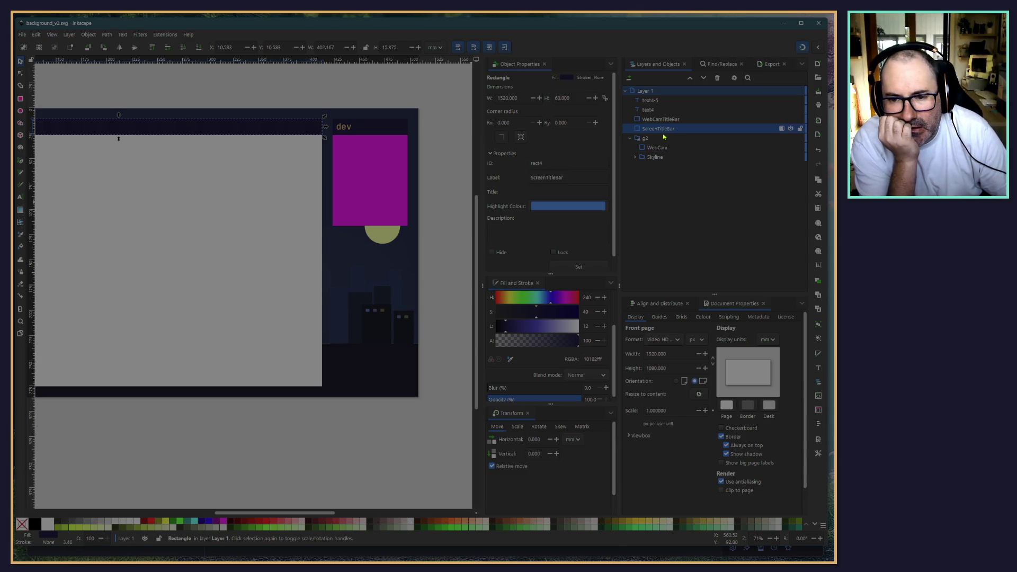
{"action": "left_click", "coordinate": [644, 121]}
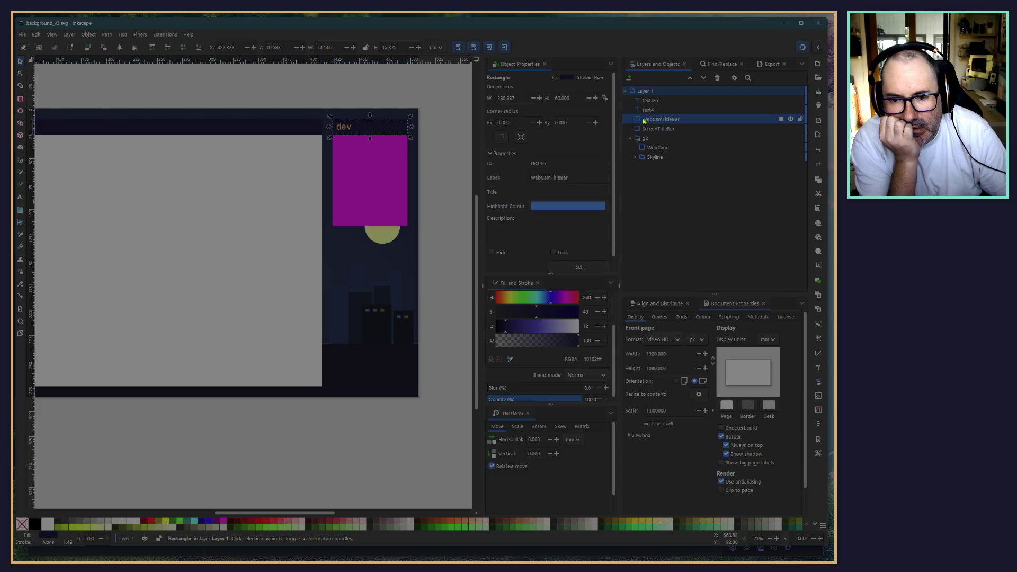
{"action": "left_click", "coordinate": [645, 111]}
{"action": "left_click", "coordinate": [641, 101]}
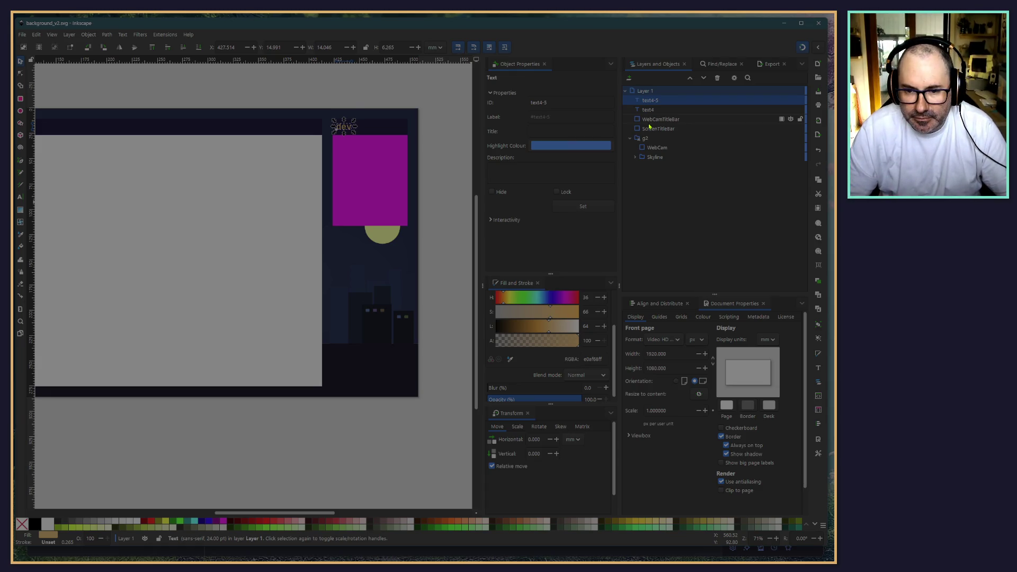
{"action": "left_click", "coordinate": [649, 120], "text": "ctrl"}
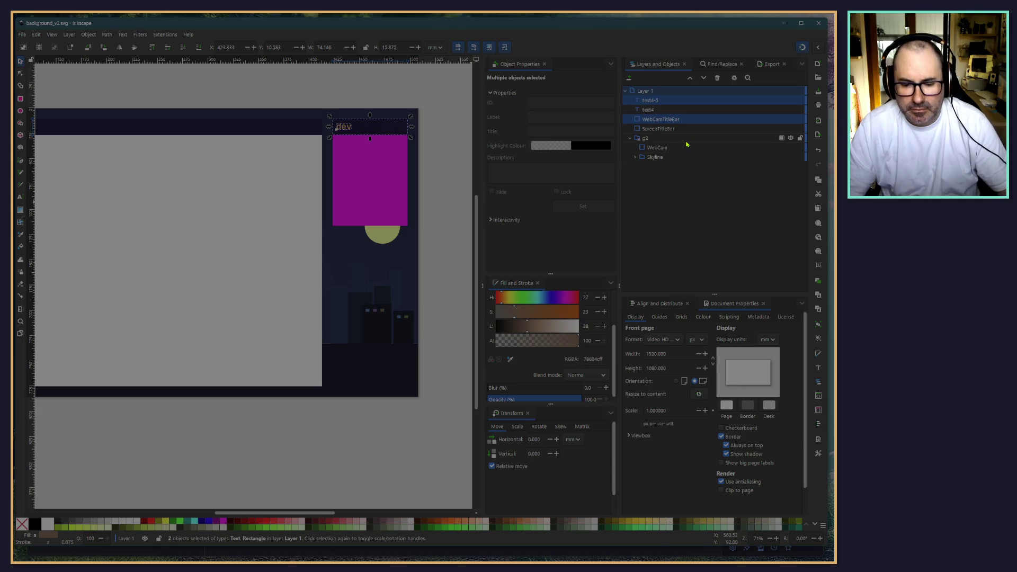
Step: Group them as g4 and move that group into the webcam group g2
{"action": "key", "text": "ctrl+g"}
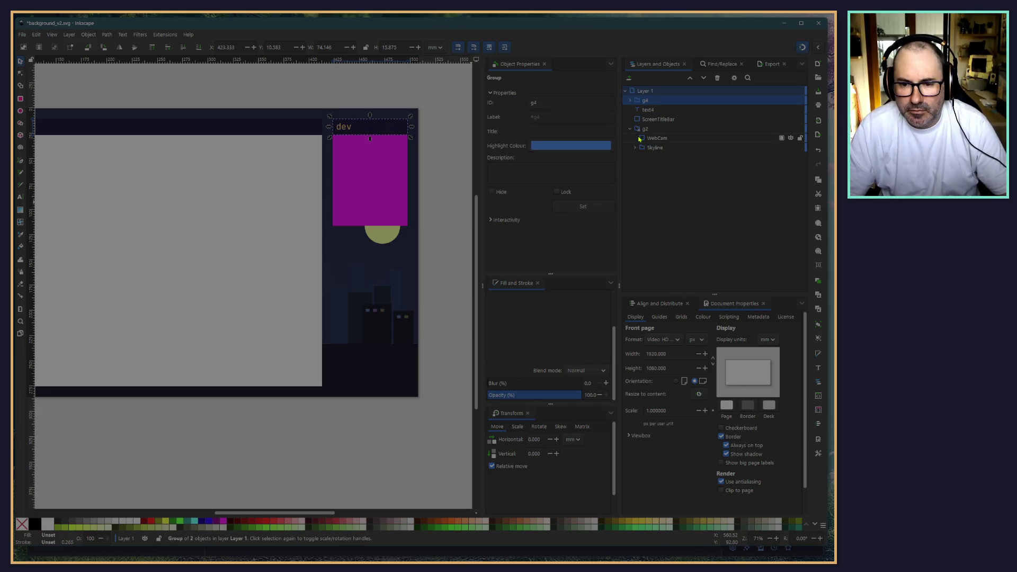
{"action": "mouse_move", "coordinate": [647, 101]}
{"action": "left_mouse_down"}
{"action": "mouse_move", "coordinate": [678, 147]}
{"action": "mouse_move", "coordinate": [670, 139]}
{"action": "left_mouse_up"}
{"action": "left_click", "coordinate": [656, 130]}
{"action": "left_click", "coordinate": [652, 137], "text": "shift"}
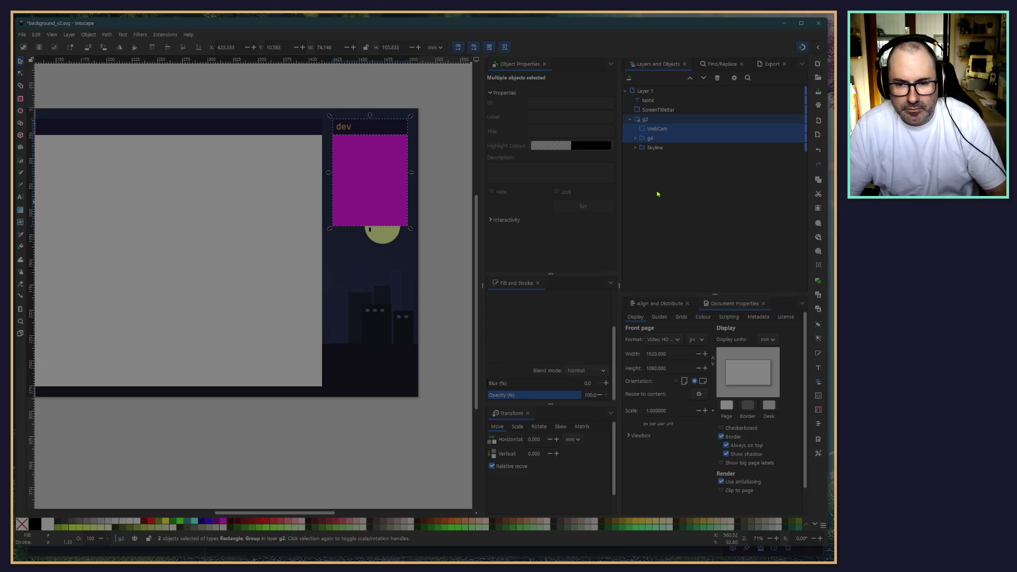
Step: Group the webcam rectangle with its title parts and rename the rectangle 'Background'
{"action": "right_click", "coordinate": [674, 137]}
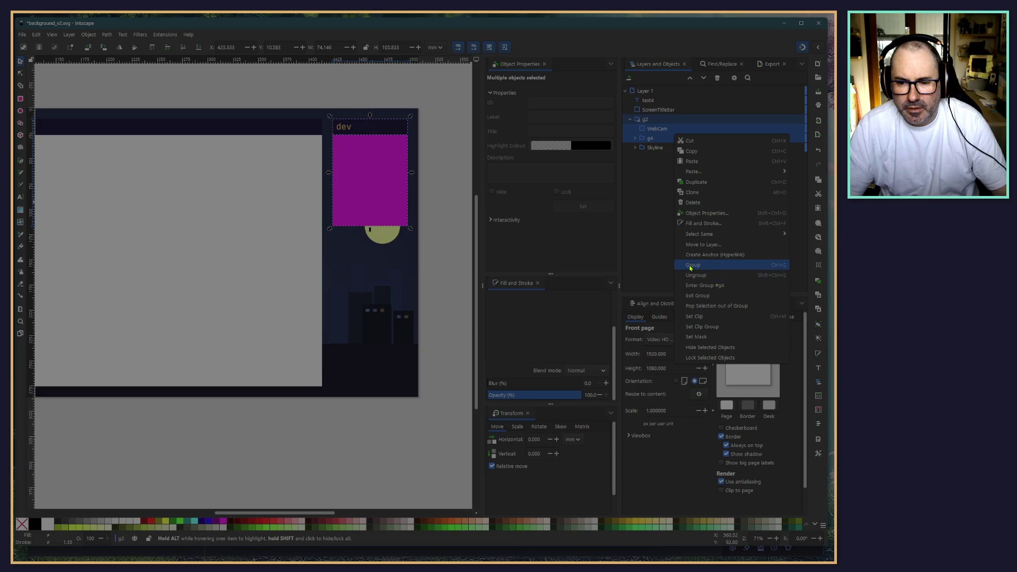
{"action": "left_click", "coordinate": [692, 264]}
{"action": "left_click", "coordinate": [635, 130]}
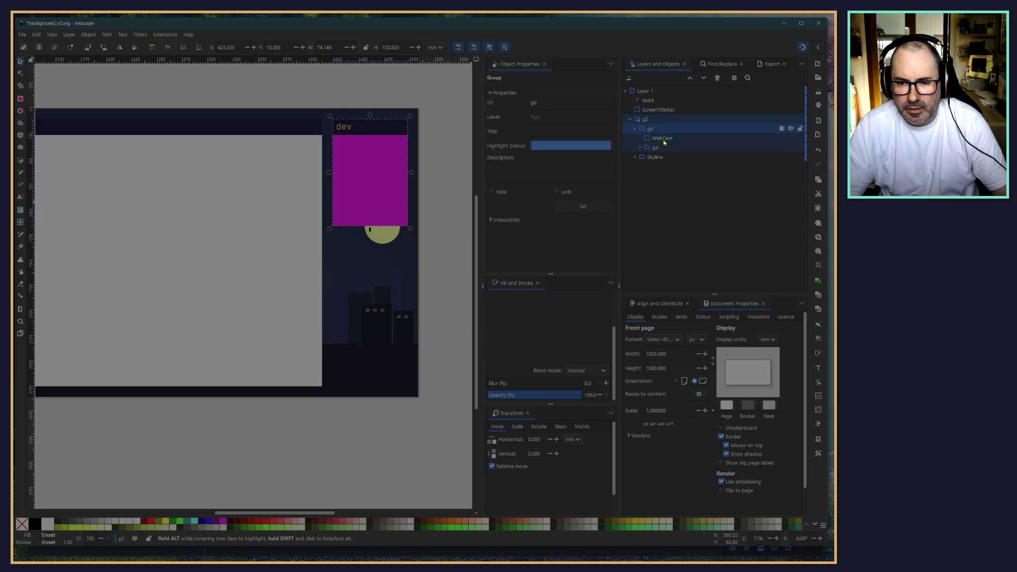
{"action": "left_click", "coordinate": [662, 139]}
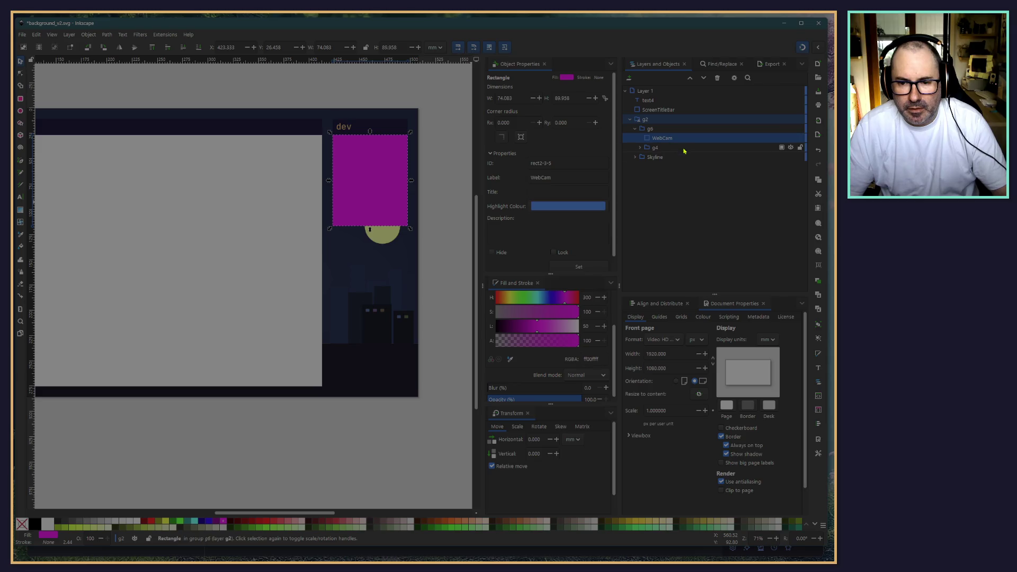
{"action": "left_click", "coordinate": [680, 139]}
{"action": "type", "text": "Background"}
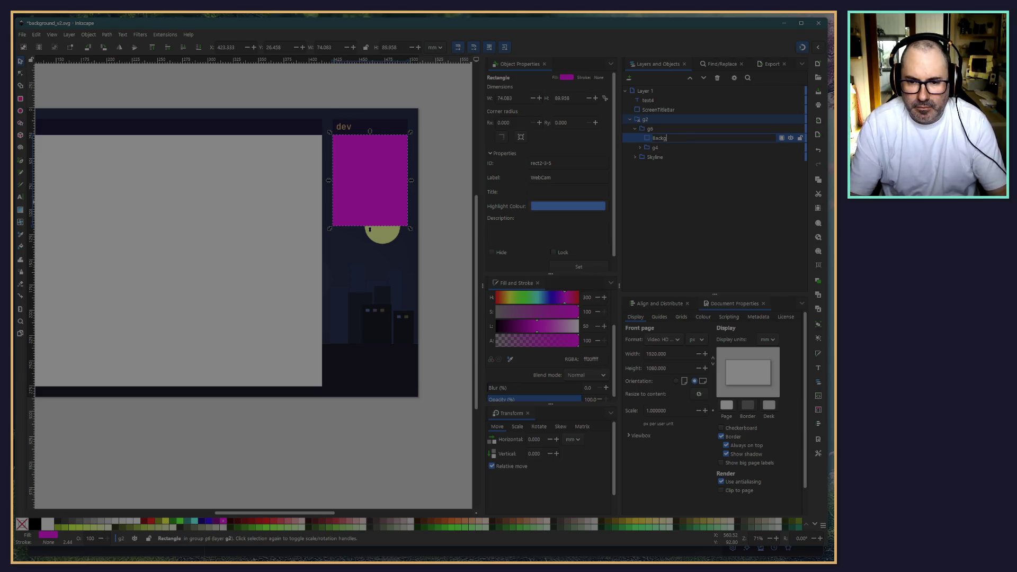
{"action": "key", "text": "Return"}
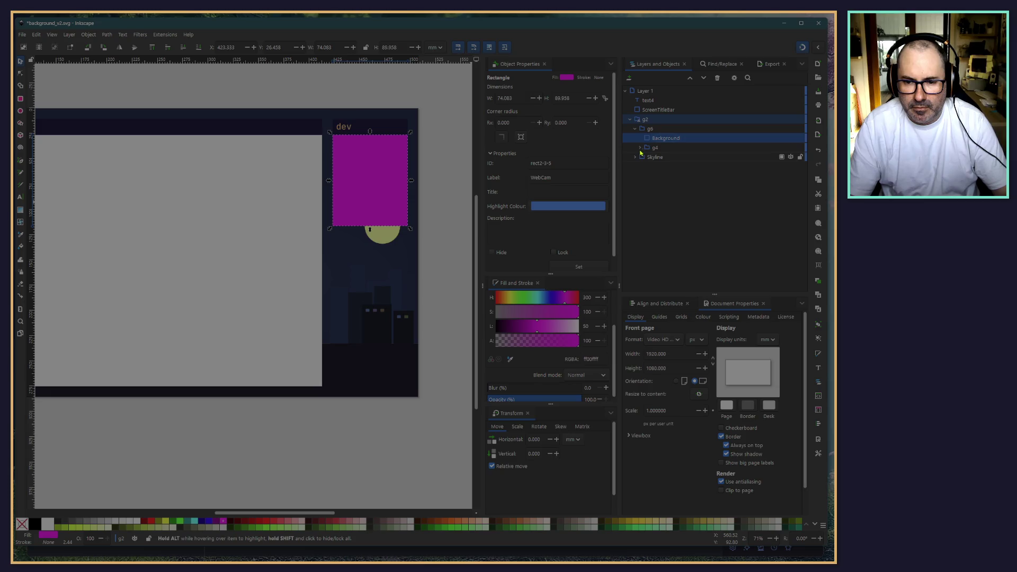
Step: Rename the dev text 'Title' and the title bar rectangle 'TitleBar', lowering Title one step
{"action": "left_click", "coordinate": [639, 148]}
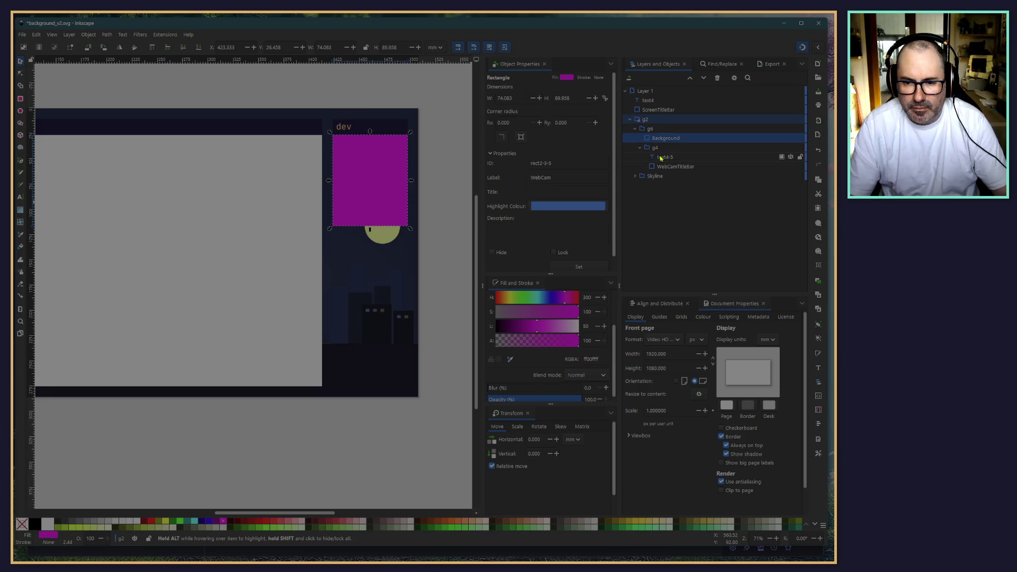
{"action": "left_click", "coordinate": [662, 157]}
{"action": "type", "text": "Title"}
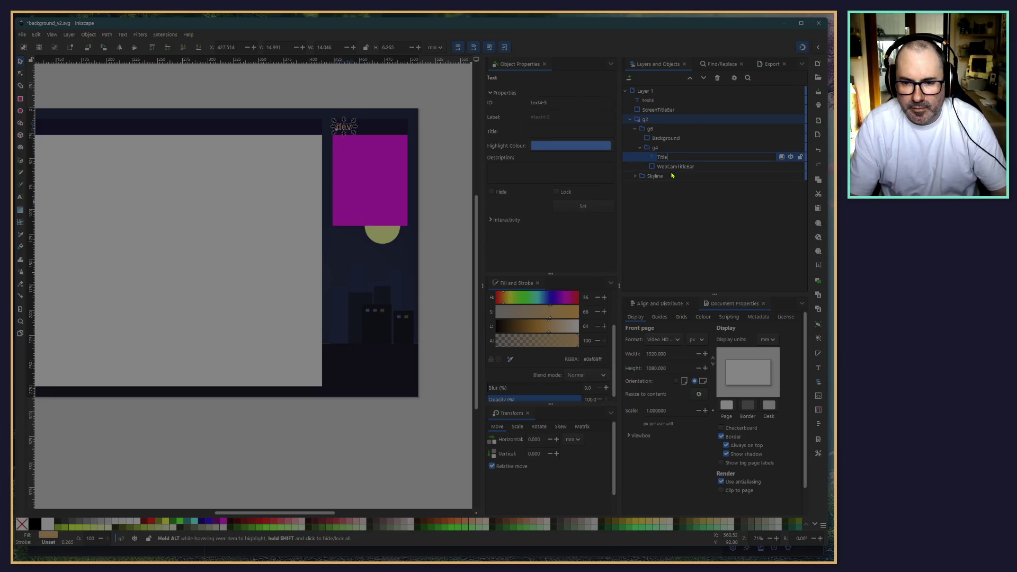
{"action": "double_click", "coordinate": [666, 157]}
{"action": "type", "text": "Title"}
{"action": "left_click", "coordinate": [663, 167]}
{"action": "double_click", "coordinate": [665, 167]}
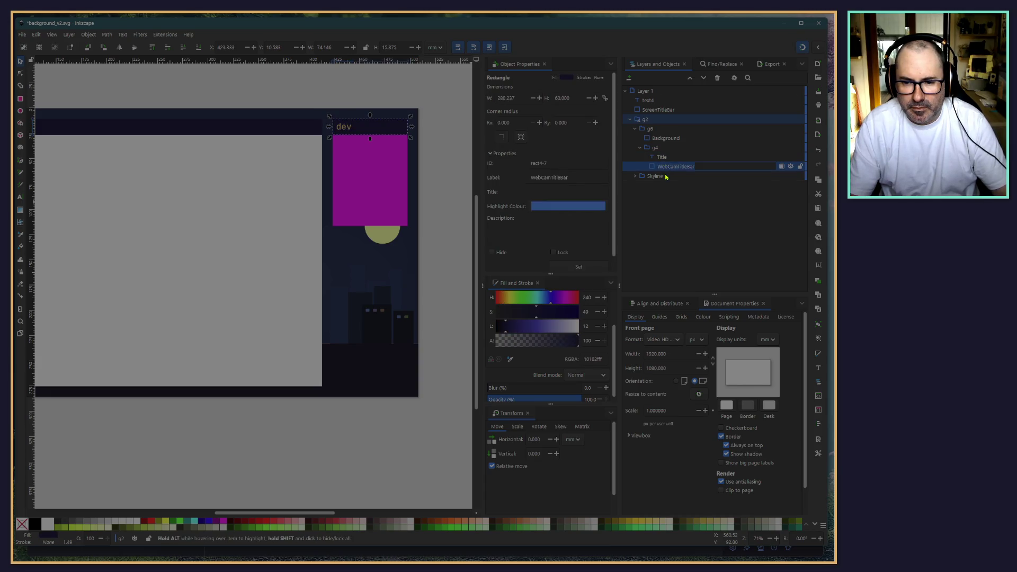
{"action": "type", "text": "TitleBar"}
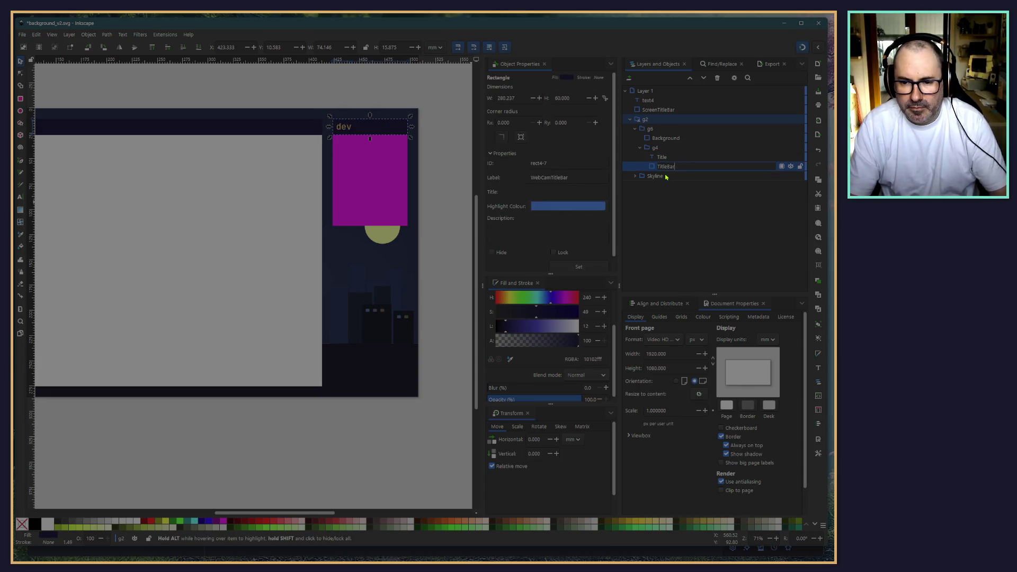
{"action": "key", "text": "Return"}
{"action": "key", "text": "Up"}
{"action": "key", "text": "Page_Down"}
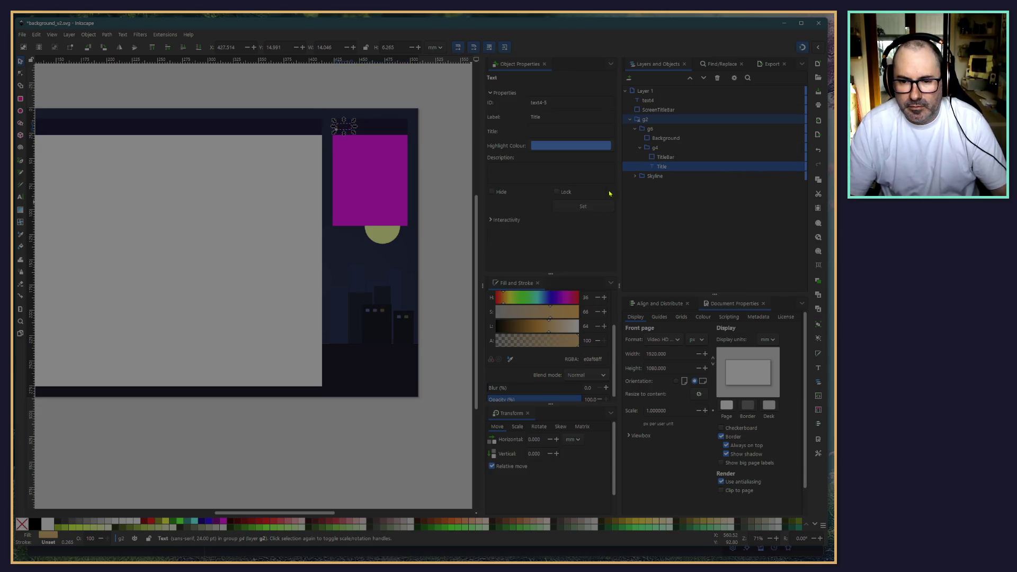
Step: Move Title and TitleBar into group g6 and delete the empty g4 group
{"action": "left_click", "coordinate": [656, 158], "text": "shift"}
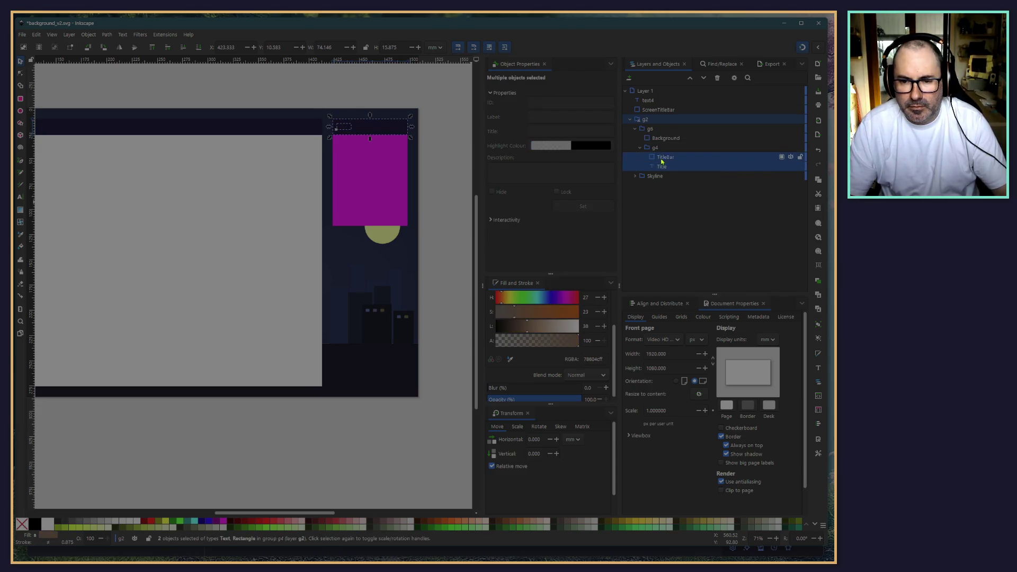
{"action": "left_click_drag", "start_coordinate": [655, 158], "coordinate": [653, 144]}
{"action": "left_click", "coordinate": [652, 168]}
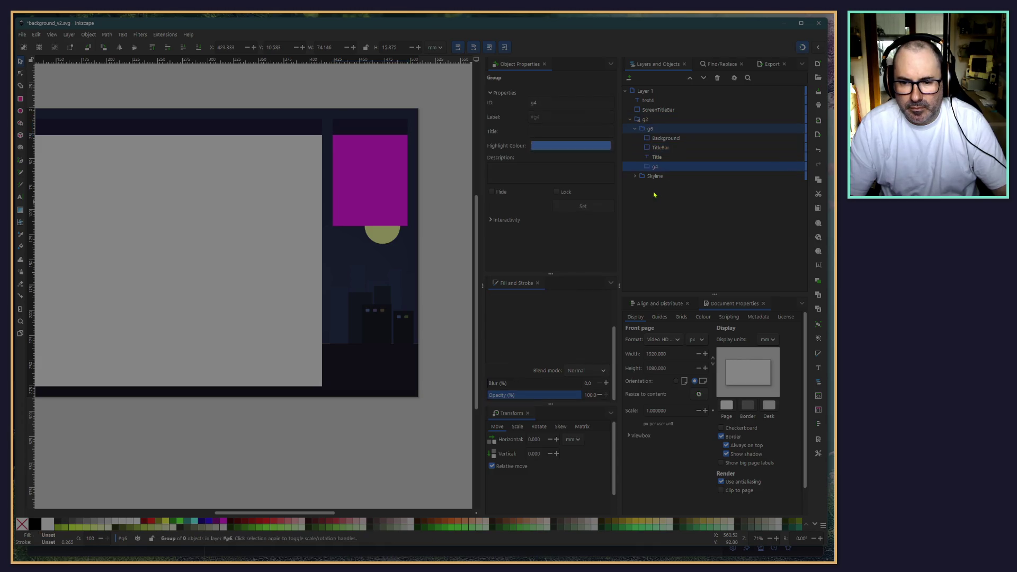
{"action": "key", "text": "Delete"}
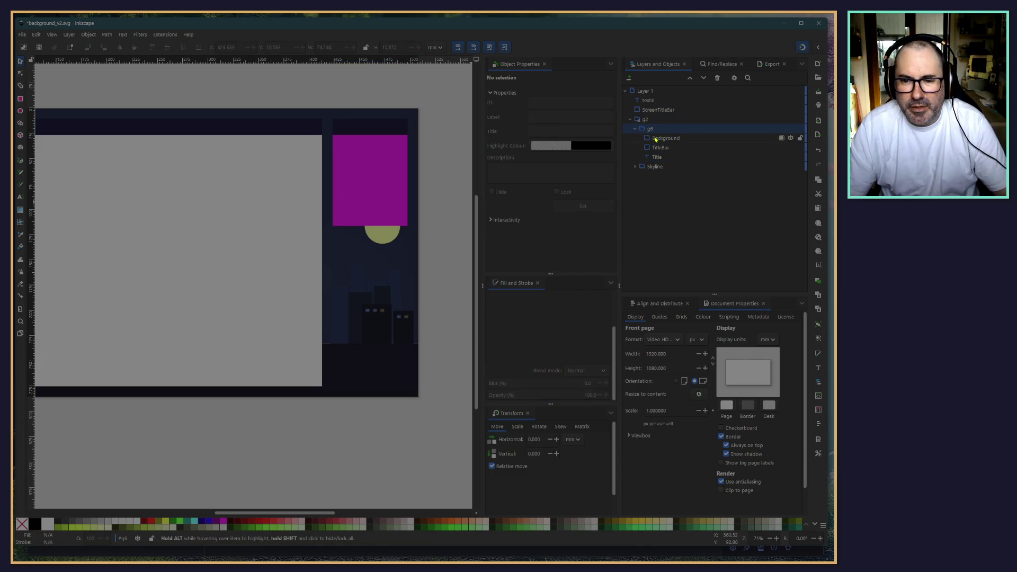
Step: Stack Title between Background and TitleBar, then deselect and zoom out to the full layout
{"action": "left_click", "coordinate": [652, 130]}
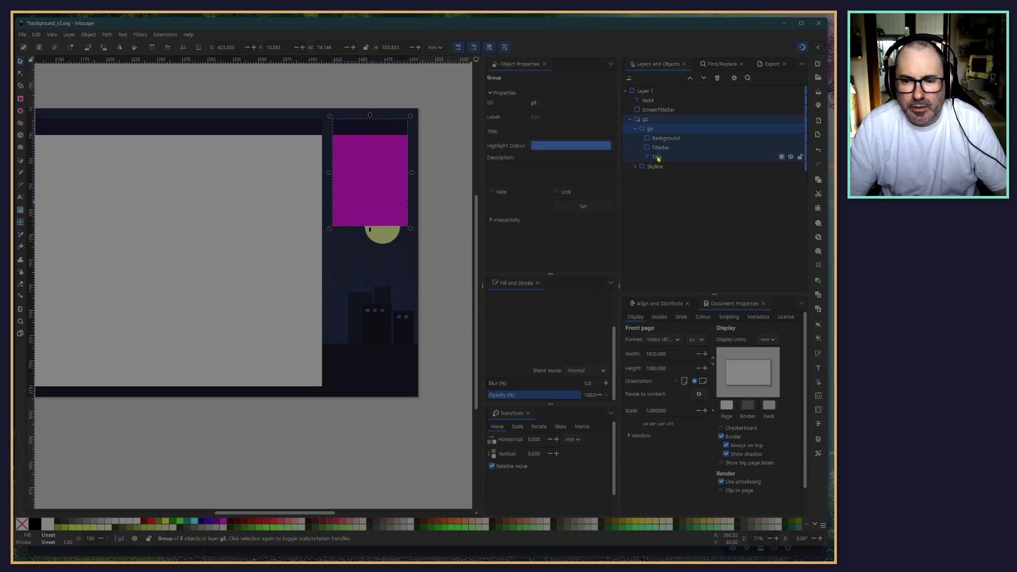
{"action": "left_click", "coordinate": [658, 158]}
{"action": "left_click_drag", "start_coordinate": [658, 158], "coordinate": [659, 149]}
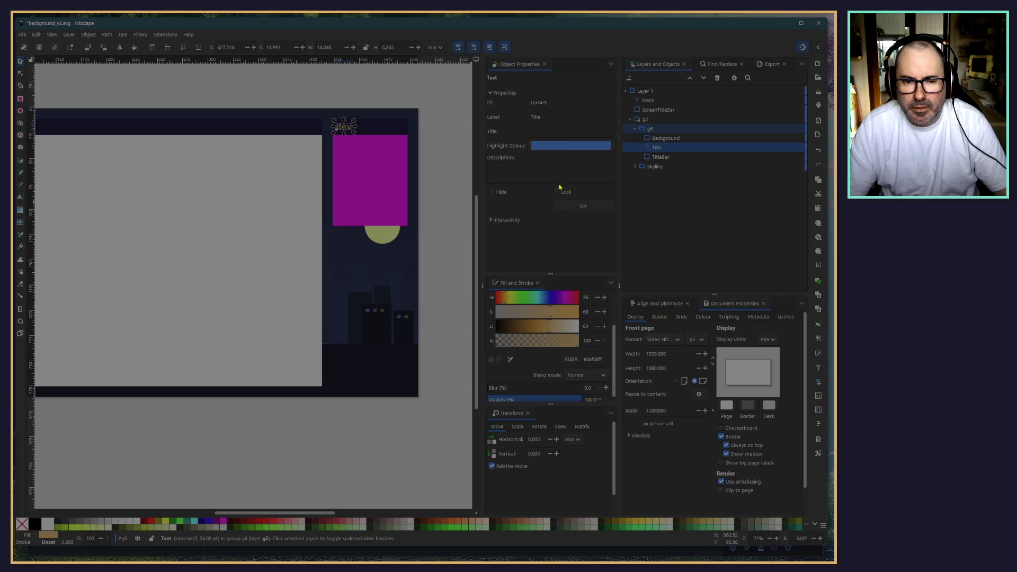
{"action": "left_click", "coordinate": [298, 94]}
{"action": "key", "text": "minus"}
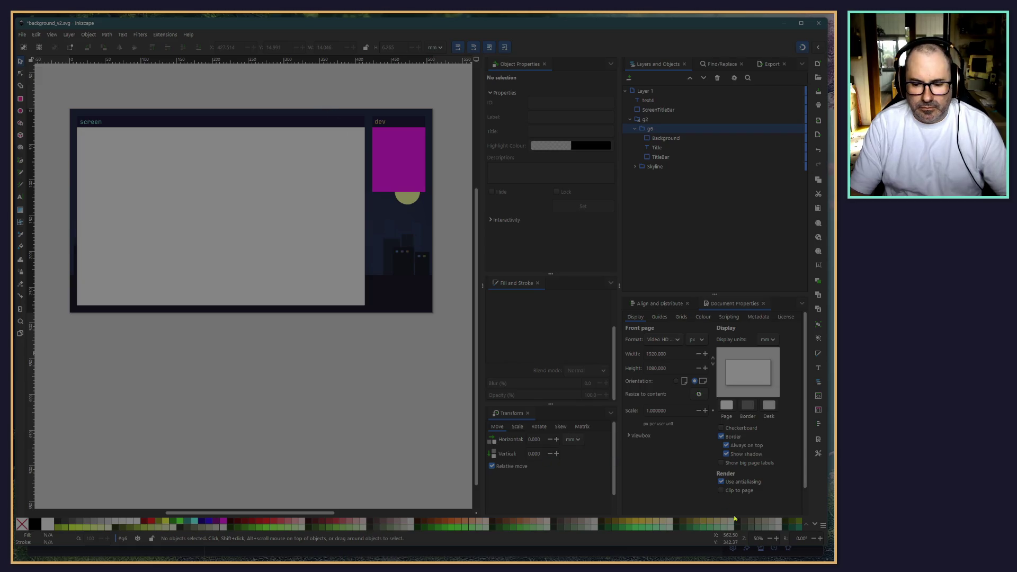
{"action": "left_click", "coordinate": [776, 541]}
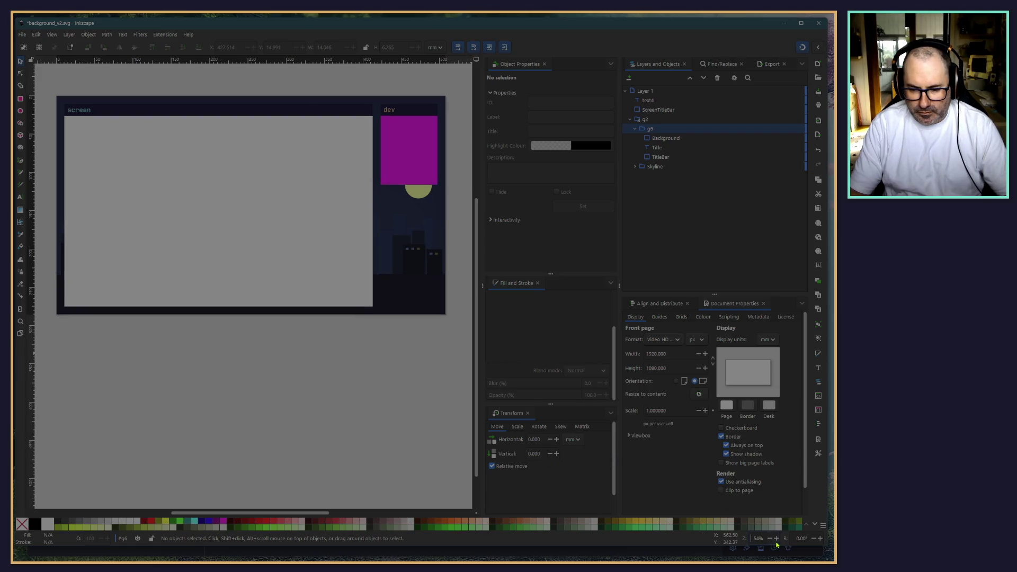
{"action": "left_click", "coordinate": [776, 538]}
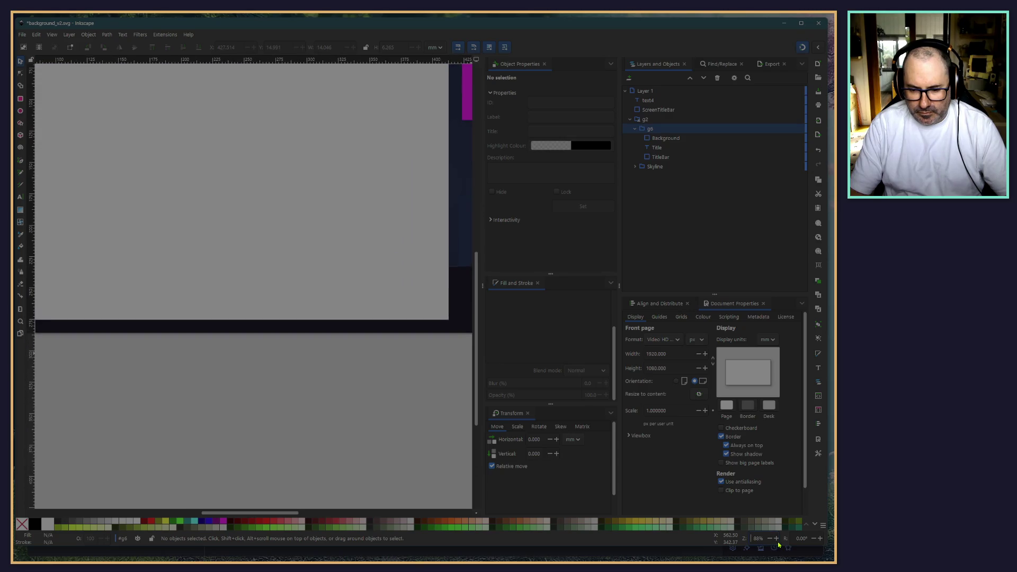
{"action": "left_click", "coordinate": [776, 538]}
{"action": "scroll", "coordinate": [111, 84], "scroll_direction": "down", "scroll_amount": 5}
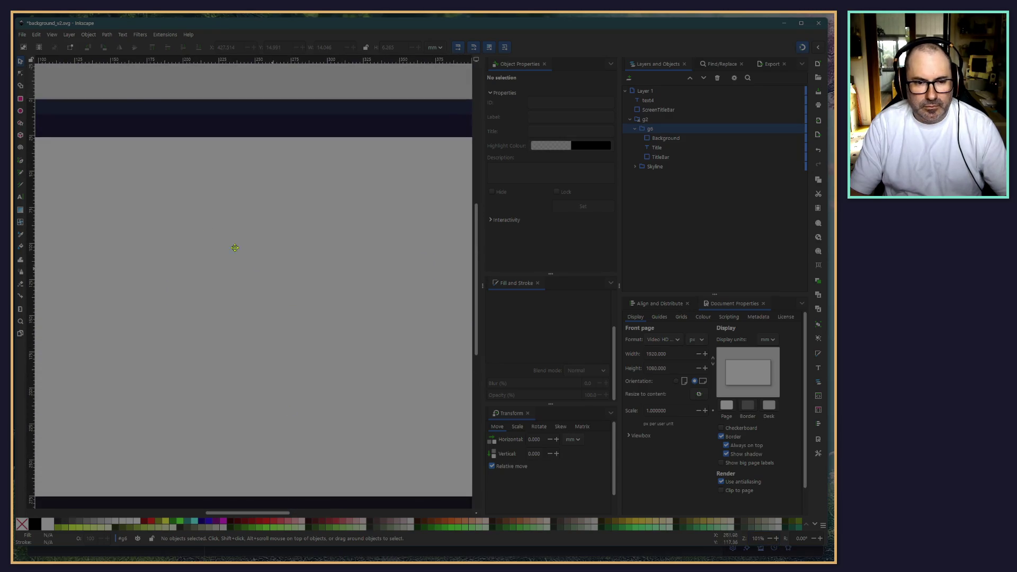
{"action": "left_click_drag", "start_coordinate": [110, 84], "coordinate": [377, 83]}
{"action": "scroll", "coordinate": [371, 84], "scroll_direction": "up", "scroll_amount": 1}
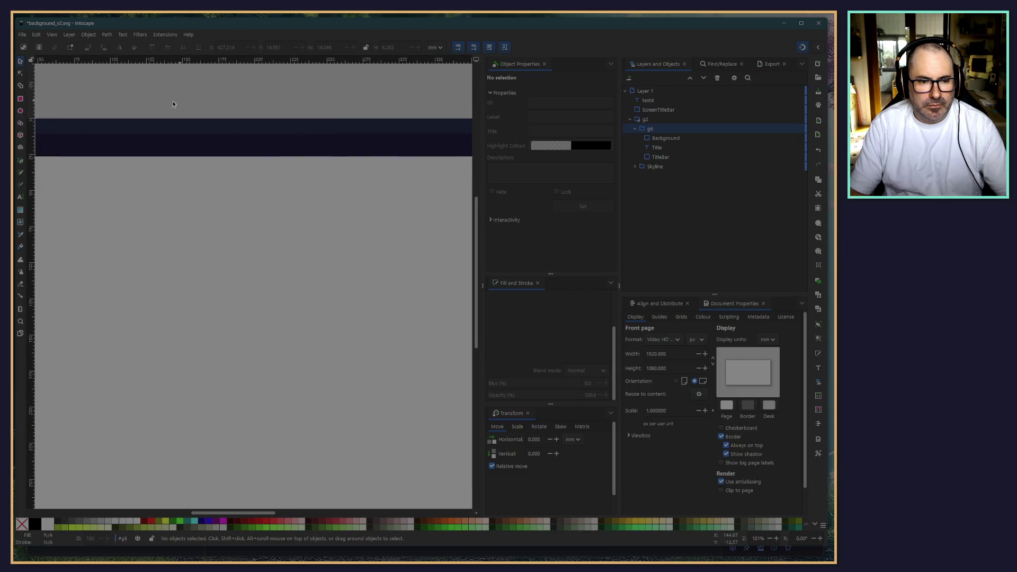
{"action": "scroll", "coordinate": [287, 129], "scroll_direction": "right", "scroll_amount": 10}
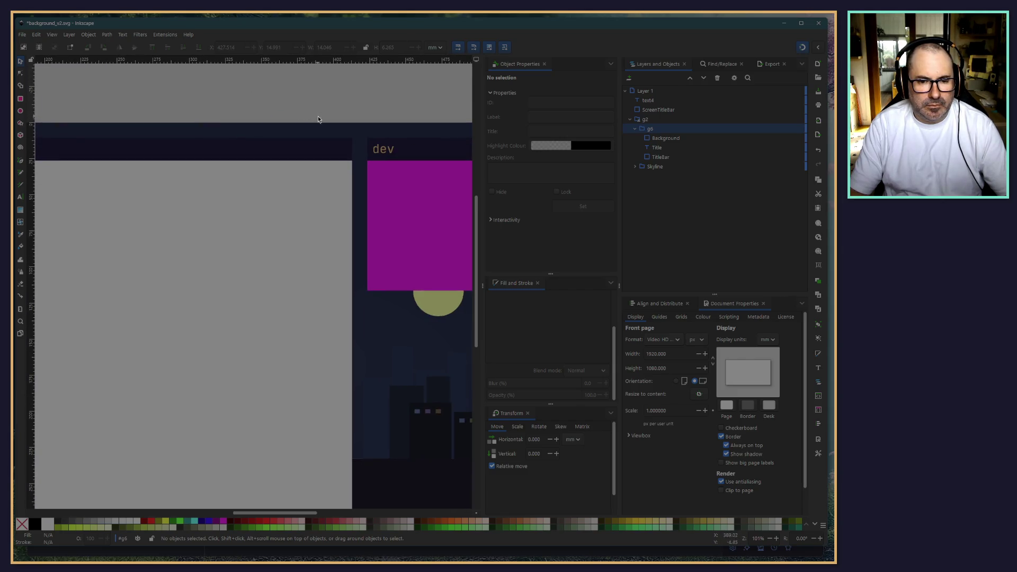
{"action": "scroll", "coordinate": [317, 116], "scroll_direction": "right", "scroll_amount": 5}
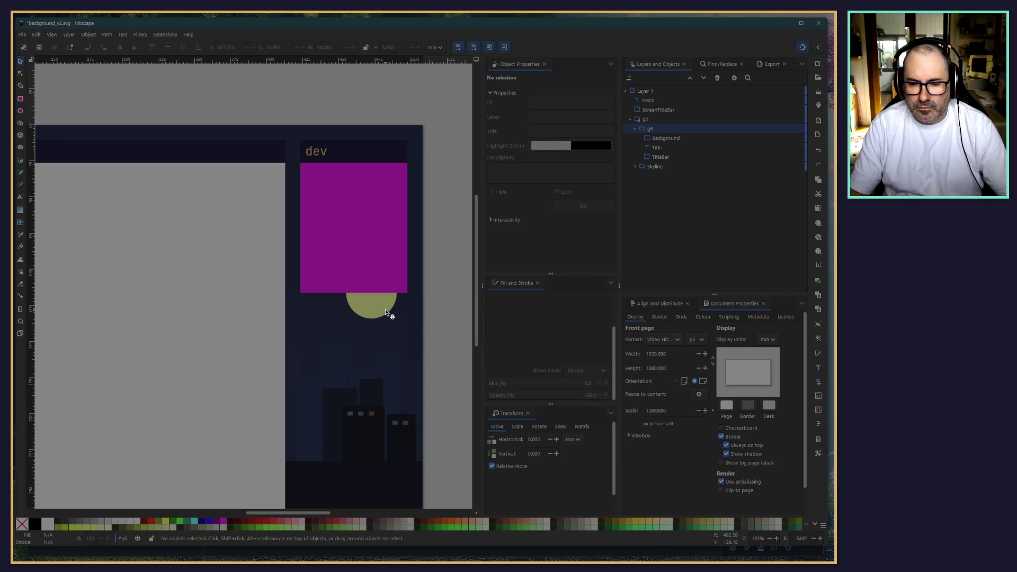
{"action": "scroll", "coordinate": [295, 150], "scroll_direction": "down", "scroll_amount": 2}
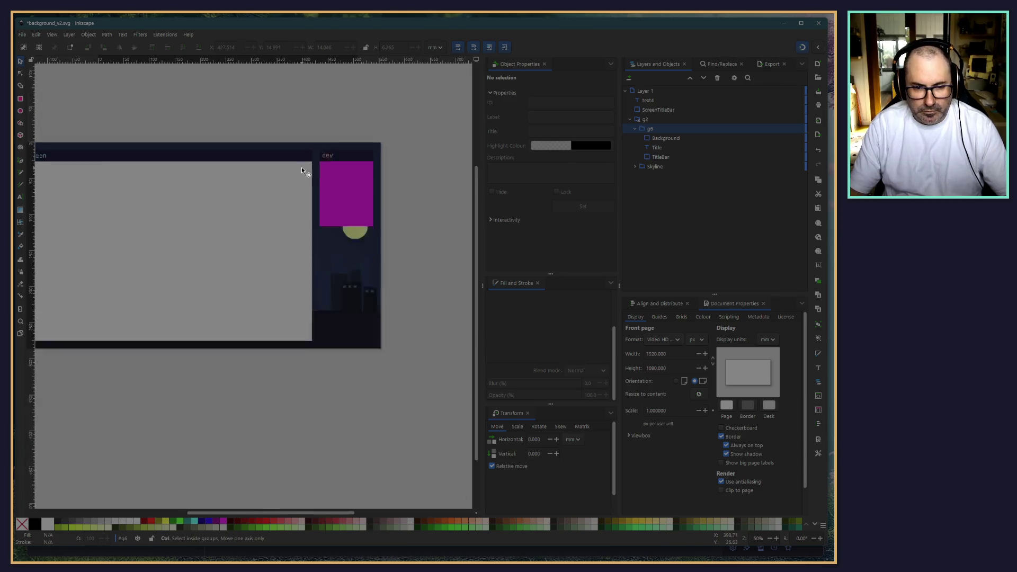
{"action": "scroll", "coordinate": [304, 390], "scroll_direction": "up", "scroll_amount": 1}
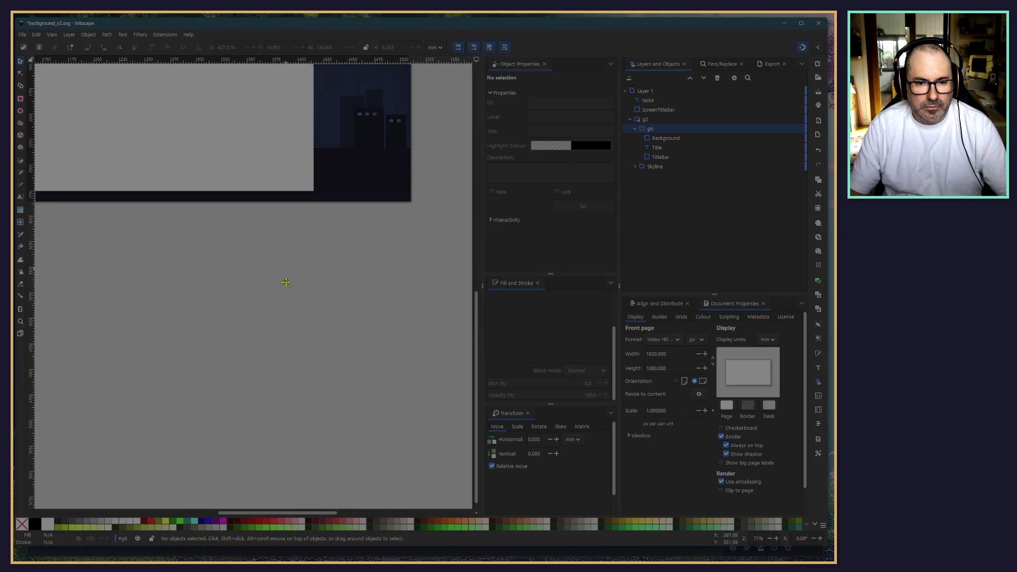
{"action": "scroll", "coordinate": [286, 276], "scroll_direction": "up", "scroll_amount": 2}
{"action": "scroll", "coordinate": [313, 266], "scroll_direction": "up", "scroll_amount": 5}
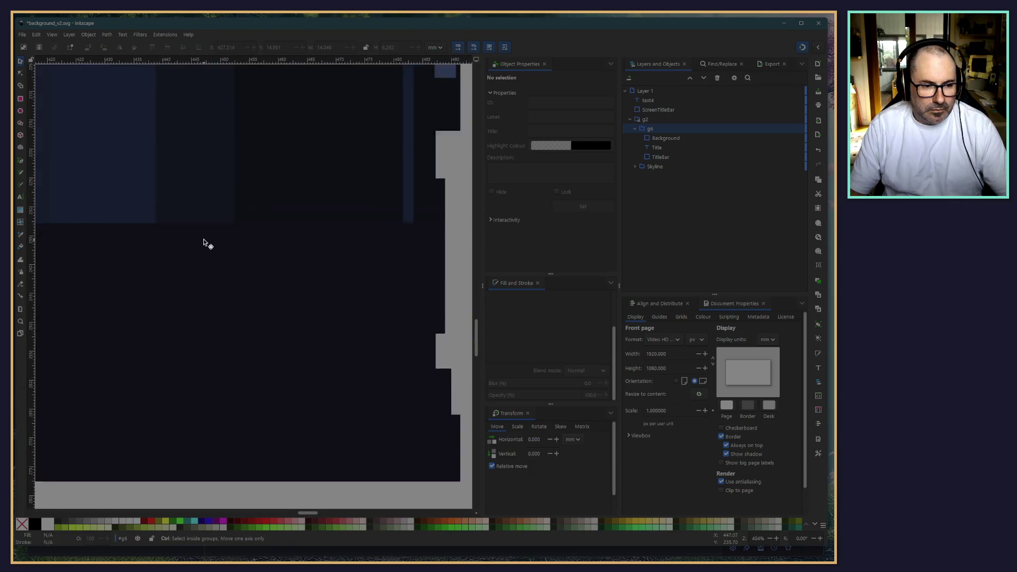
{"action": "scroll", "coordinate": [210, 248], "scroll_direction": "down", "scroll_amount": 1}
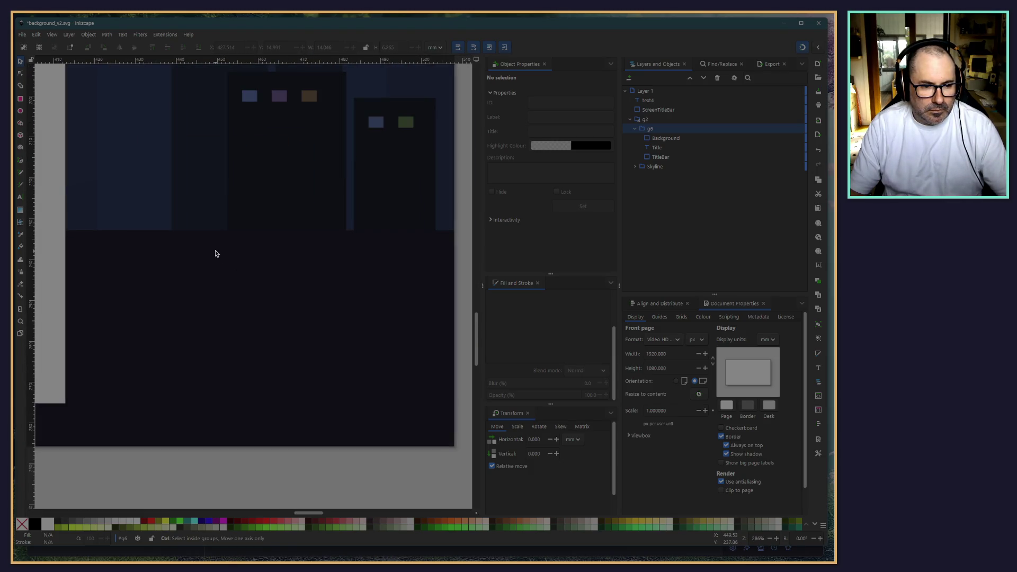
{"action": "scroll", "coordinate": [215, 253], "scroll_direction": "up", "scroll_amount": 1}
{"action": "scroll", "coordinate": [215, 254], "scroll_direction": "down", "scroll_amount": 5}
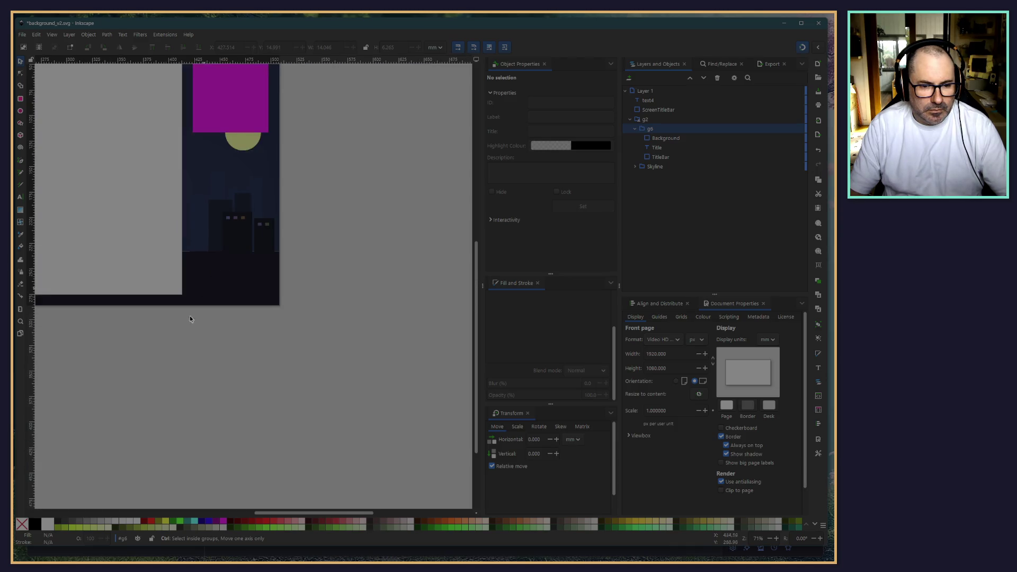
{"action": "scroll", "coordinate": [192, 434], "scroll_direction": "down", "scroll_amount": 2}
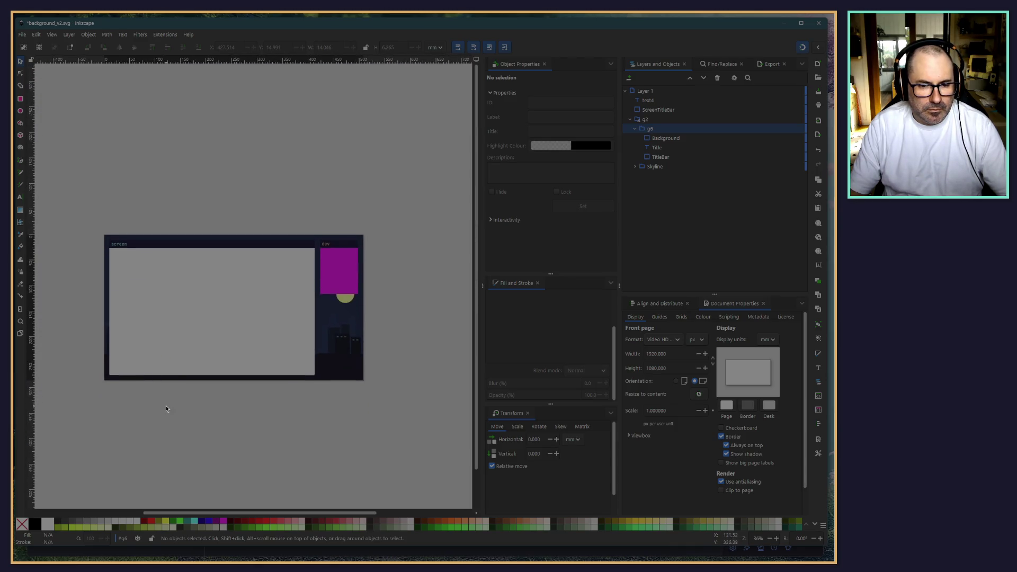
{"action": "scroll", "coordinate": [142, 424], "scroll_direction": "up", "scroll_amount": 1}
{"action": "scroll", "coordinate": [229, 401], "scroll_direction": "right", "scroll_amount": 1}
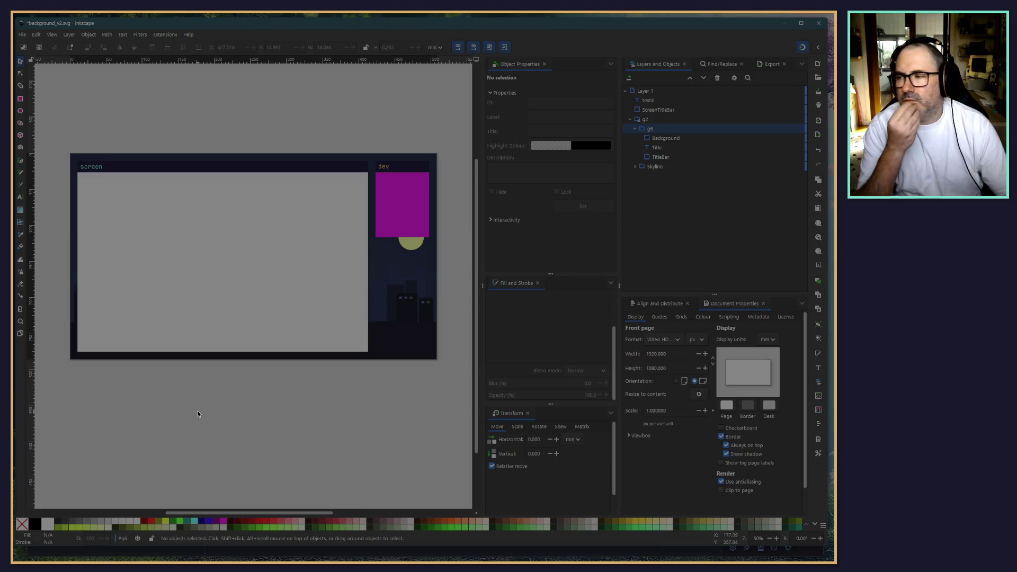
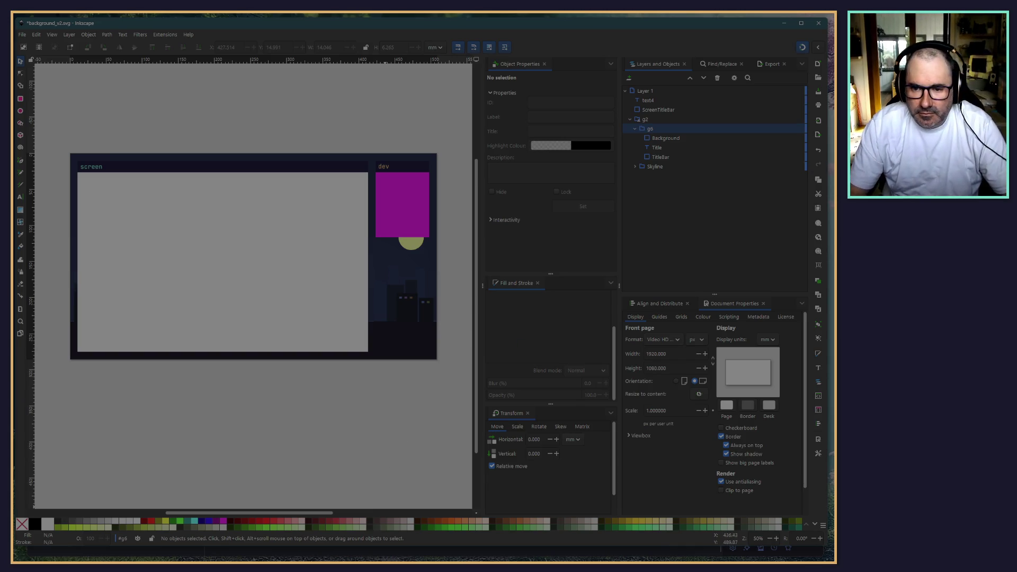
Step: Rename the Skyline group to SkylineBackground
{"action": "left_click", "coordinate": [635, 129]}
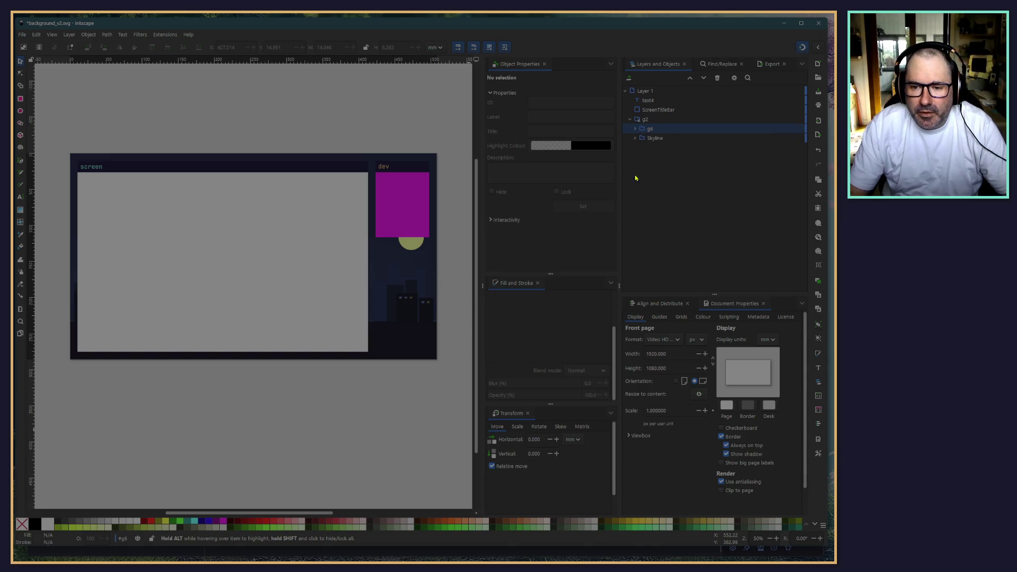
{"action": "left_click", "coordinate": [651, 139]}
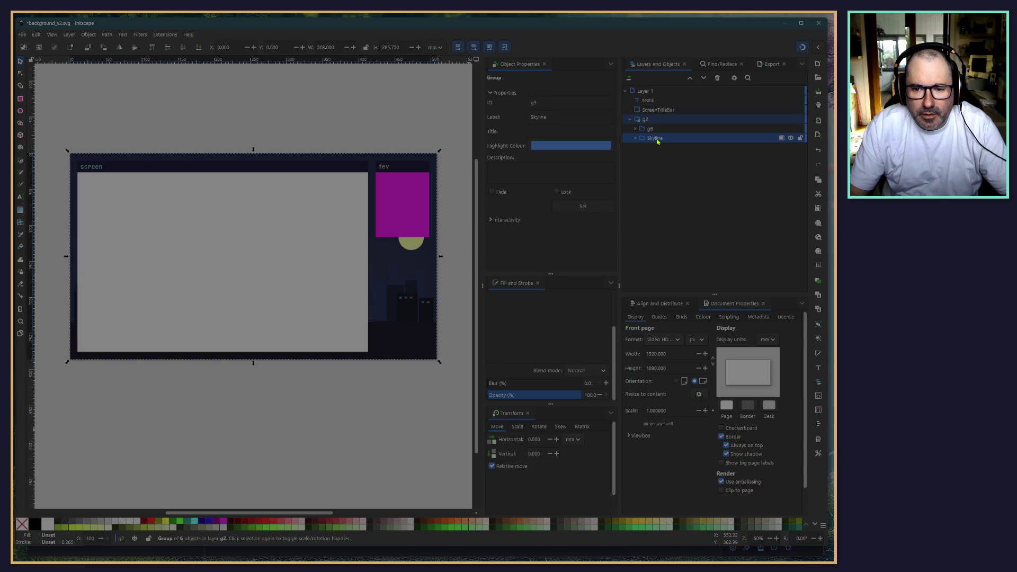
{"action": "double_click", "coordinate": [655, 138]}
{"action": "type", "text": "8ackground"}
{"action": "key", "text": "Return"}
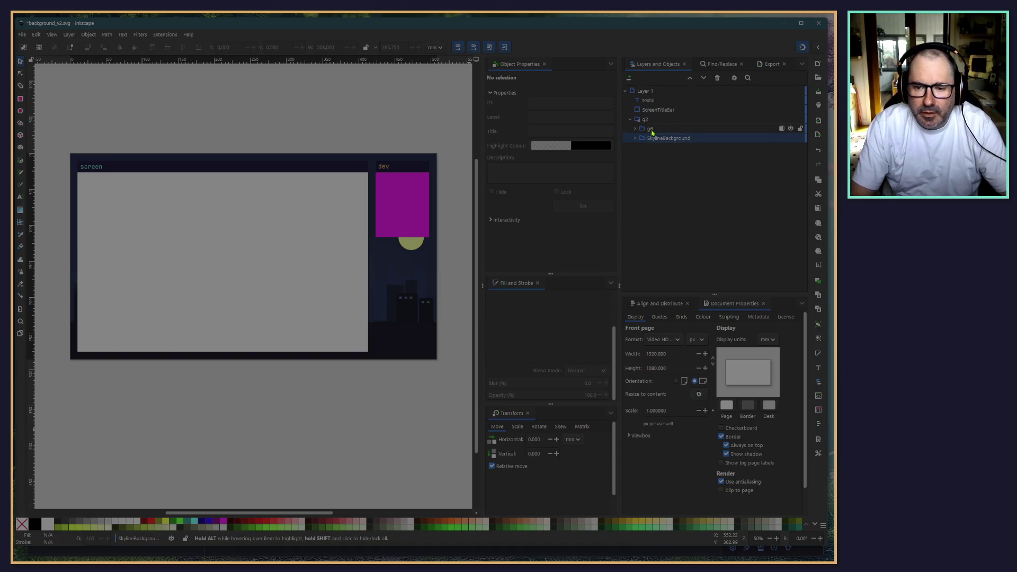
Step: Identify the g6 group as the purple webcam panel and rename it WebCam
{"action": "left_click", "coordinate": [651, 130]}
{"action": "left_click", "coordinate": [638, 121]}
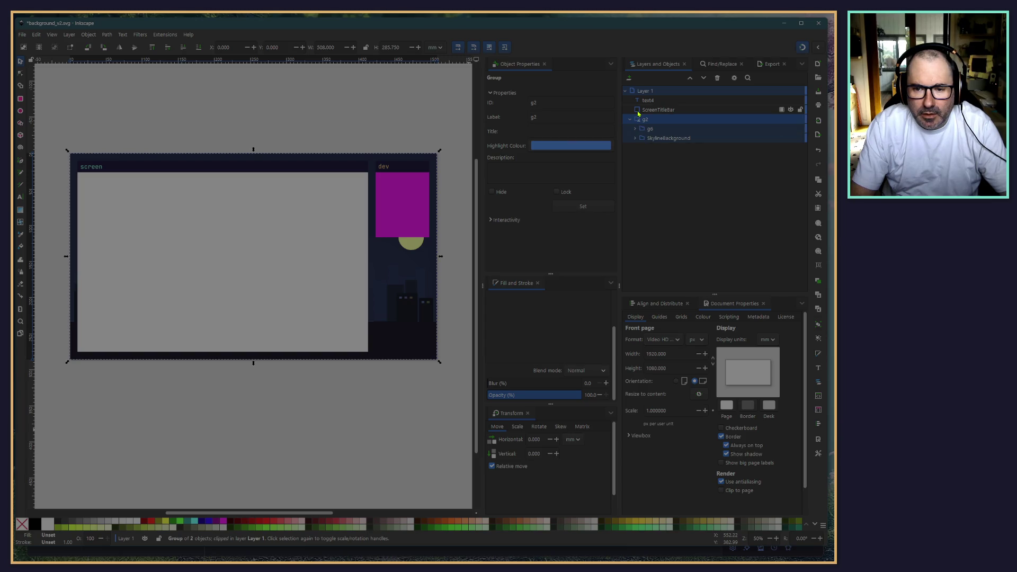
{"action": "left_click", "coordinate": [639, 111]}
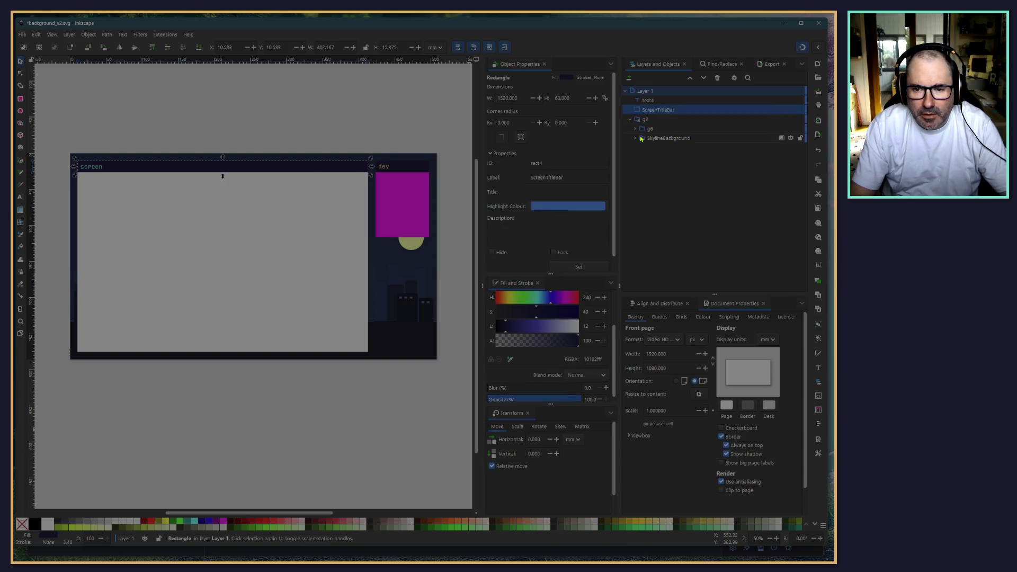
{"action": "left_click", "coordinate": [784, 132]}
{"action": "left_click", "coordinate": [790, 129]}
{"action": "left_click", "coordinate": [790, 129]}
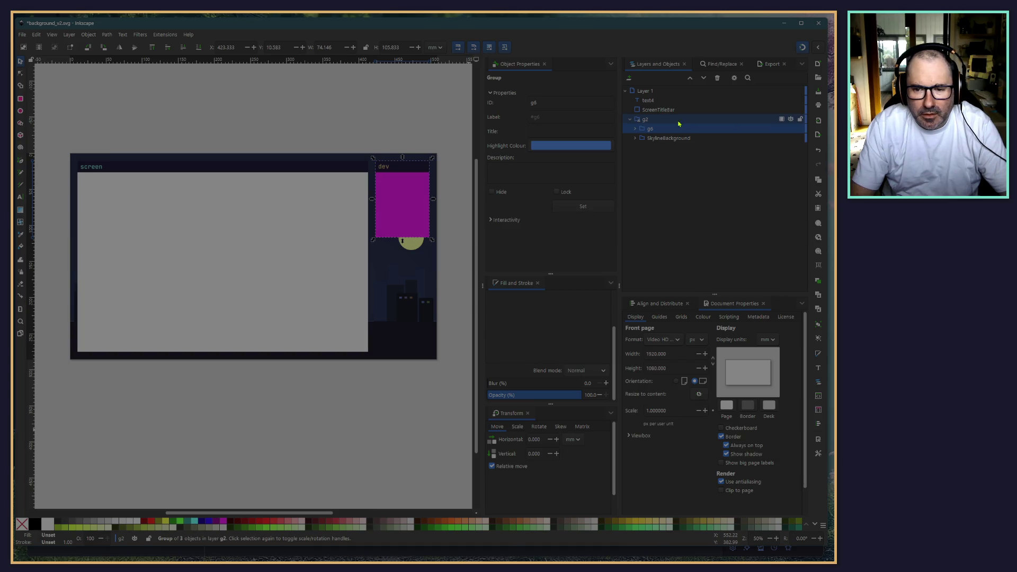
{"action": "double_click", "coordinate": [650, 130]}
{"action": "type", "text": "WebCam"}
{"action": "key", "text": "Return"}
Step: Check the parts of WebCam and SkylineBackground, then select the g2 group
{"action": "left_click", "coordinate": [635, 130]}
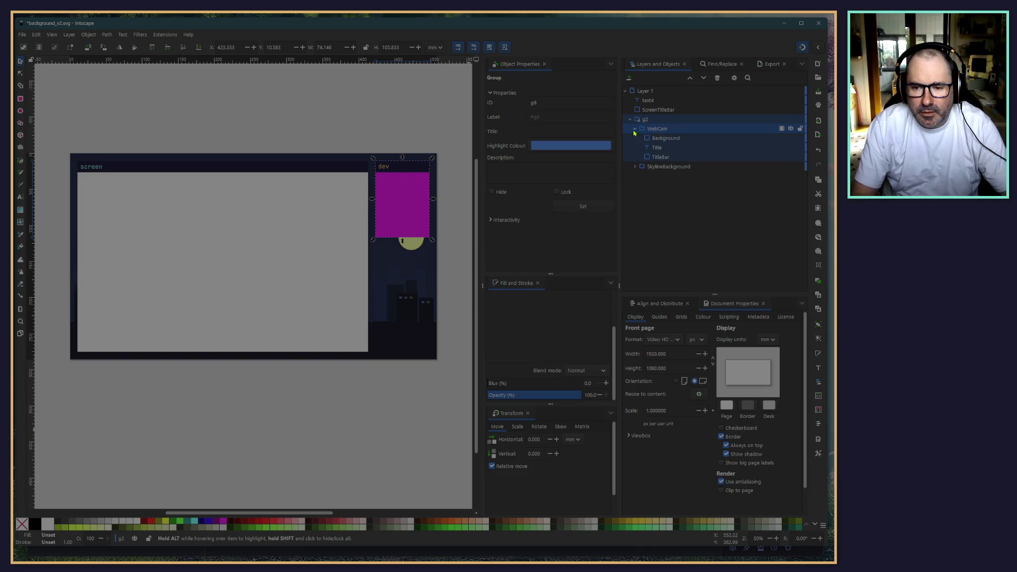
{"action": "left_click", "coordinate": [635, 167]}
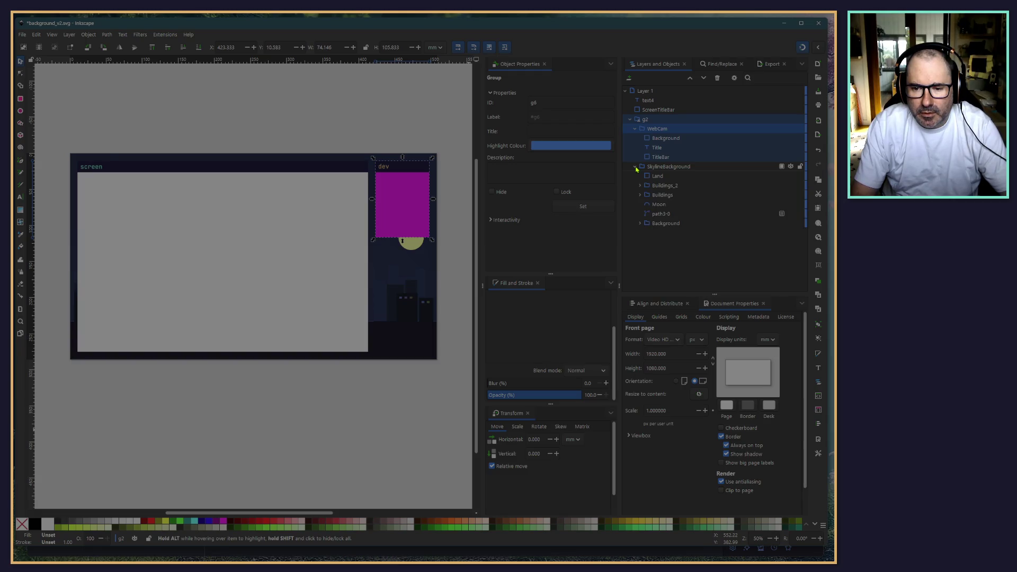
{"action": "left_click", "coordinate": [635, 167]}
{"action": "left_click", "coordinate": [635, 129]}
{"action": "left_click", "coordinate": [645, 121]}
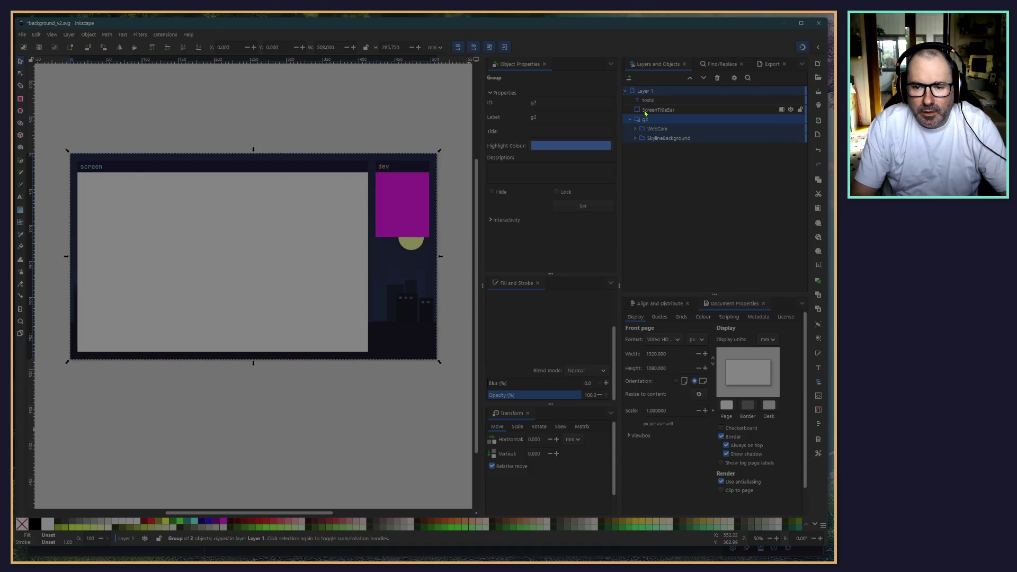
Step: Move ScreenTitleBar into g2 and group it with text4
{"action": "mouse_move", "coordinate": [645, 113]}
{"action": "left_mouse_down"}
{"action": "mouse_move", "coordinate": [660, 130]}
{"action": "mouse_move", "coordinate": [675, 118]}
{"action": "mouse_move", "coordinate": [645, 101]}
{"action": "mouse_move", "coordinate": [678, 125]}
{"action": "mouse_move", "coordinate": [663, 127]}
{"action": "left_mouse_up"}
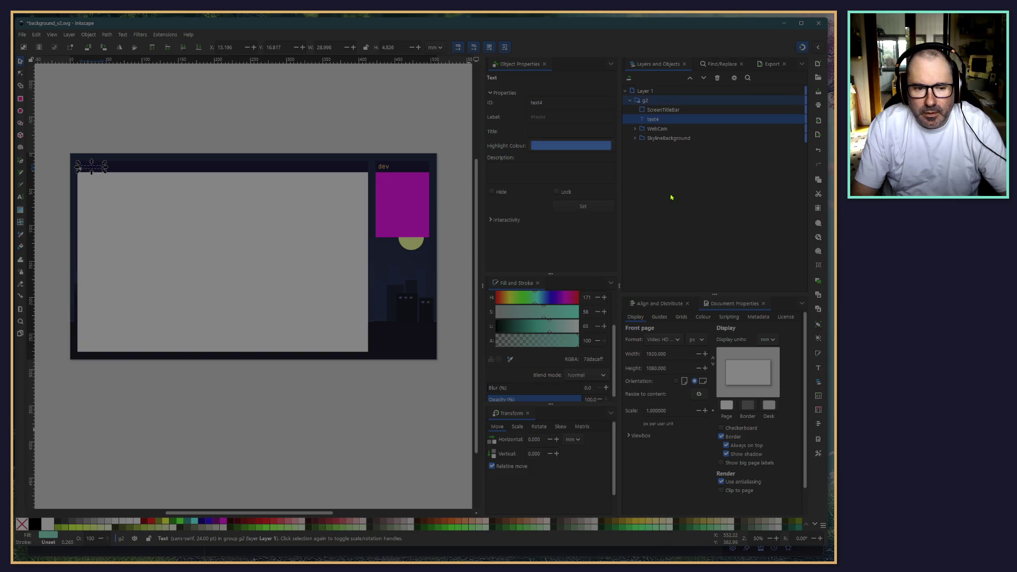
{"action": "left_click", "coordinate": [657, 112]}
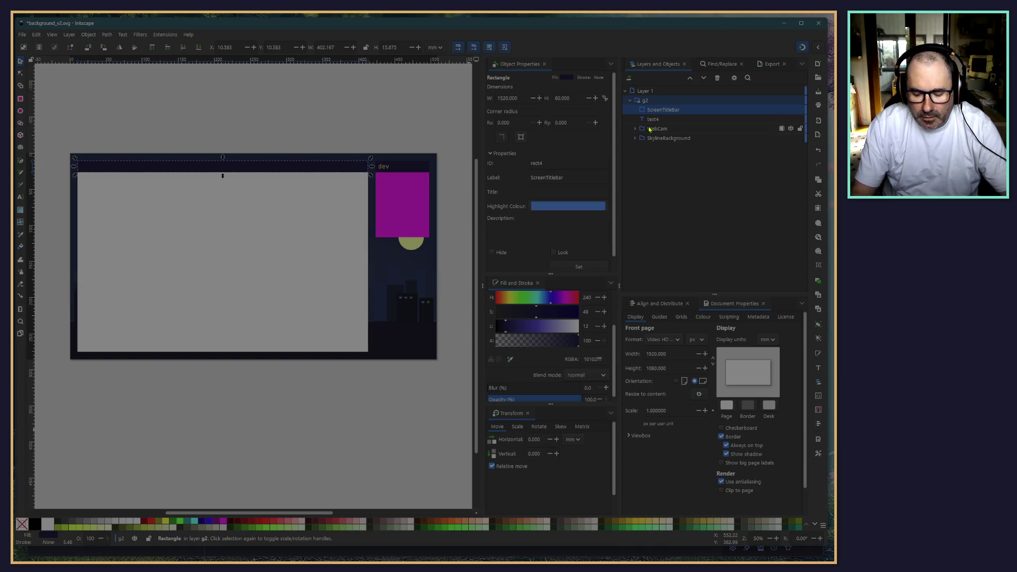
{"action": "left_click", "coordinate": [652, 119], "text": "shift"}
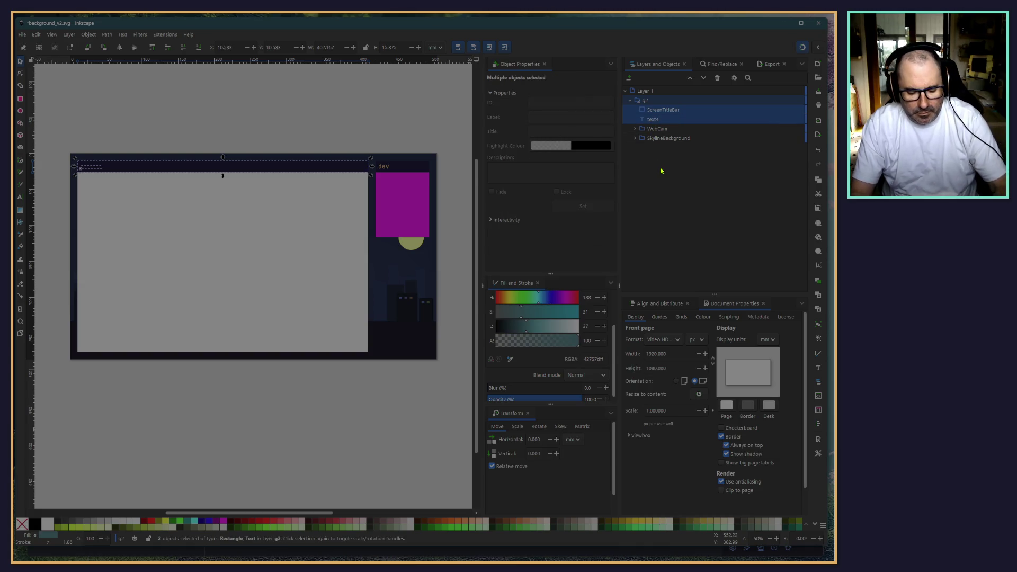
{"action": "key", "text": "ctrl+g"}
{"action": "left_click", "coordinate": [635, 111]}
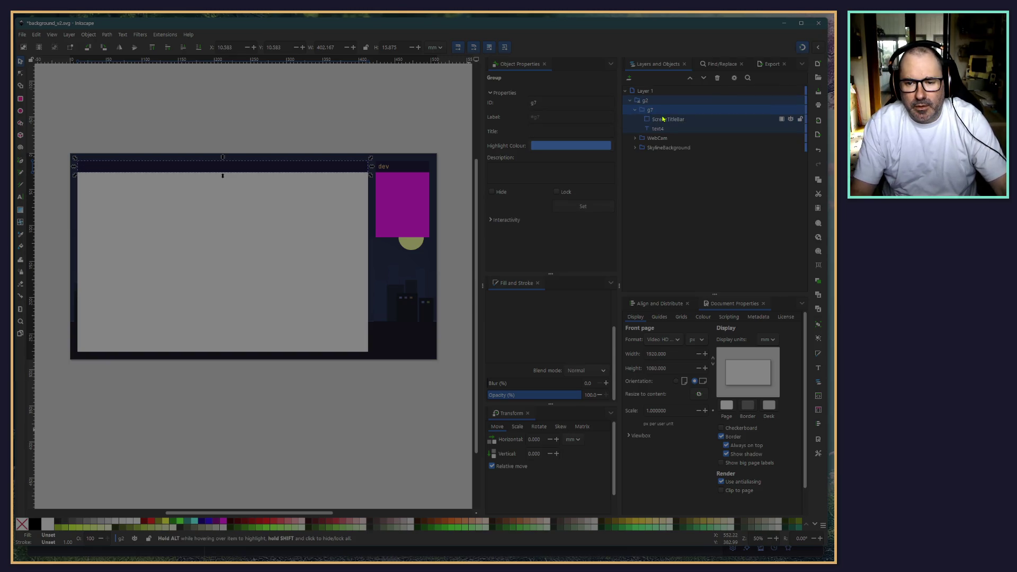
Step: Name the title-bar rectangle Background and the text Label, with Label above Background
{"action": "left_click", "coordinate": [662, 119]}
{"action": "type", "text": "Background"}
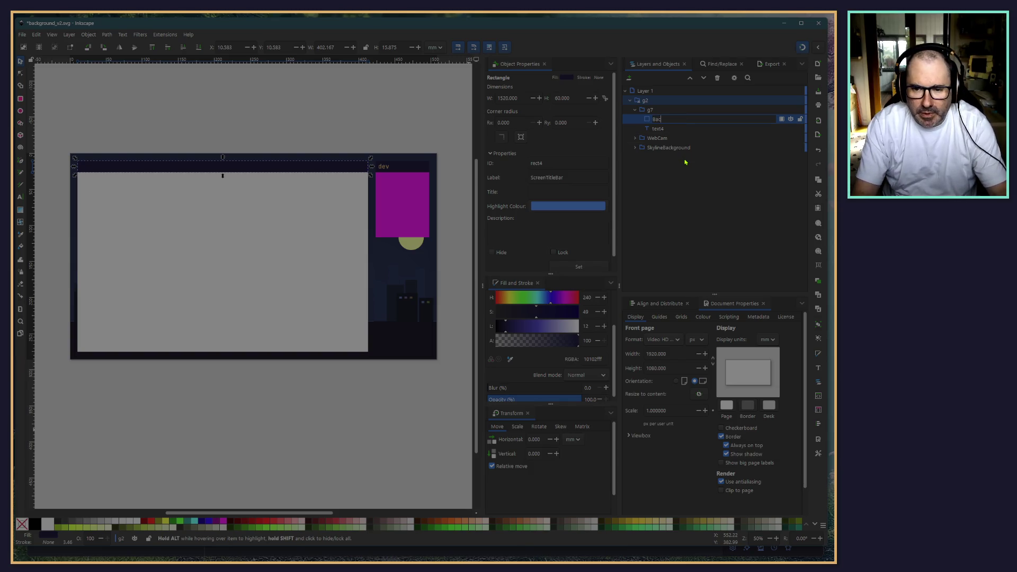
{"action": "key", "text": "Return"}
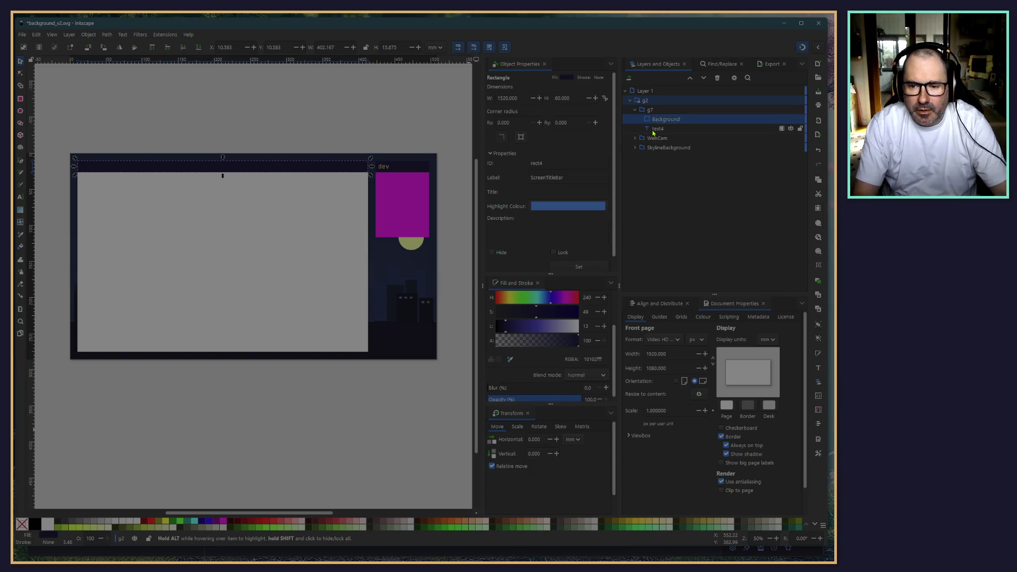
{"action": "double_click", "coordinate": [657, 130]}
{"action": "type", "text": "T"}
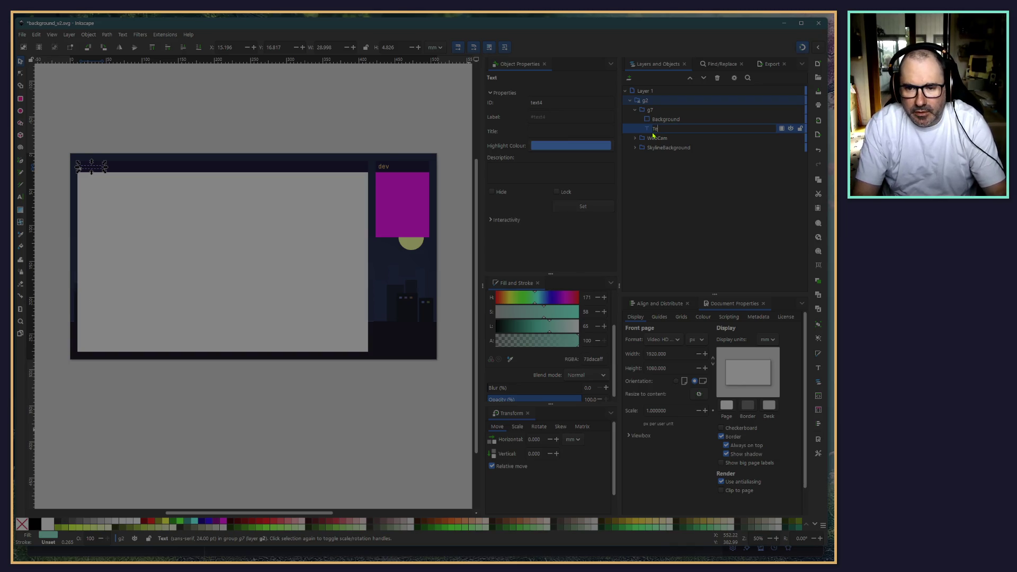
{"action": "type", "text": "el"}
{"action": "key", "text": "Return"}
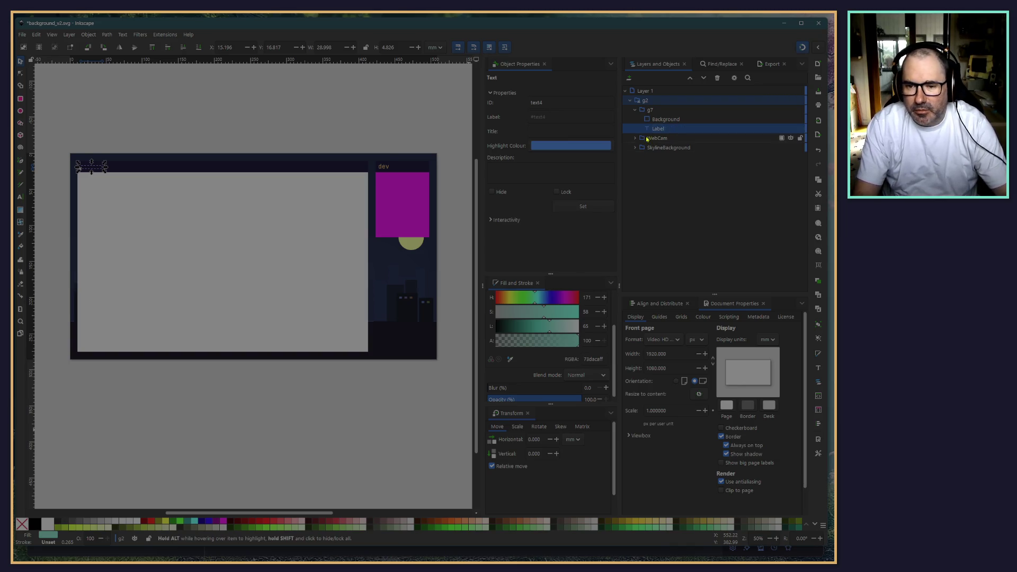
{"action": "left_click_drag", "start_coordinate": [657, 129], "coordinate": [662, 121]}
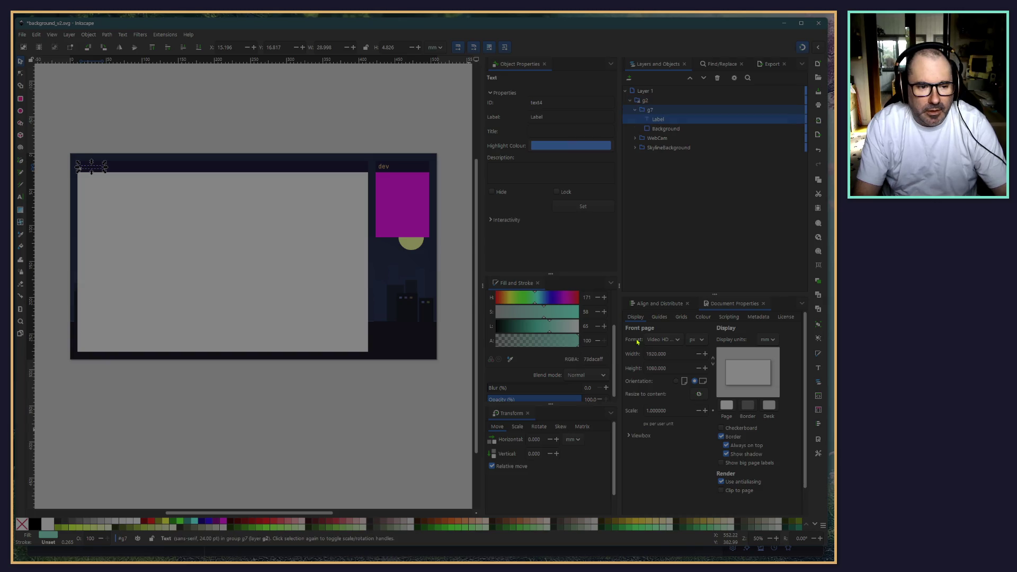
Step: Name the new title-bar group ScreenTitleBar
{"action": "left_click", "coordinate": [654, 111]}
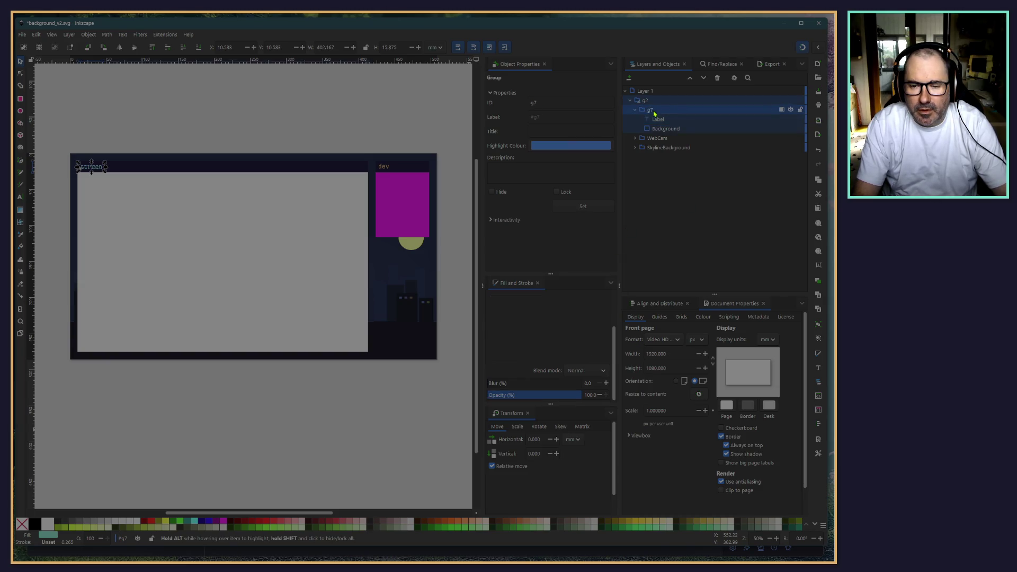
{"action": "type", "text": "itleBar"}
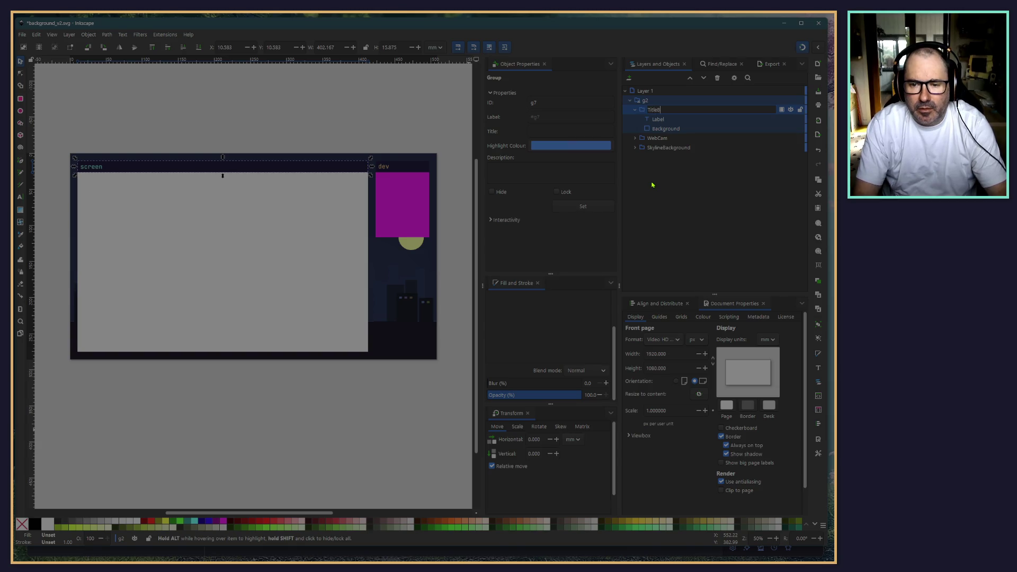
{"action": "key", "text": "Return"}
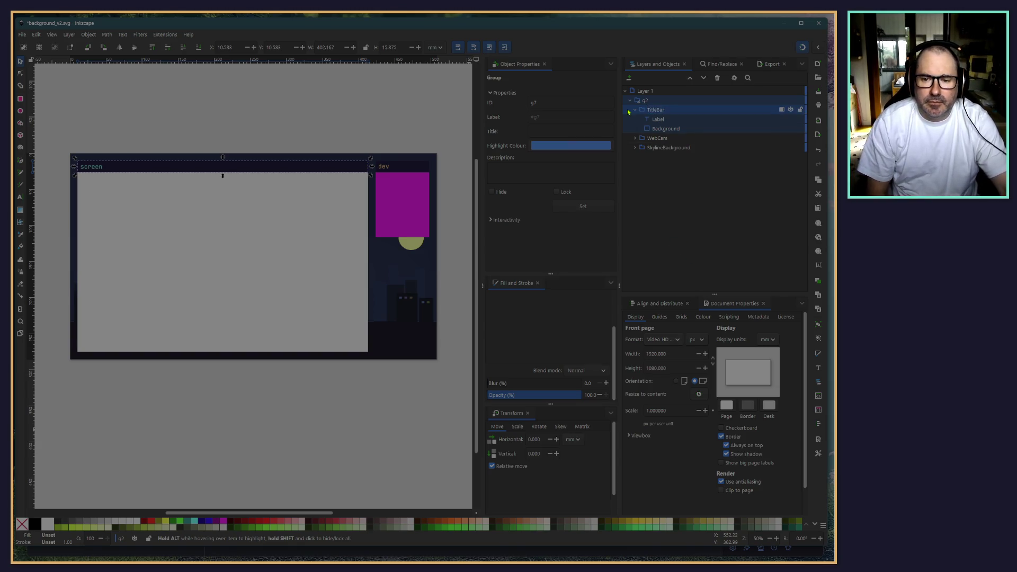
{"action": "left_click", "coordinate": [635, 111]}
{"action": "left_click", "coordinate": [680, 155]}
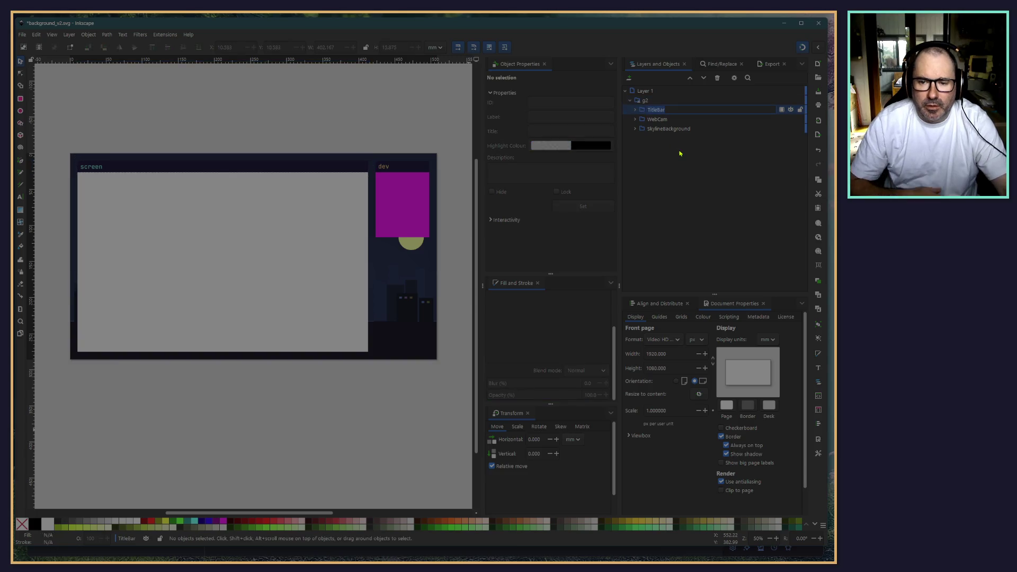
{"action": "type", "text": "Screen"}
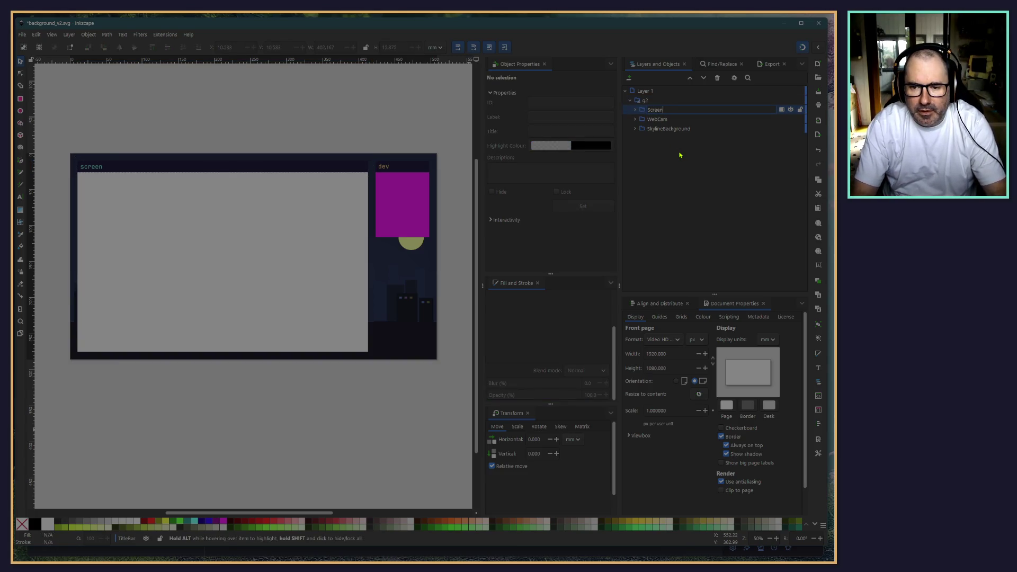
{"action": "type", "text": "TitleBa"}
{"action": "key", "text": "Return"}
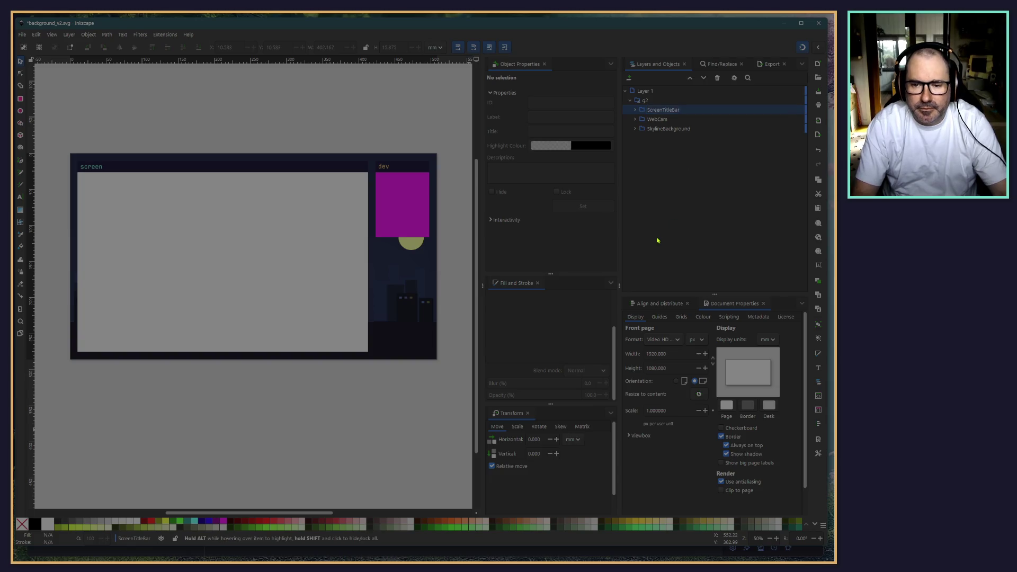
Step: Rename the g2 group to ClippingMask and save the document as background_v2.svg
{"action": "left_click", "coordinate": [654, 101]}
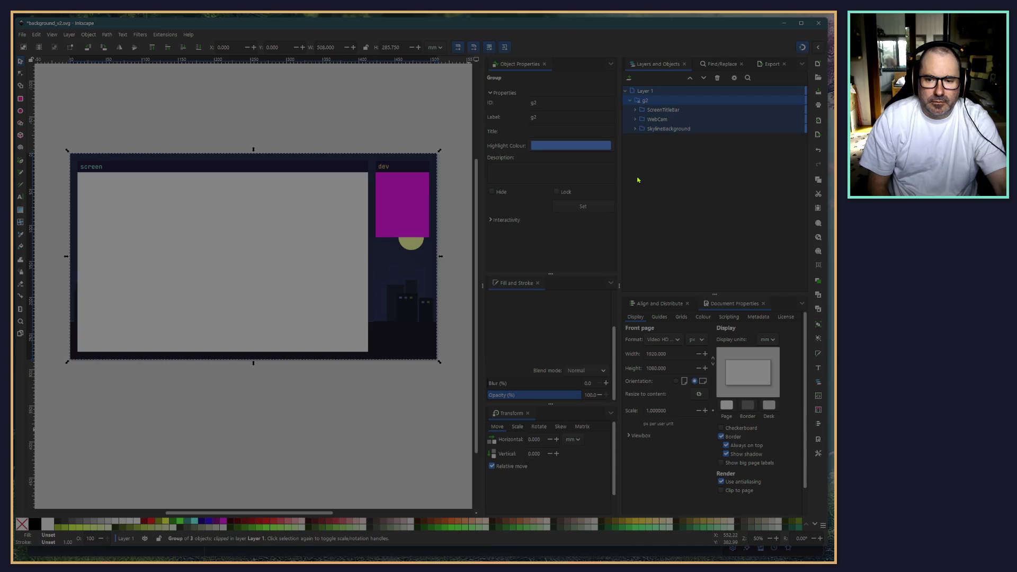
{"action": "double_click", "coordinate": [644, 101]}
{"action": "type", "text": "Clipp"}
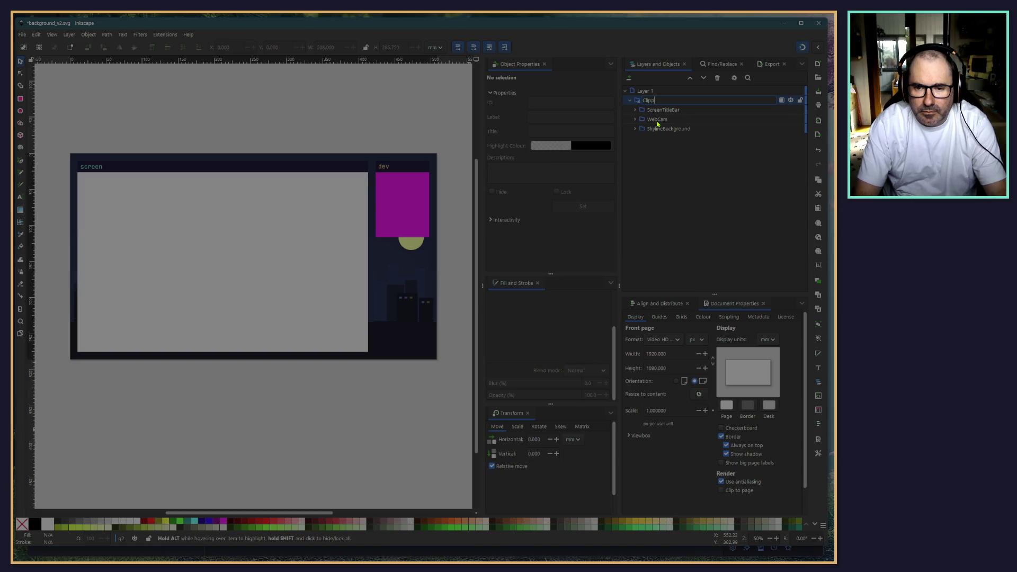
{"action": "type", "text": "ingMask"}
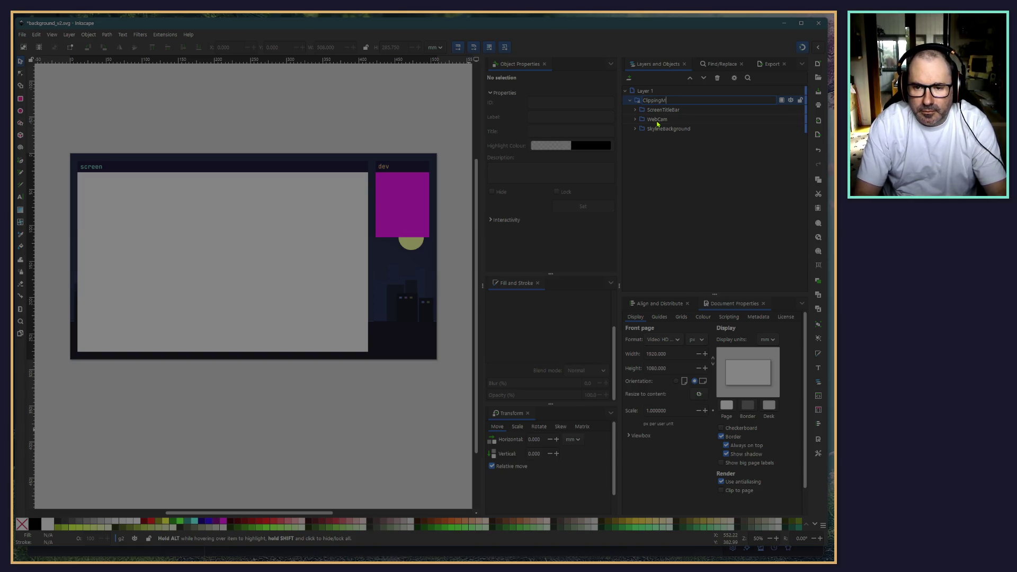
{"action": "type", "text": "Group"}
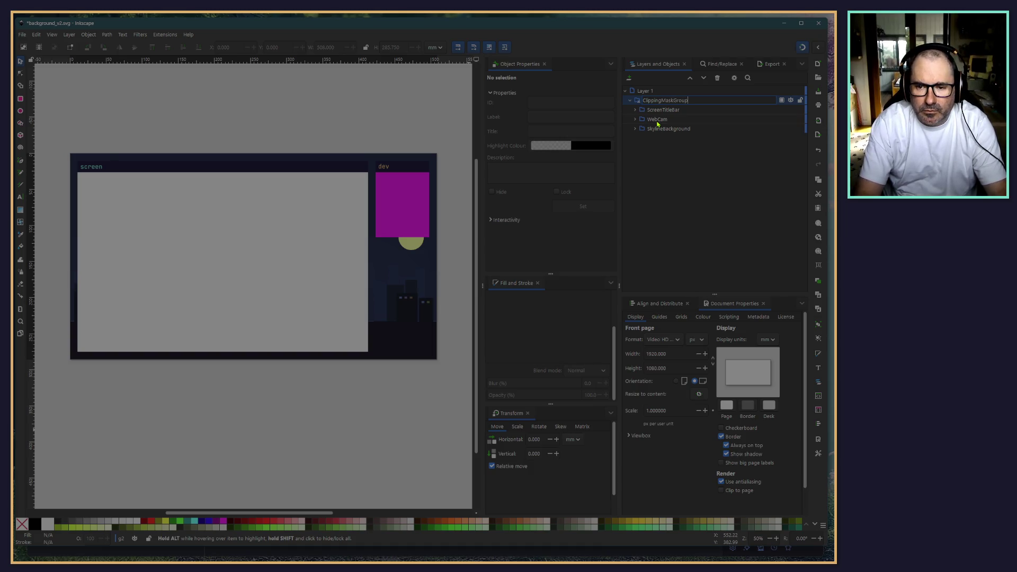
{"action": "key", "text": "BackSpace"}
{"action": "key", "text": "BackSpace"}
{"action": "key", "text": "BackSpace"}
{"action": "key", "text": "Return"}
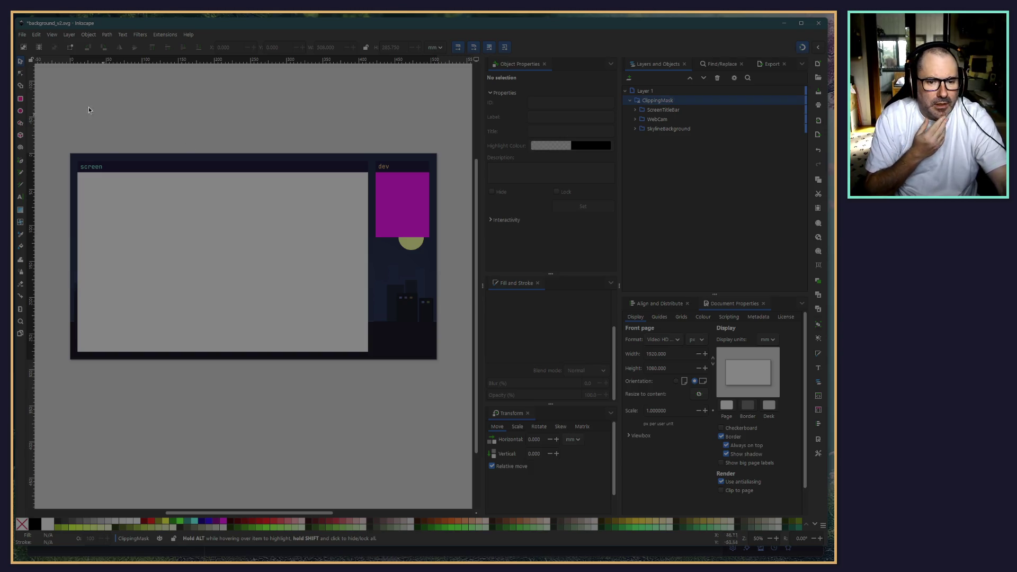
{"action": "left_click", "coordinate": [22, 35]}
{"action": "left_click", "coordinate": [42, 113]}
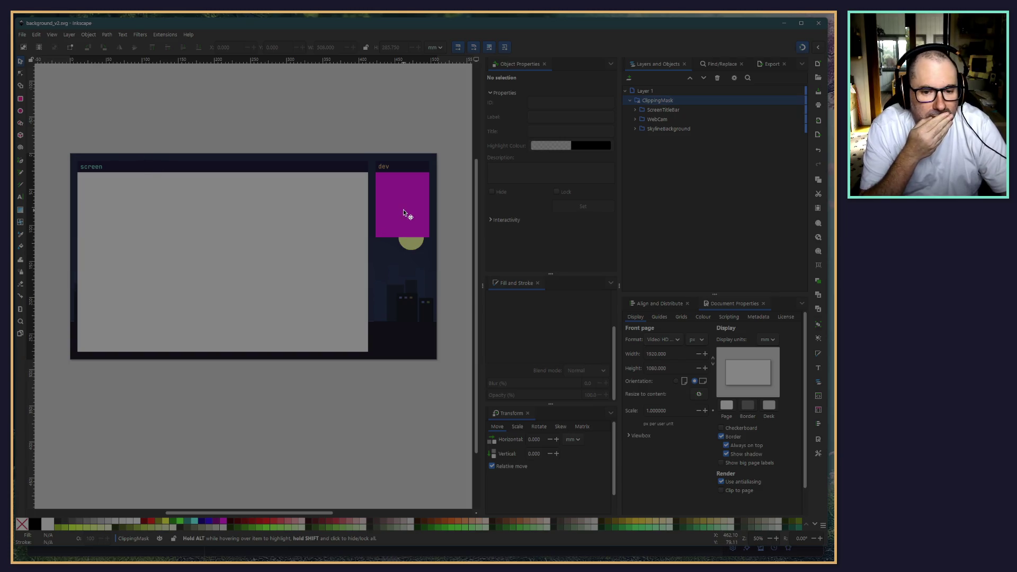
Step: Draw a new tan rectangle, then undo and redo its creation
{"action": "left_click", "coordinate": [20, 99]}
{"action": "left_click_drag", "start_coordinate": [169, 217], "coordinate": [248, 290]}
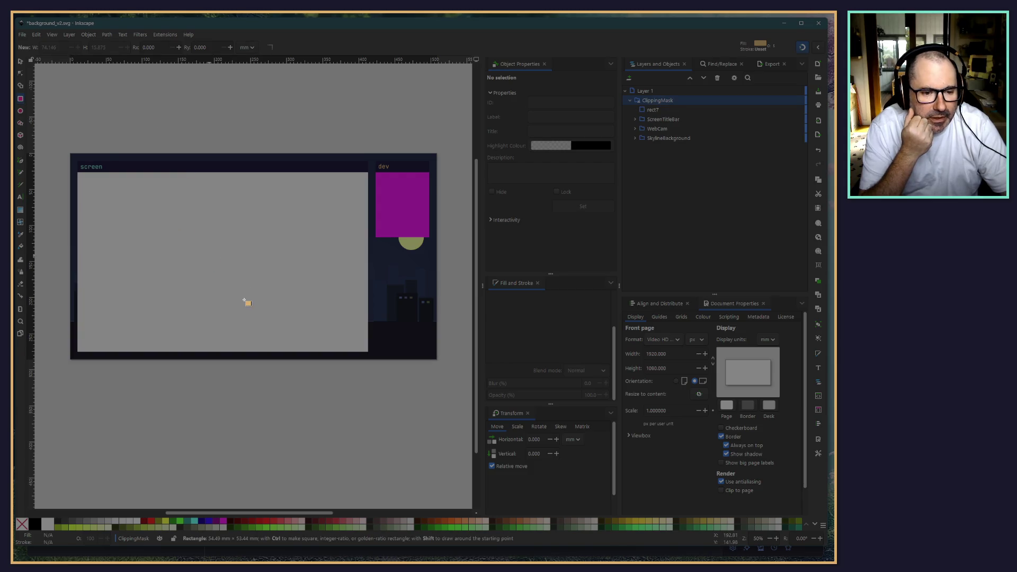
{"action": "left_click", "coordinate": [20, 61]}
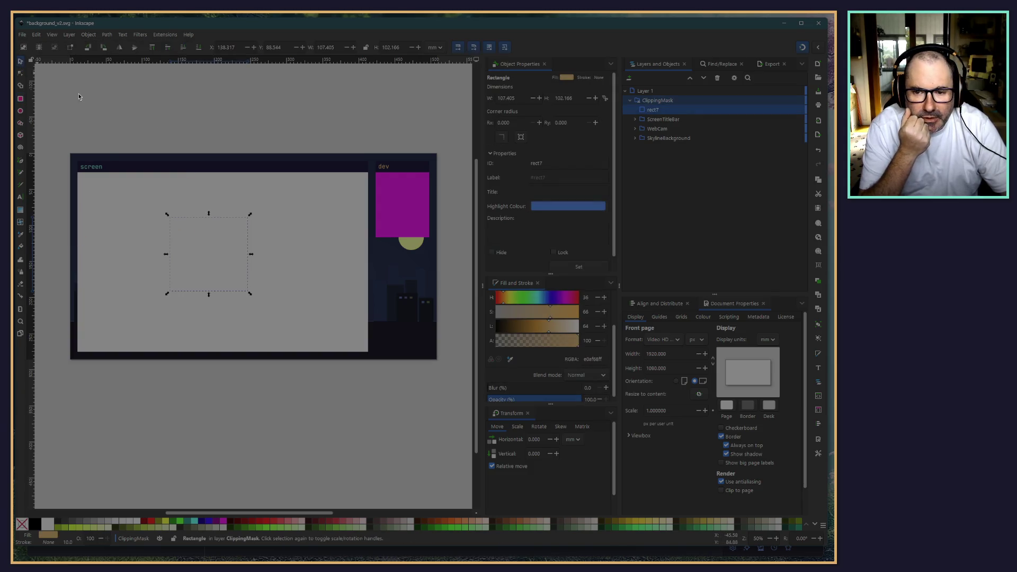
{"action": "mouse_move", "coordinate": [220, 256]}
{"action": "left_mouse_down"}
{"action": "mouse_move", "coordinate": [332, 175]}
{"action": "mouse_move", "coordinate": [292, 220]}
{"action": "left_mouse_up"}
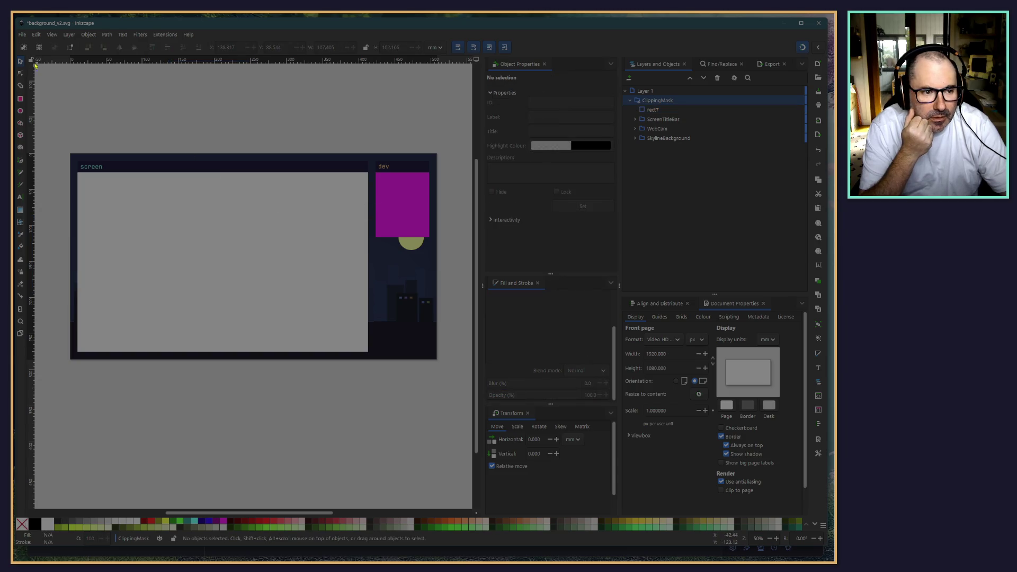
{"action": "left_click", "coordinate": [656, 110]}
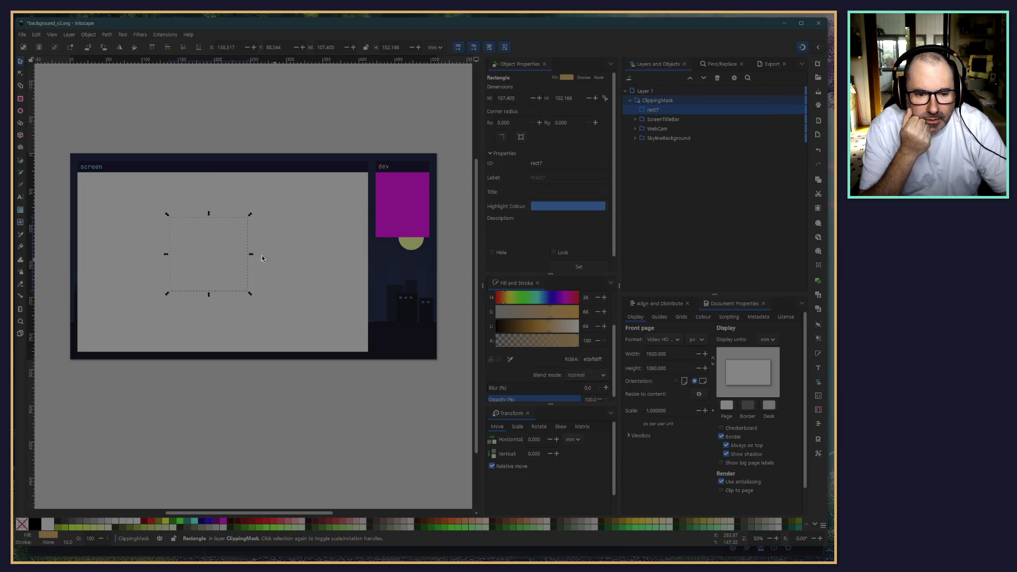
{"action": "key", "text": "Escape"}
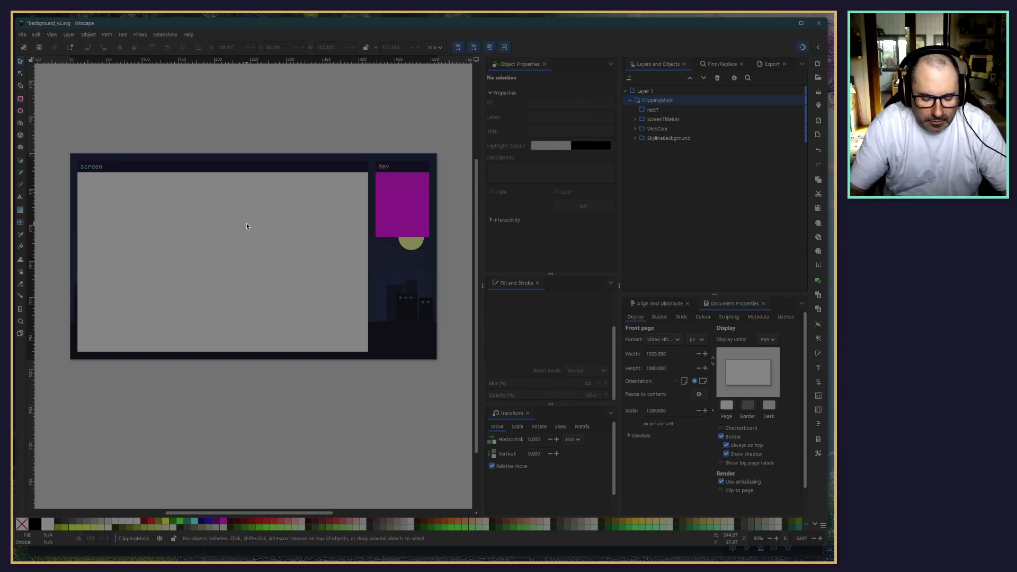
{"action": "key", "text": "ctrl+z"}
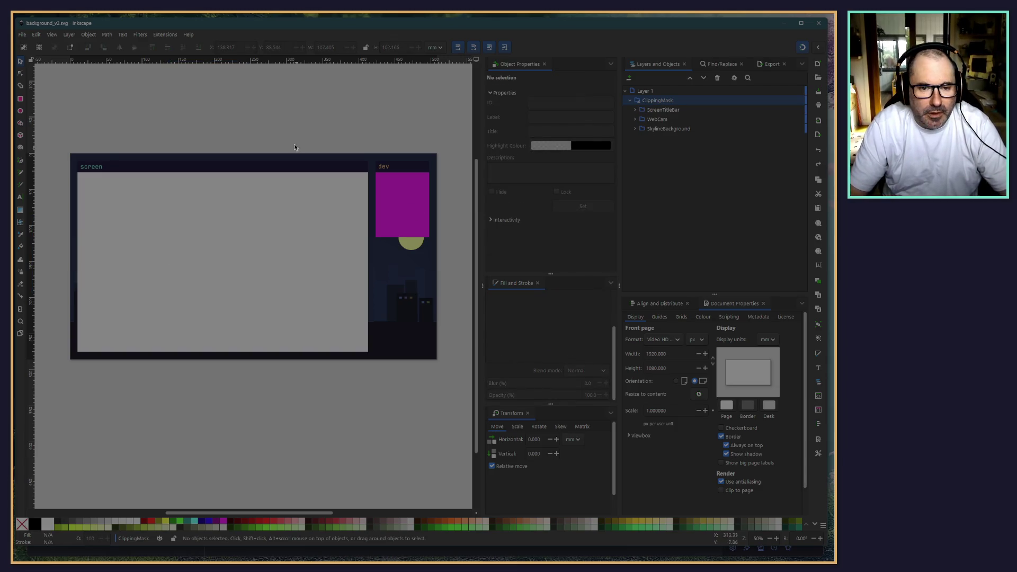
{"action": "key", "text": "r"}
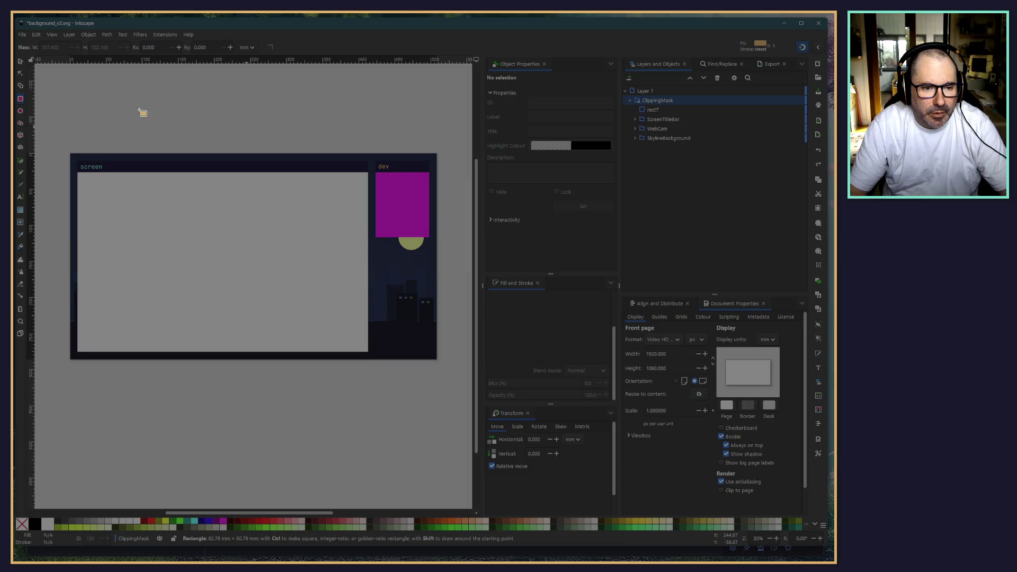
{"action": "key", "text": "ctrl+shift+z"}
{"action": "key", "text": "s"}
Step: Move the rectangle over the top of the dev webcam panel
{"action": "left_click_drag", "start_coordinate": [197, 93], "coordinate": [419, 186]}
{"action": "scroll", "coordinate": [342, 127], "scroll_direction": "up", "scroll_amount": 5}
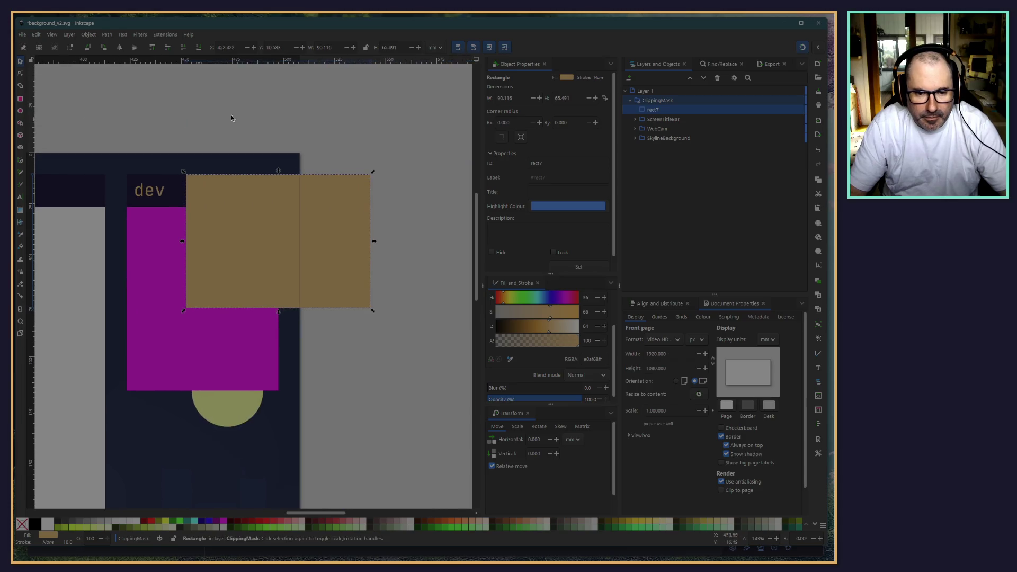
{"action": "scroll", "coordinate": [227, 123], "scroll_direction": "down", "scroll_amount": 3}
{"action": "mouse_move", "coordinate": [322, 320]}
{"action": "left_mouse_down"}
{"action": "mouse_move", "coordinate": [197, 333]}
{"action": "mouse_move", "coordinate": [239, 314]}
{"action": "mouse_move", "coordinate": [186, 341]}
{"action": "mouse_move", "coordinate": [262, 193]}
{"action": "mouse_move", "coordinate": [272, 268]}
{"action": "mouse_move", "coordinate": [262, 402]}
{"action": "mouse_move", "coordinate": [259, 392]}
{"action": "left_mouse_up"}
{"action": "scroll", "coordinate": [261, 192], "scroll_direction": "down", "scroll_amount": 5}
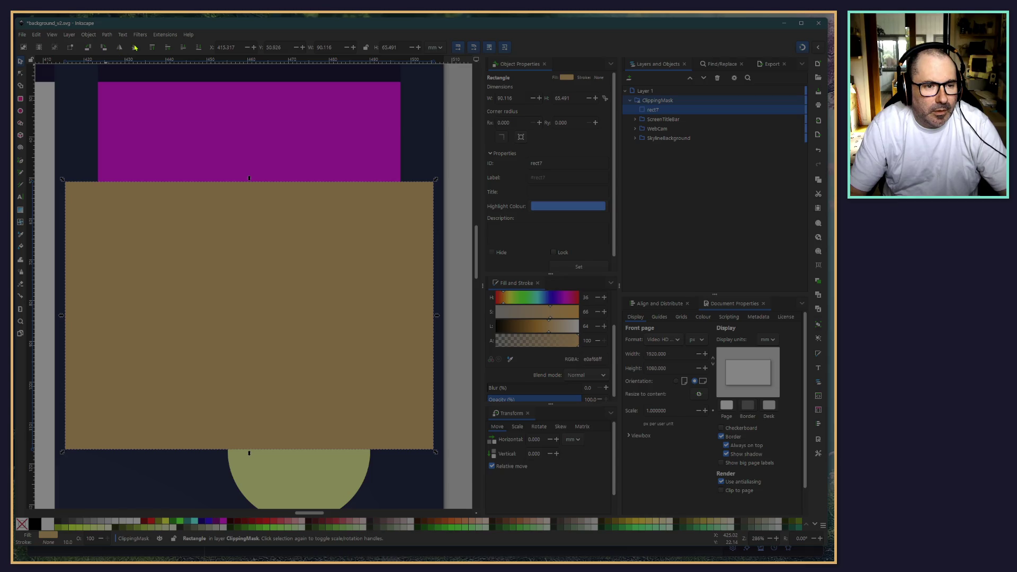
Step: Browse the menus to the Filters category list
{"action": "left_click", "coordinate": [109, 37]}
{"action": "left_click", "coordinate": [124, 37]}
{"action": "left_click", "coordinate": [136, 37]}
{"action": "mouse_move", "coordinate": [185, 228]}
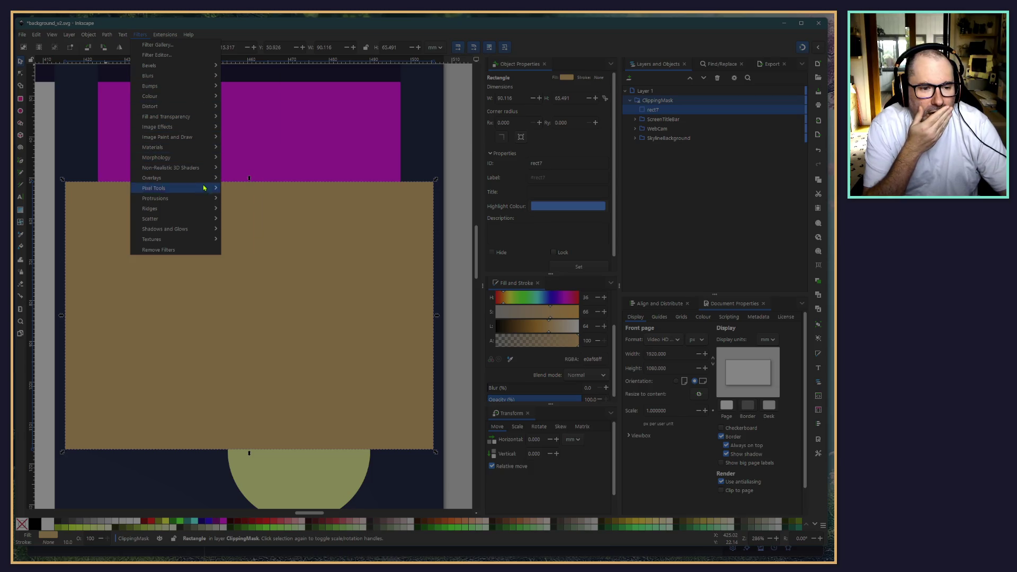
Step: Apply a Drop Shadow to the tan rectangle with a fully opaque black blur colour (alpha 100)
{"action": "mouse_move", "coordinate": [215, 230]}
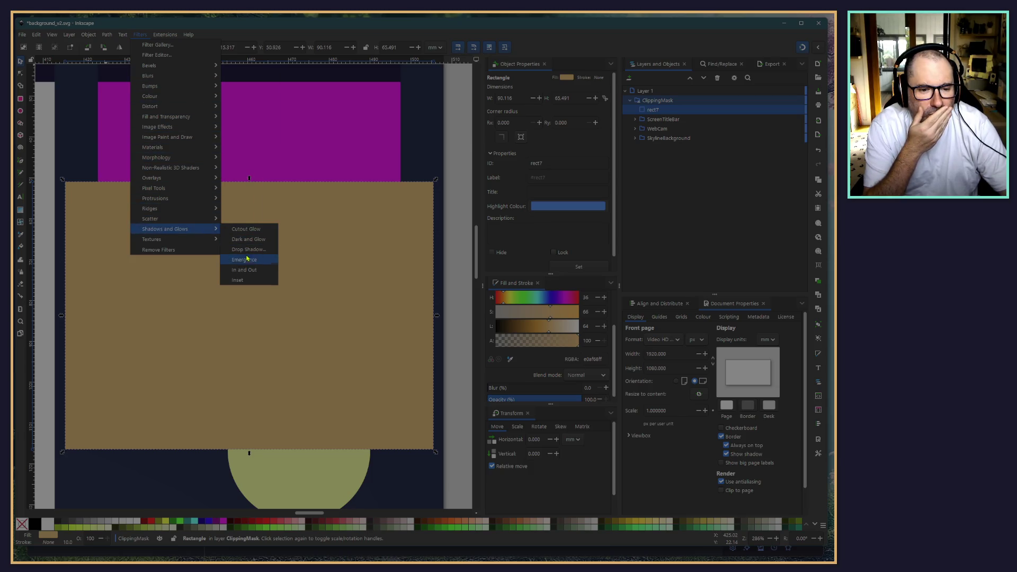
{"action": "key", "text": "Escape"}
{"action": "key", "text": "Escape"}
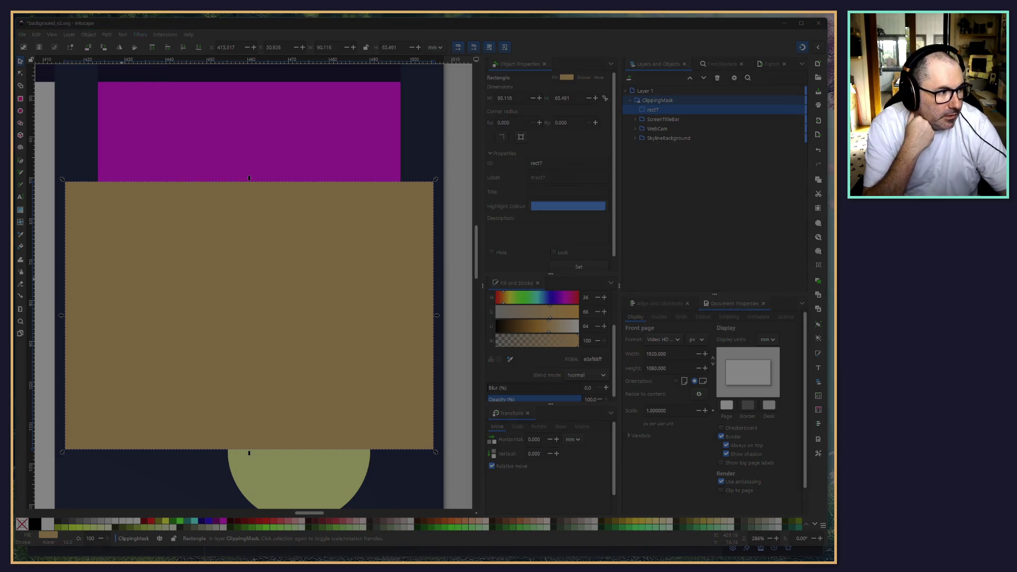
{"action": "mouse_move", "coordinate": [299, 60]}
{"action": "left_mouse_down"}
{"action": "mouse_move", "coordinate": [252, 32]}
{"action": "mouse_move", "coordinate": [275, 32]}
{"action": "left_mouse_up"}
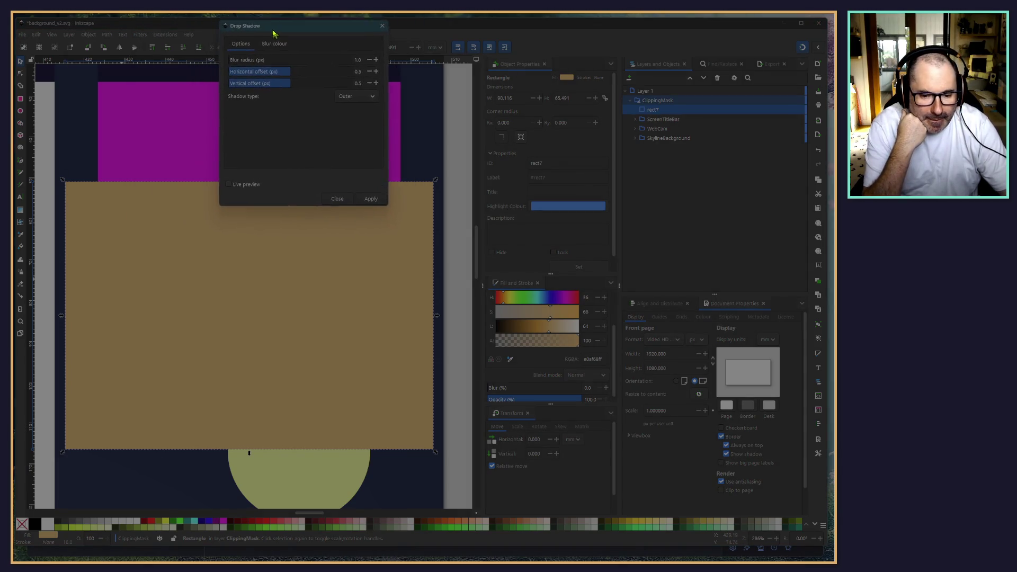
{"action": "left_click", "coordinate": [229, 187]}
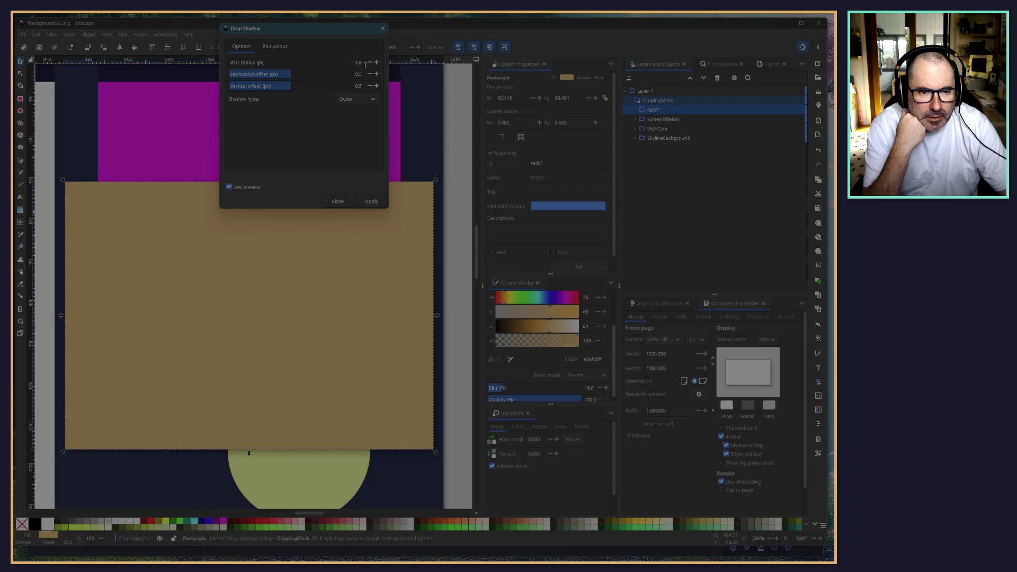
{"action": "left_click", "coordinate": [280, 47]}
{"action": "mouse_move", "coordinate": [302, 137]}
{"action": "left_mouse_down"}
{"action": "mouse_move", "coordinate": [343, 137]}
{"action": "mouse_move", "coordinate": [334, 139]}
{"action": "left_mouse_up"}
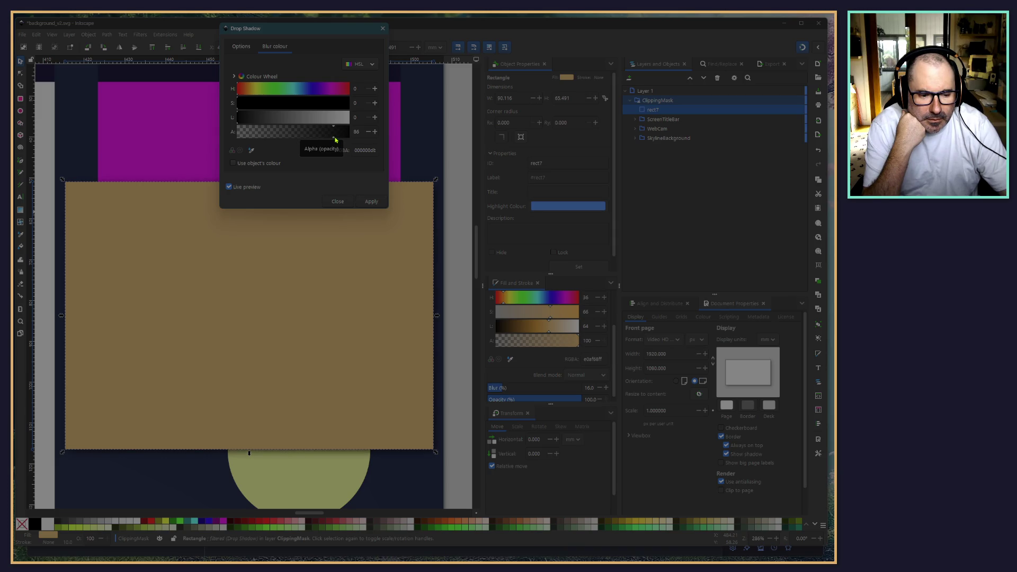
{"action": "left_click_drag", "start_coordinate": [335, 140], "coordinate": [397, 159]}
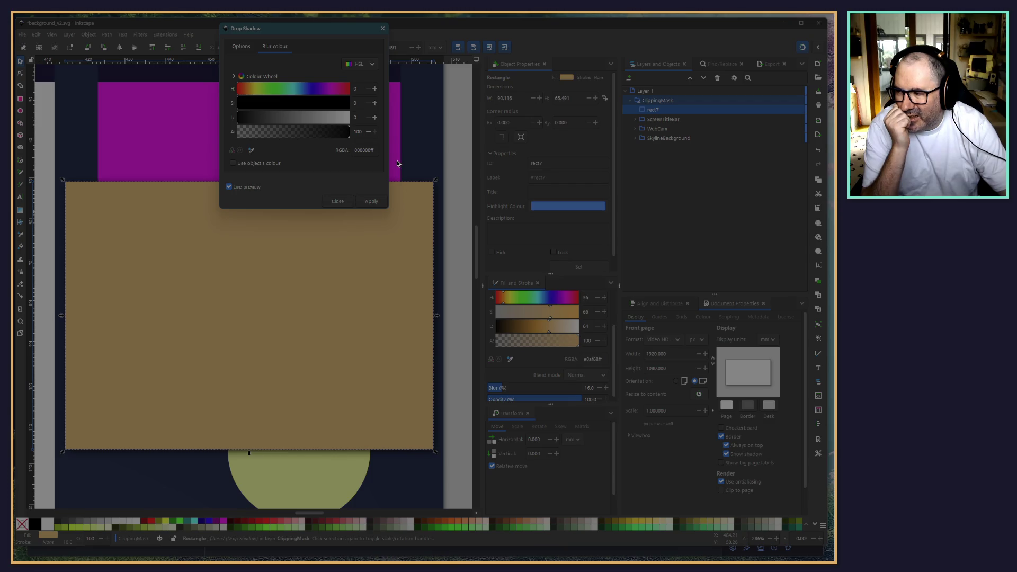
{"action": "left_click", "coordinate": [229, 186]}
{"action": "left_click", "coordinate": [383, 28]}
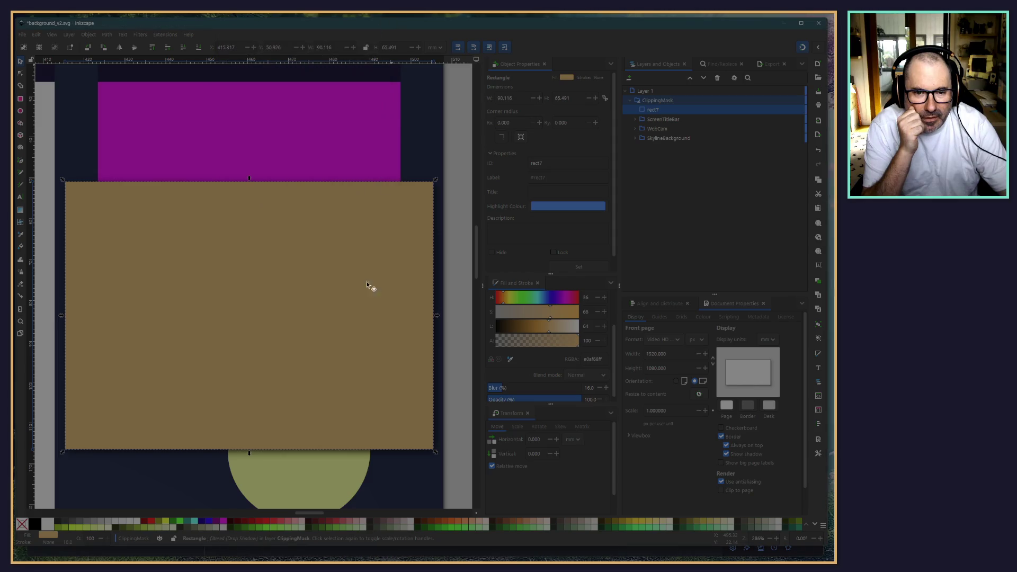
{"action": "scroll", "coordinate": [272, 256], "scroll_direction": "down", "scroll_amount": 2}
{"action": "scroll", "coordinate": [272, 257], "scroll_direction": "right", "scroll_amount": 3}
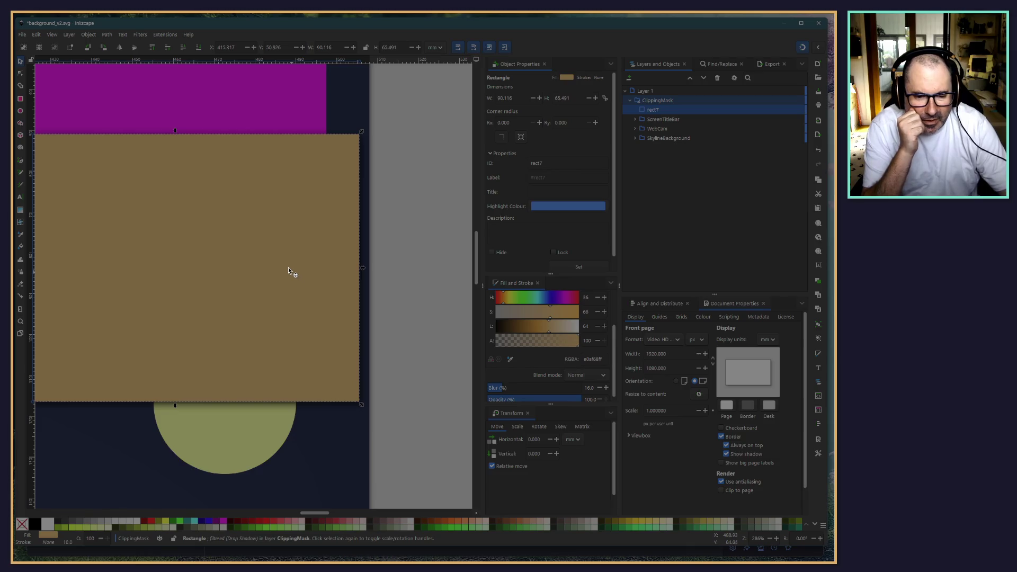
Step: Move rect7 into the WebCam group and resize it to 74.083 × 105.603 mm behind the magenta panel
{"action": "scroll", "coordinate": [278, 319], "scroll_direction": "down", "scroll_amount": 3}
{"action": "scroll", "coordinate": [357, 313], "scroll_direction": "up", "scroll_amount": 1}
{"action": "left_click", "coordinate": [414, 362]}
{"action": "left_click_drag", "start_coordinate": [207, 310], "coordinate": [216, 247]}
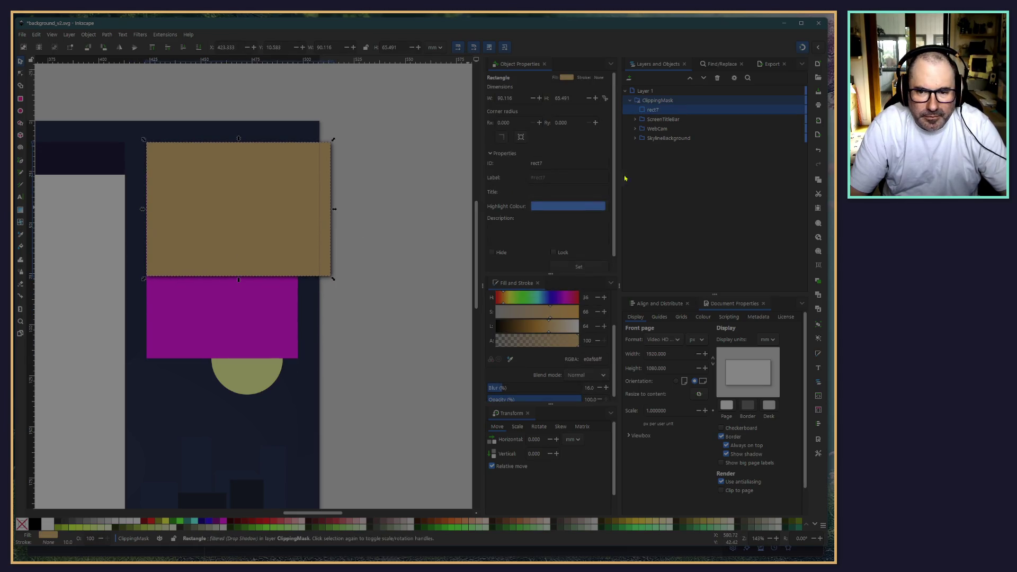
{"action": "left_click_drag", "start_coordinate": [646, 109], "coordinate": [677, 162]}
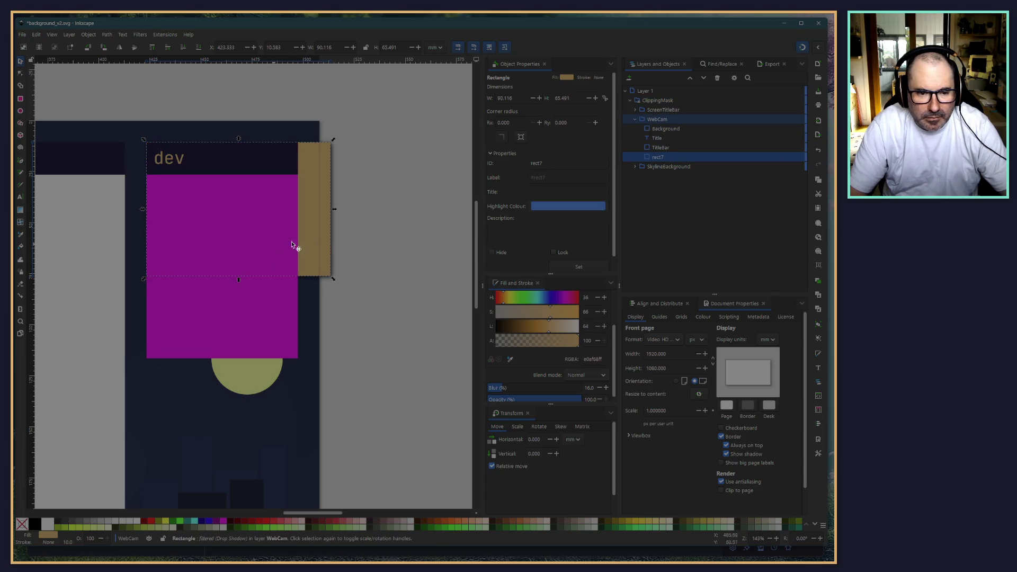
{"action": "left_click_drag", "start_coordinate": [333, 278], "coordinate": [300, 359]}
{"action": "left_click", "coordinate": [370, 373]}
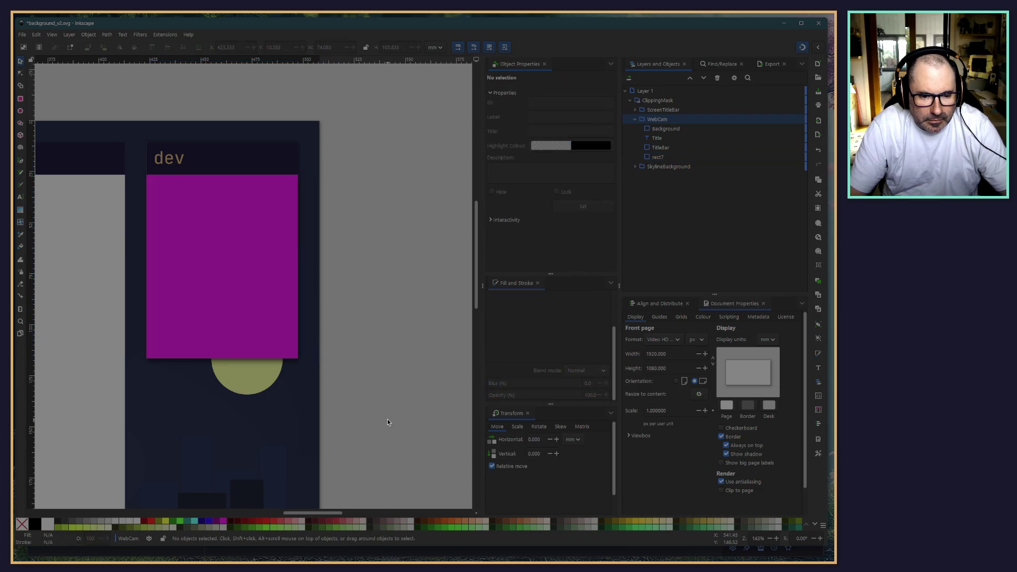
{"action": "scroll", "coordinate": [384, 333], "scroll_direction": "down", "scroll_amount": 2}
{"action": "scroll", "coordinate": [384, 333], "scroll_direction": "up", "scroll_amount": 3}
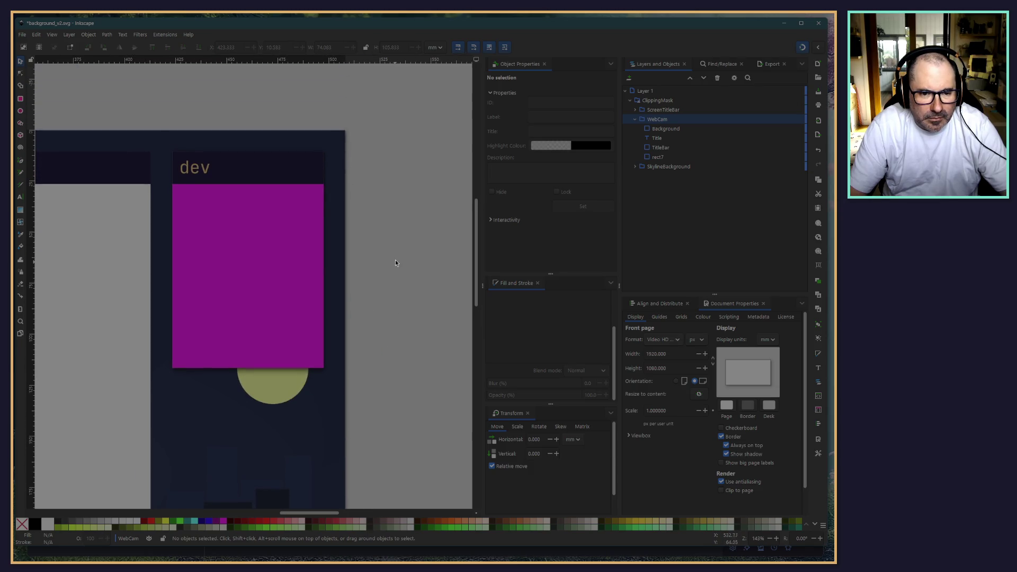
{"action": "left_click", "coordinate": [661, 158]}
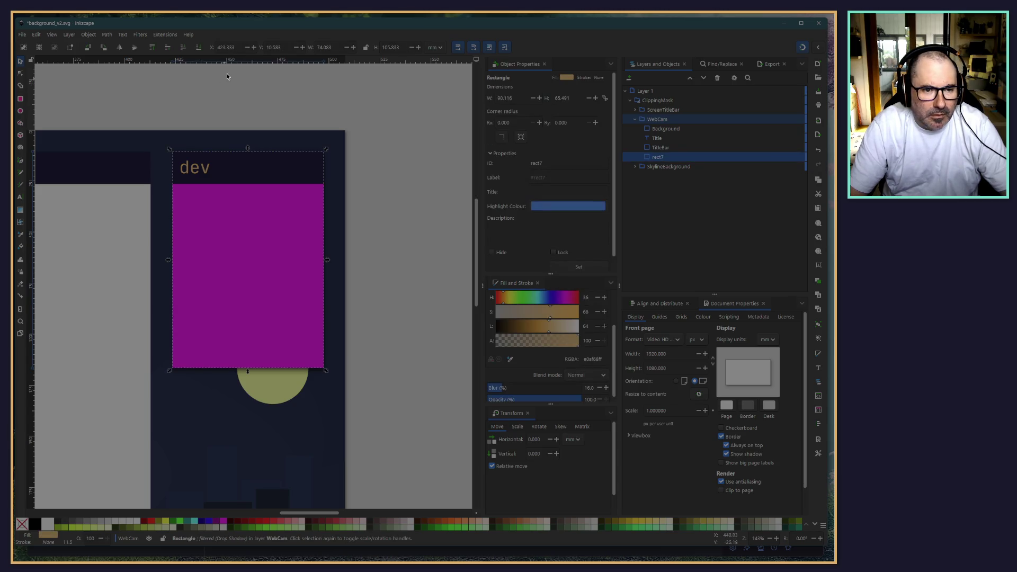
{"action": "left_click", "coordinate": [237, 48]}
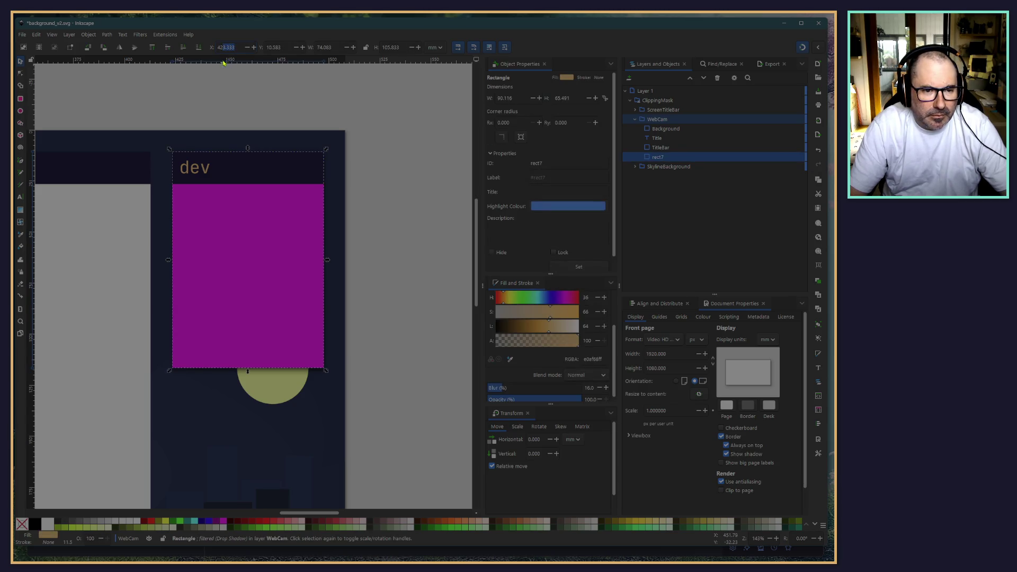
{"action": "left_click", "coordinate": [662, 147]}
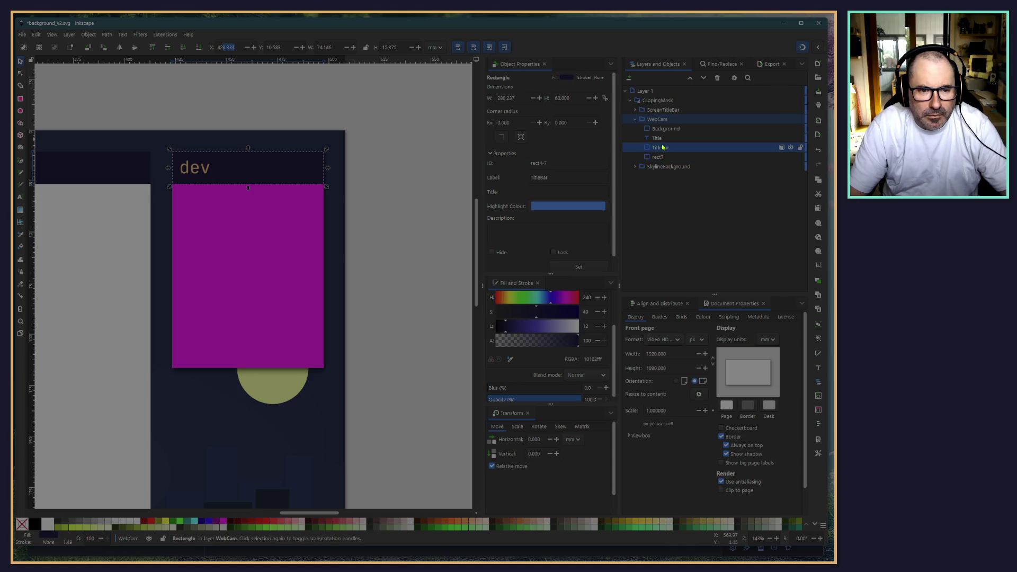
{"action": "left_click", "coordinate": [660, 139]}
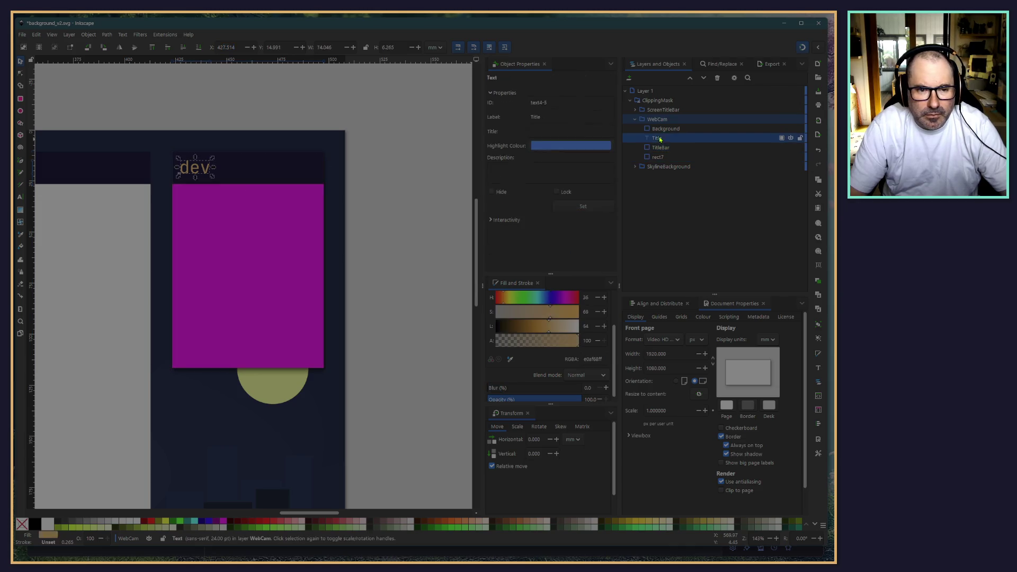
{"action": "left_click", "coordinate": [659, 148]}
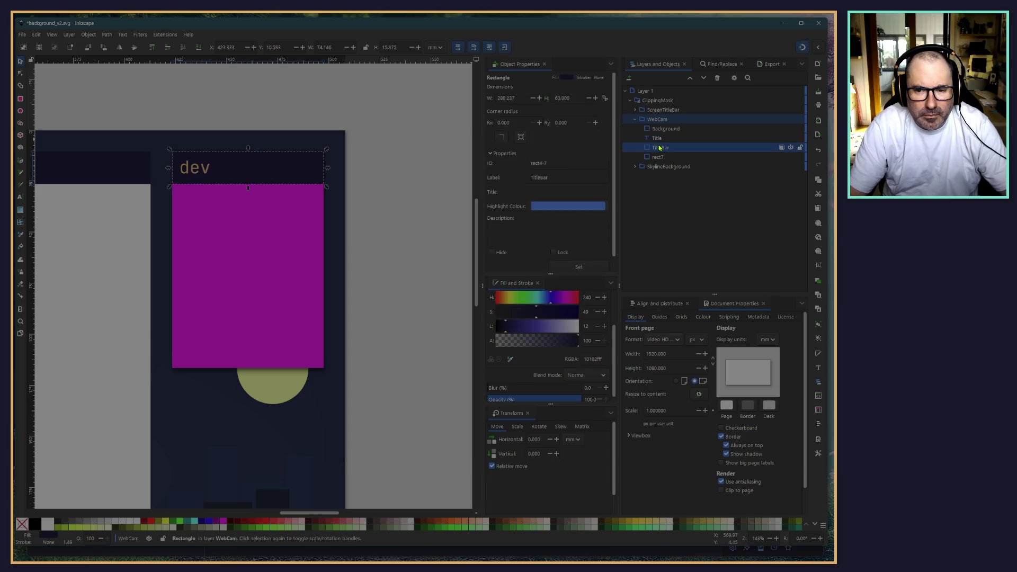
{"action": "left_click", "coordinate": [660, 139]}
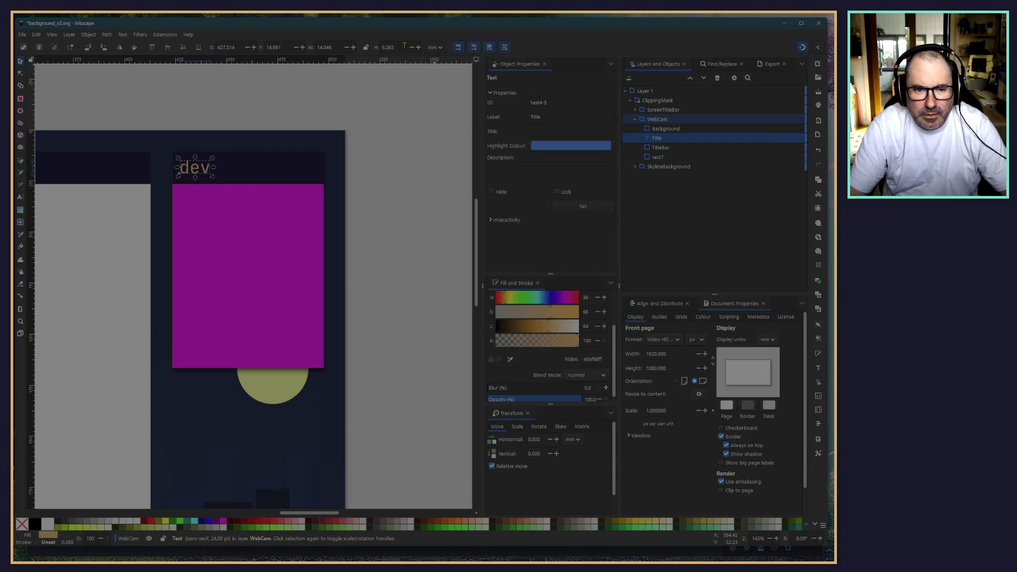
{"action": "left_click", "coordinate": [434, 47]}
{"action": "left_click", "coordinate": [434, 62]}
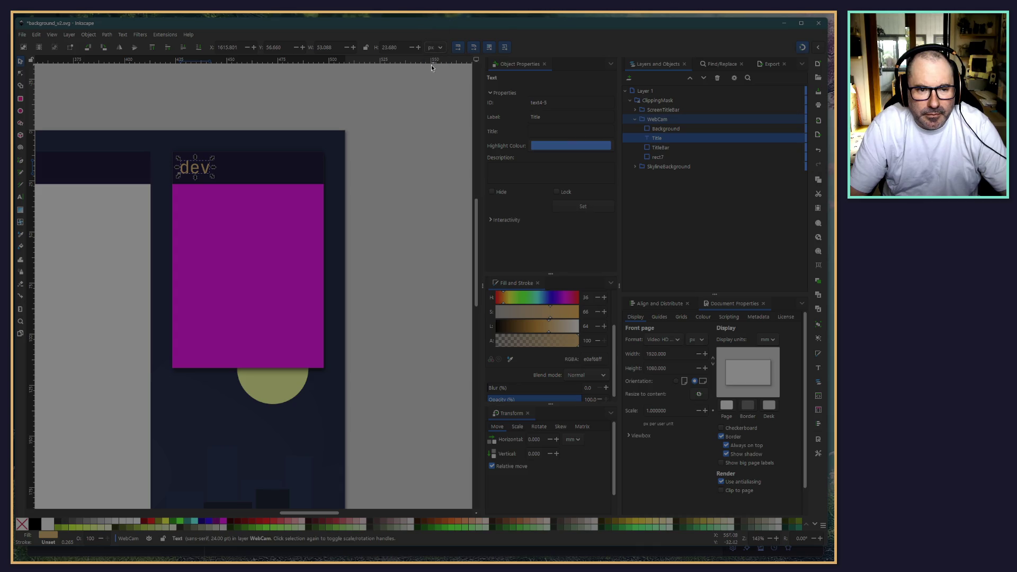
{"action": "left_click", "coordinate": [656, 149]}
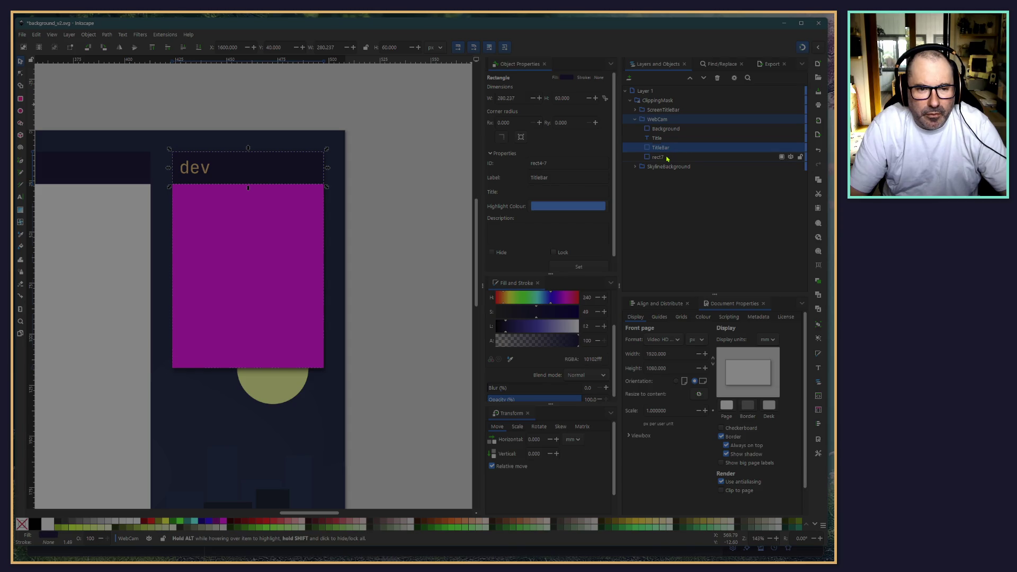
{"action": "left_click", "coordinate": [667, 158]}
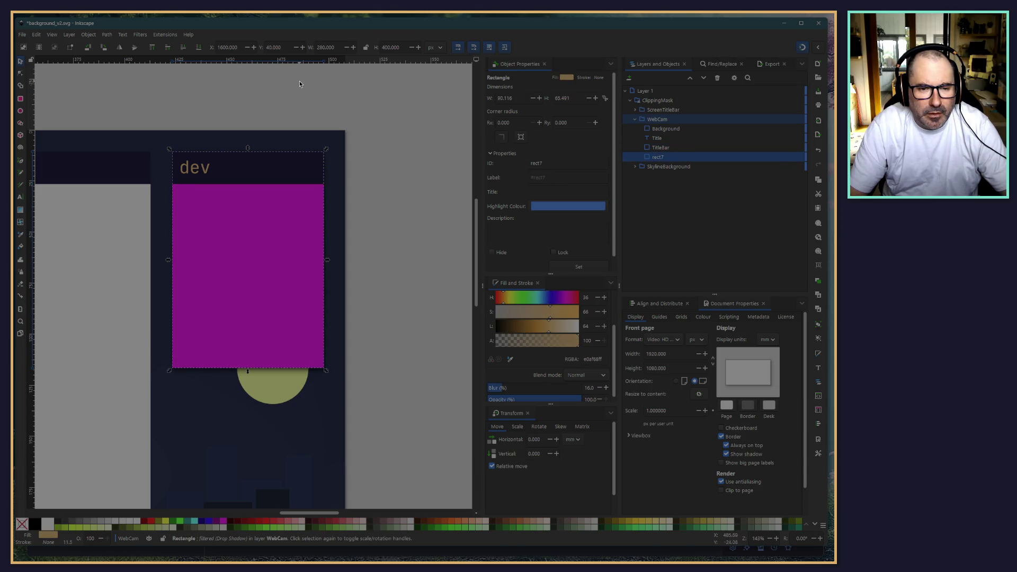
{"action": "left_click", "coordinate": [427, 219]}
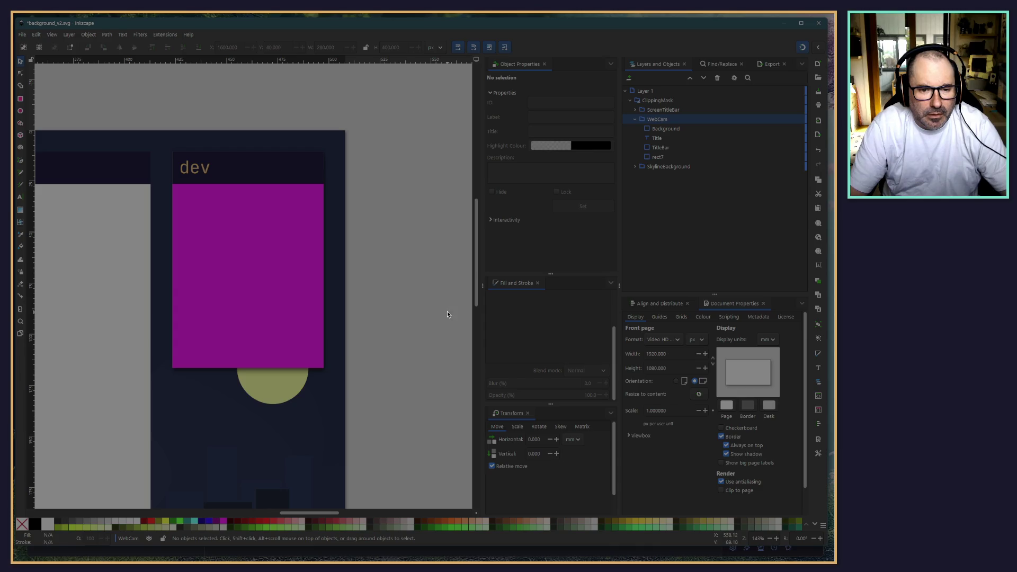
{"action": "scroll", "coordinate": [296, 145], "scroll_direction": "up", "scroll_amount": 9, "text": "ctrl"}
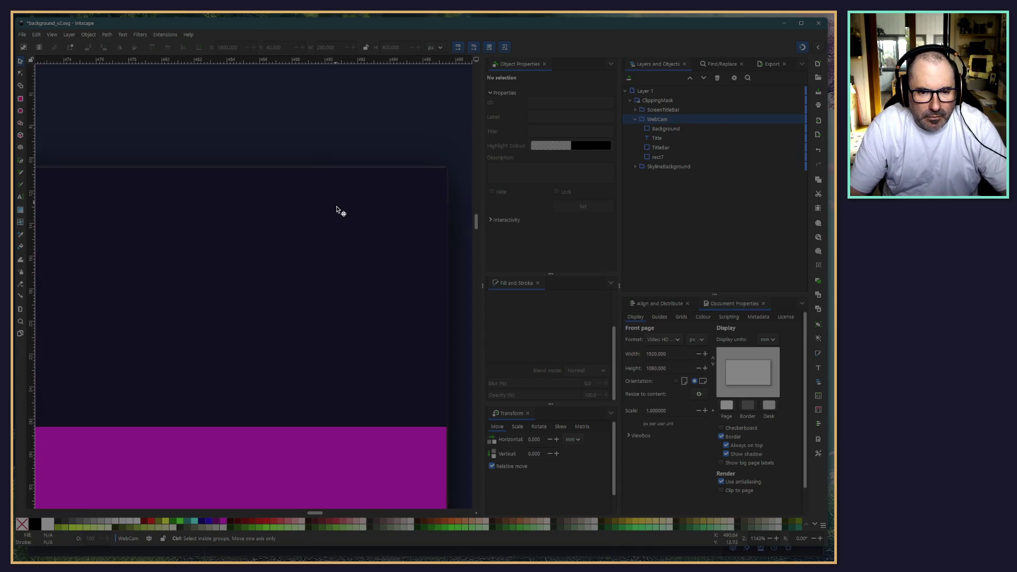
{"action": "scroll", "coordinate": [336, 210], "scroll_direction": "down", "scroll_amount": 3, "text": "ctrl"}
{"action": "scroll", "coordinate": [336, 210], "scroll_direction": "down", "scroll_amount": 5, "text": "ctrl"}
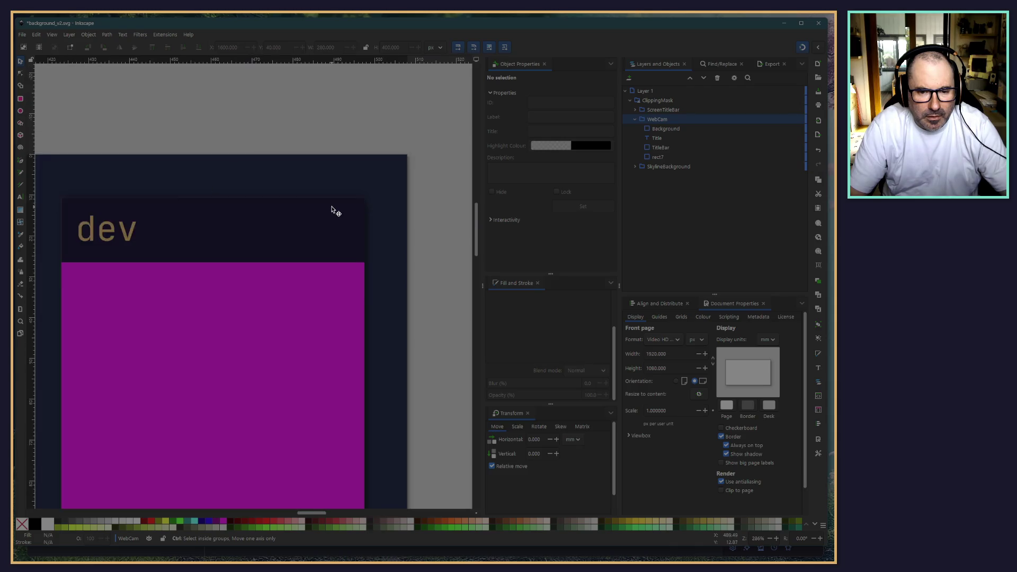
{"action": "scroll", "coordinate": [395, 263], "scroll_direction": "down", "scroll_amount": 3}
{"action": "scroll", "coordinate": [389, 311], "scroll_direction": "up", "scroll_amount": 3, "text": "ctrl"}
{"action": "scroll", "coordinate": [388, 311], "scroll_direction": "down", "scroll_amount": 7, "text": "ctrl"}
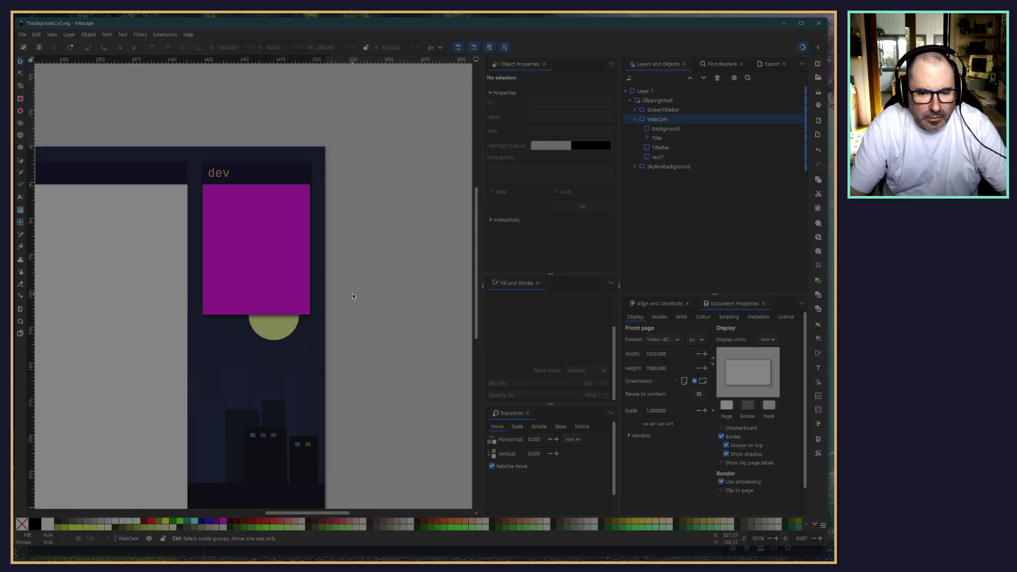
{"action": "scroll", "coordinate": [366, 300], "scroll_direction": "down", "scroll_amount": 2, "text": "ctrl"}
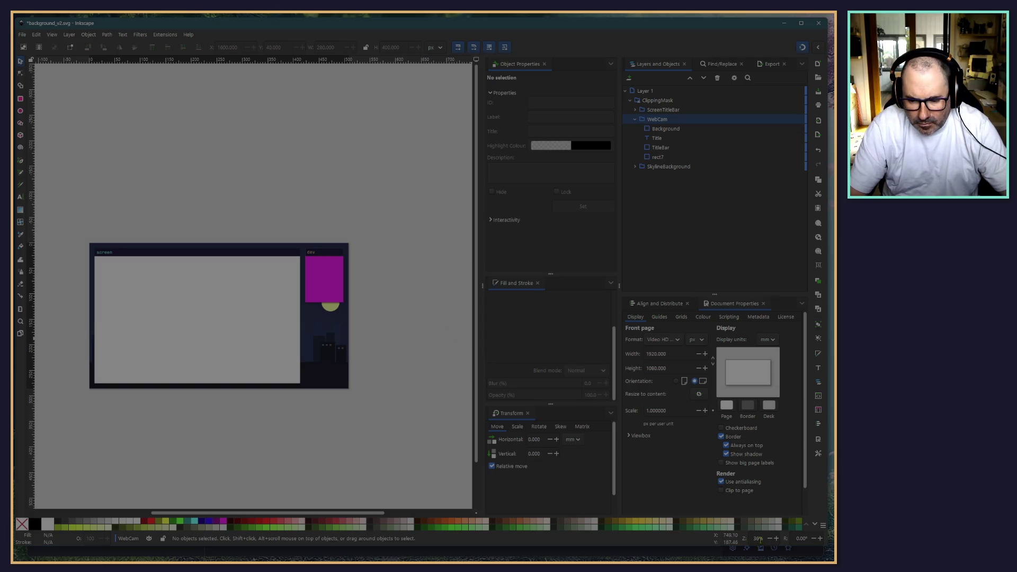
{"action": "key", "text": "1"}
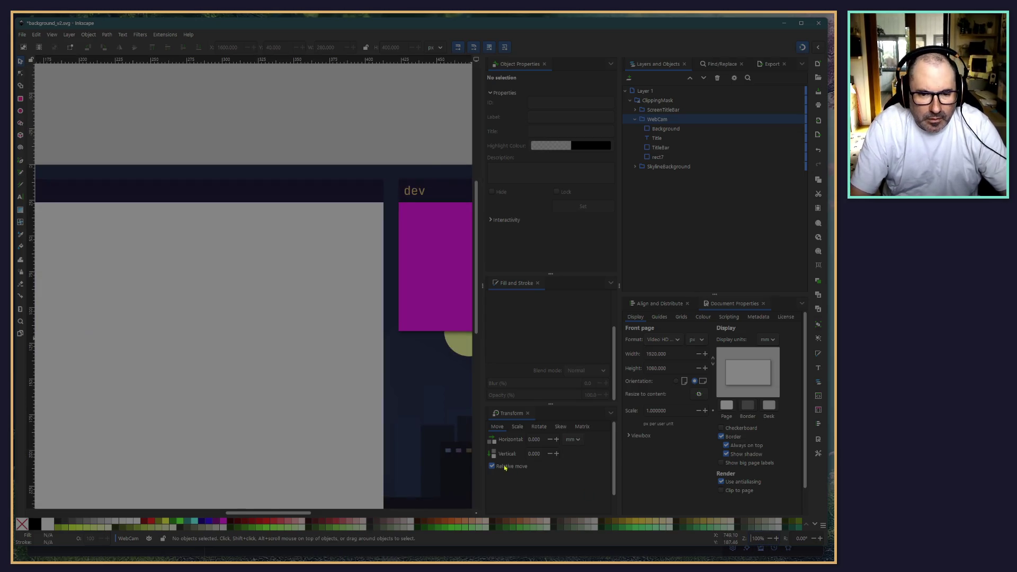
{"action": "scroll", "coordinate": [172, 142], "scroll_direction": "right", "scroll_amount": 5}
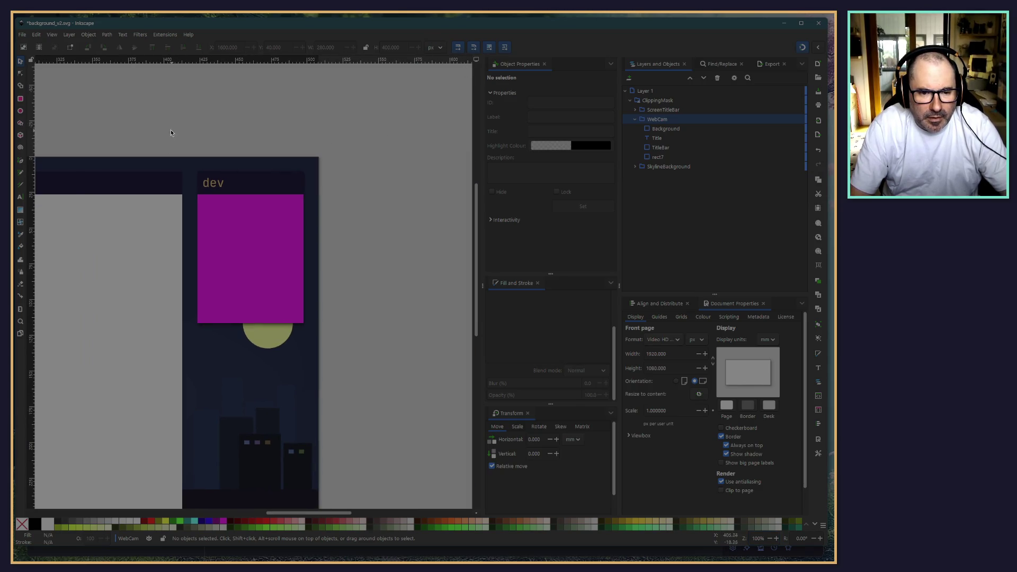
{"action": "scroll", "coordinate": [140, 144], "scroll_direction": "left", "scroll_amount": 3}
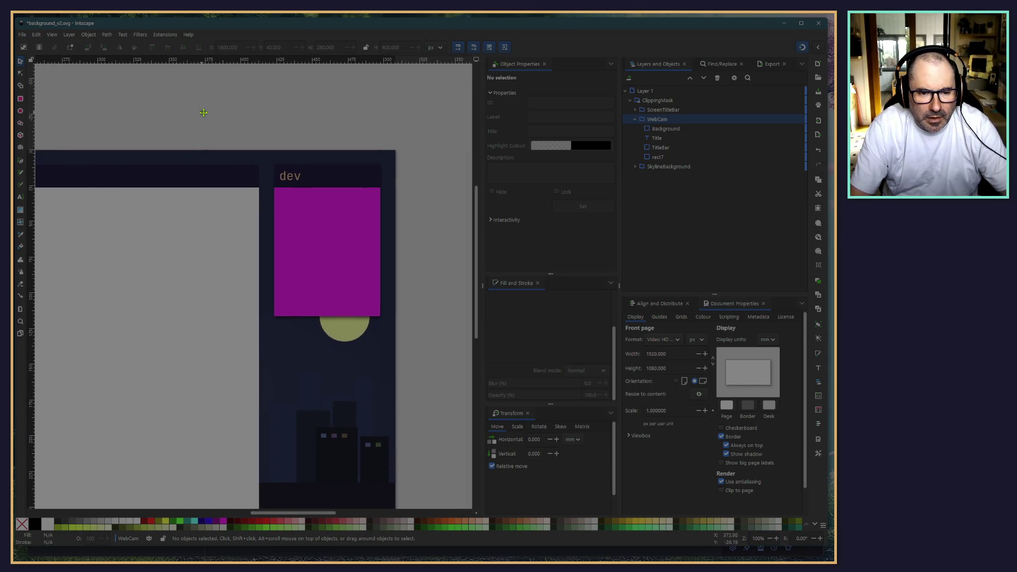
{"action": "scroll", "coordinate": [138, 108], "scroll_direction": "left", "scroll_amount": 2}
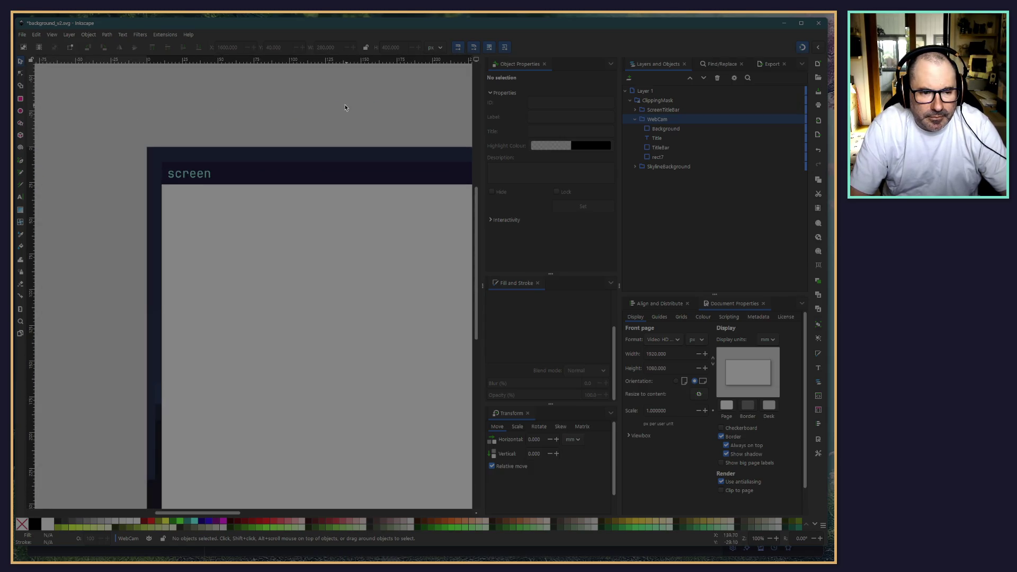
Step: Rename the rect7 shadow rectangle to DropShadow
{"action": "double_click", "coordinate": [657, 157]}
{"action": "type", "text": "DropShadow"}
{"action": "key", "text": "Return"}
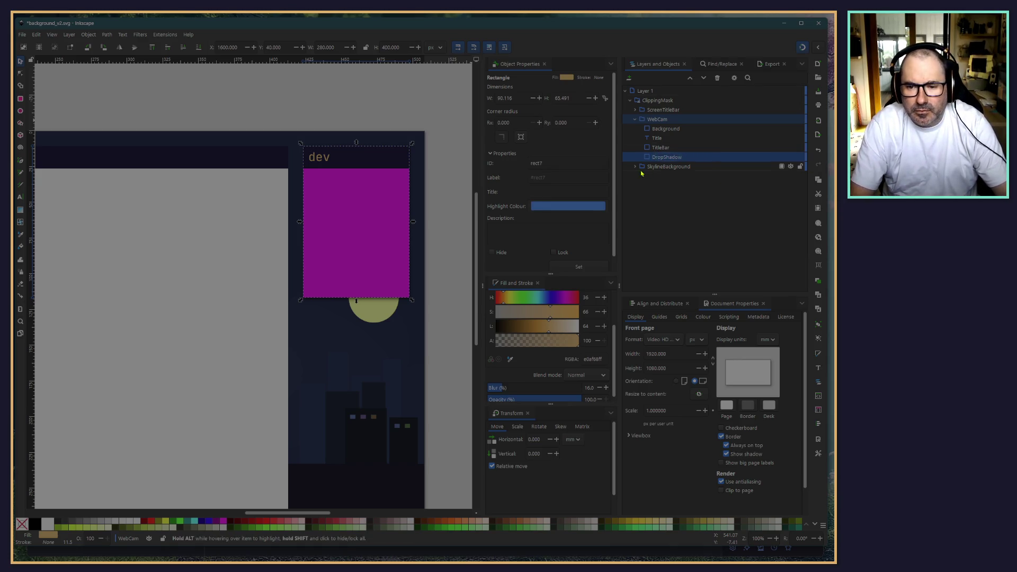
Step: Duplicate DropShadow and move one copy out of WebCam into ClippingMask
{"action": "key", "text": "ctrl+d"}
{"action": "left_click", "coordinate": [670, 168]}
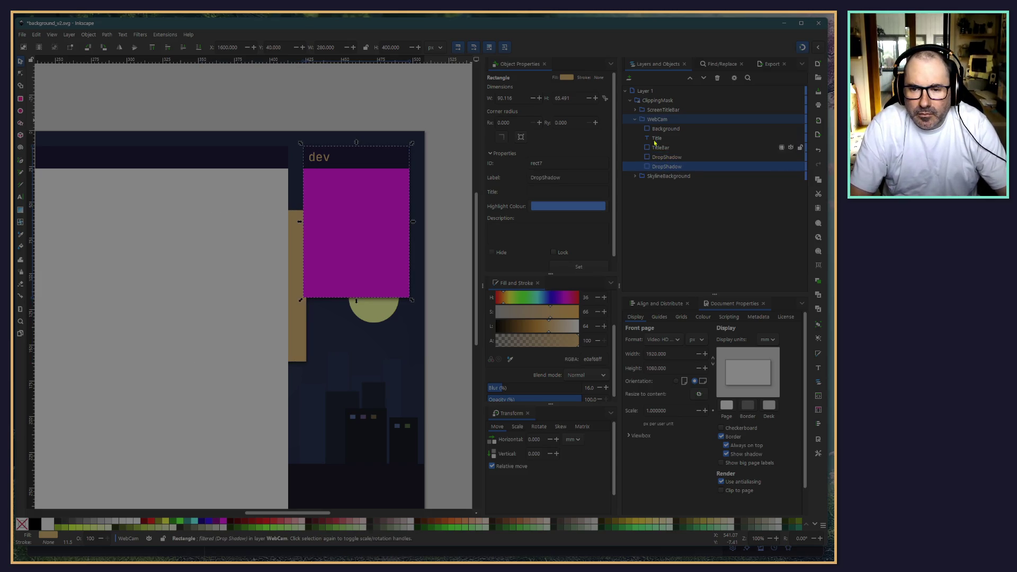
{"action": "mouse_move", "coordinate": [662, 166]}
{"action": "left_mouse_down"}
{"action": "mouse_move", "coordinate": [690, 125]}
{"action": "mouse_move", "coordinate": [655, 113]}
{"action": "left_mouse_up"}
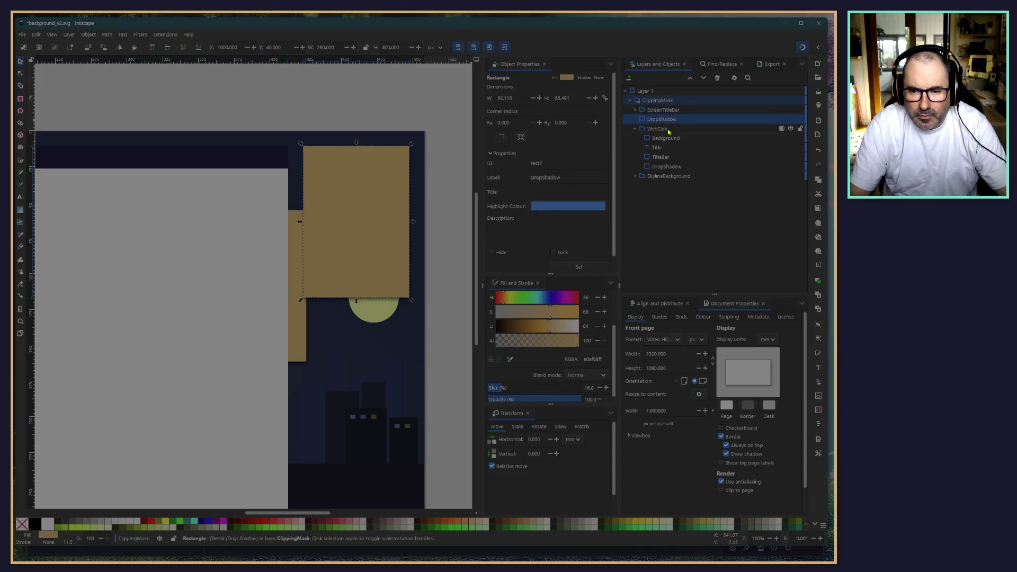
{"action": "left_click", "coordinate": [661, 112]}
Step: Rename ScreenTitleBar to TitleBar, keeping it above DropShadow
{"action": "double_click", "coordinate": [661, 112]}
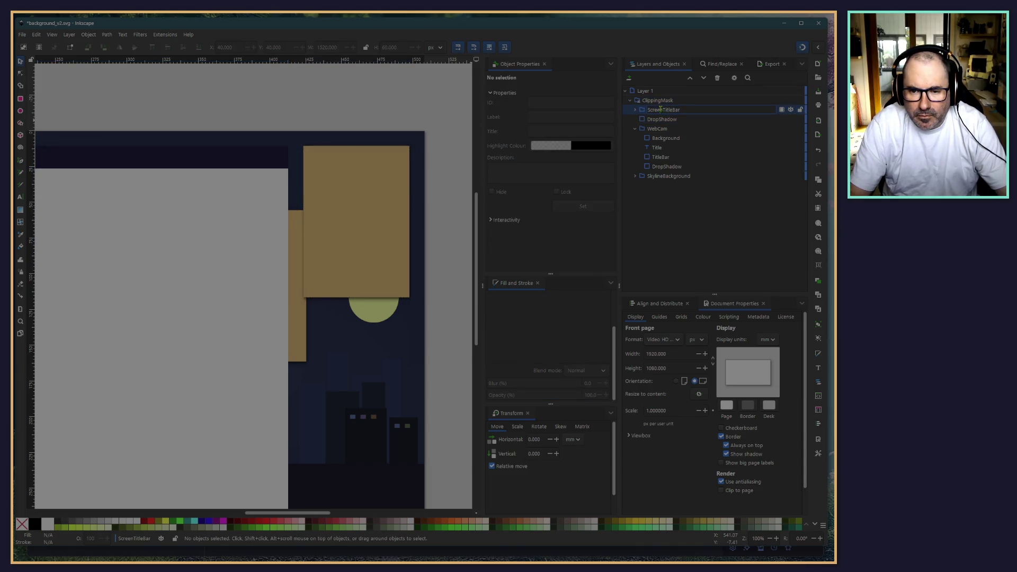
{"action": "key", "text": "BackSpace"}
{"action": "key", "text": "BackSpace"}
{"action": "key", "text": "BackSpace"}
{"action": "key", "text": "BackSpace"}
{"action": "key", "text": "Return"}
{"action": "key", "text": "shift+Page_Down"}
{"action": "key", "text": "shift+Page_Up"}
Step: Group TitleBar with the moved DropShadow into a group named Screen
{"action": "left_click", "coordinate": [658, 119]}
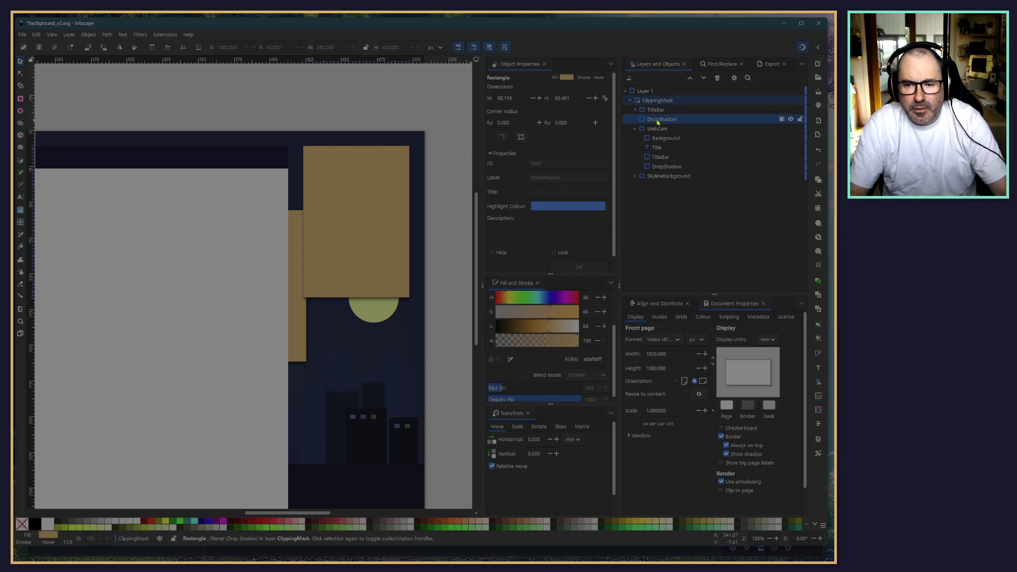
{"action": "left_click", "coordinate": [659, 110]}
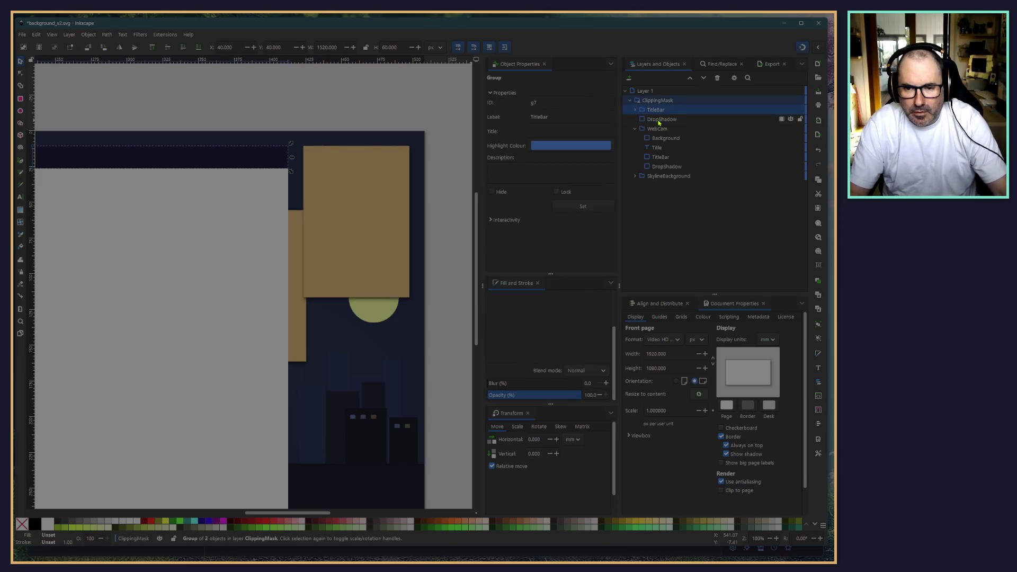
{"action": "left_click", "coordinate": [661, 119], "text": "shift"}
{"action": "key", "text": "ctrl+g"}
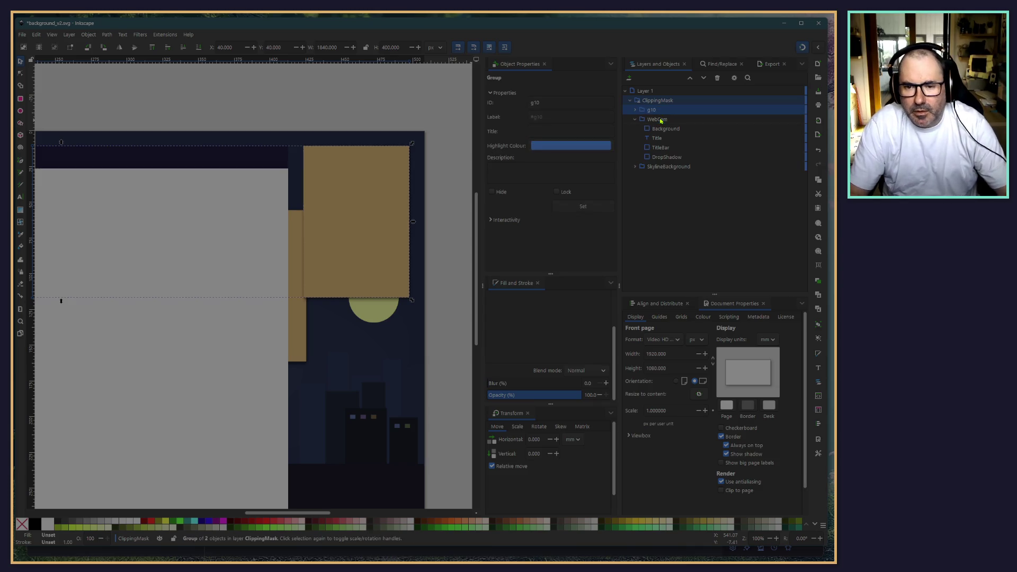
{"action": "left_click", "coordinate": [652, 109]}
{"action": "type", "text": "Screen"}
{"action": "key", "text": "Return"}
{"action": "left_click", "coordinate": [635, 110]}
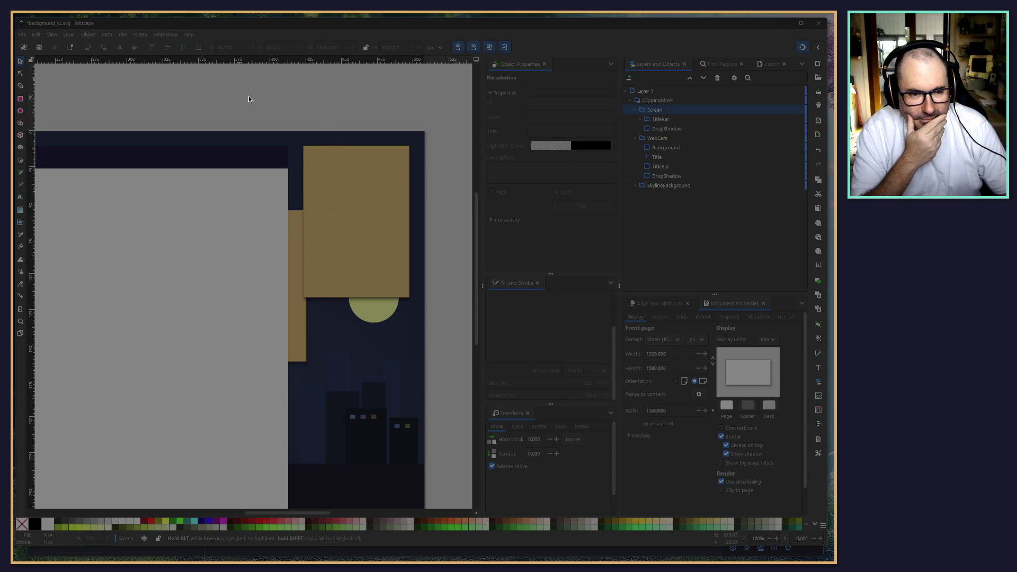
{"action": "scroll", "coordinate": [252, 108], "scroll_direction": "left", "scroll_amount": 5}
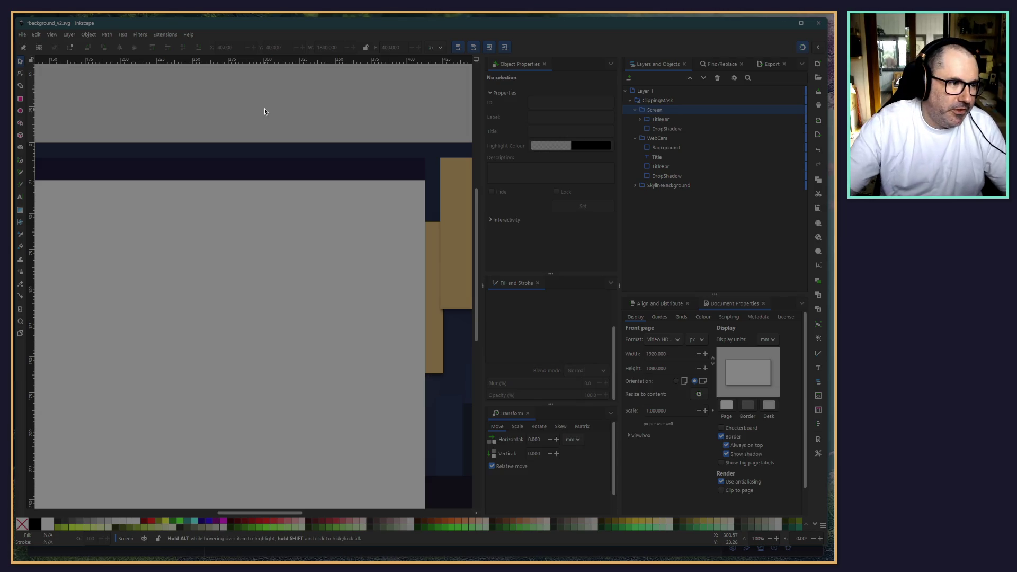
{"action": "scroll", "coordinate": [282, 84], "scroll_direction": "down", "scroll_amount": 1}
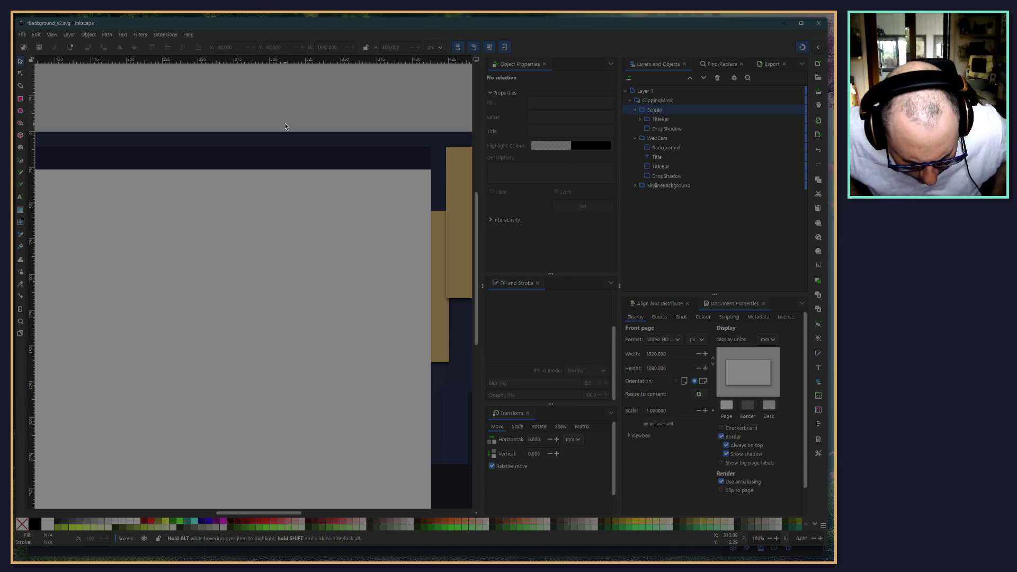
{"action": "left_click_drag", "start_coordinate": [300, 105], "coordinate": [161, 106]}
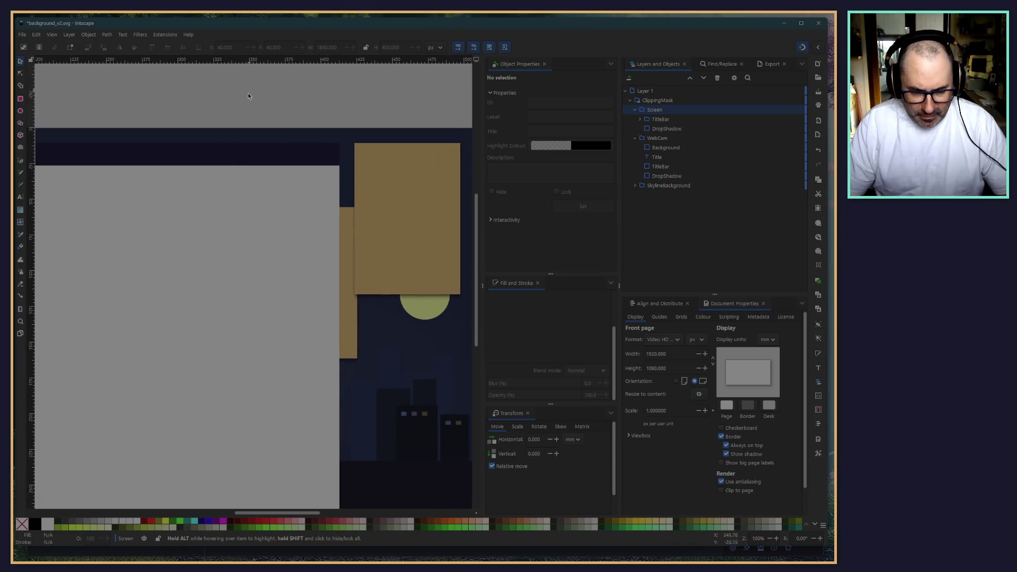
{"action": "scroll", "coordinate": [242, 162], "scroll_direction": "down", "scroll_amount": 1}
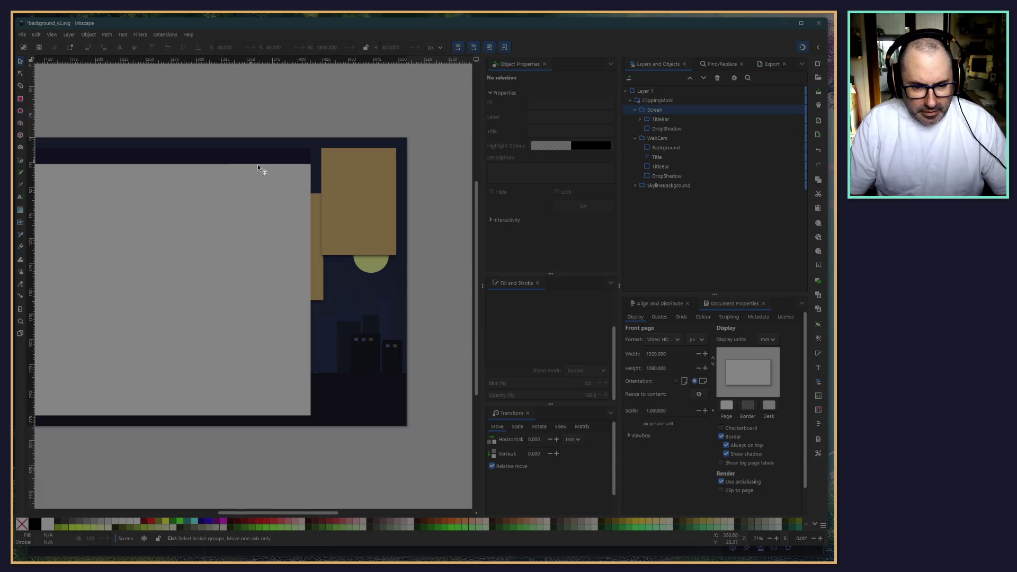
Step: Inspect the Screen and WebCam groups' TitleBar, DropShadow and Background, ending on WebCam's DropShadow
{"action": "left_click", "coordinate": [324, 302]}
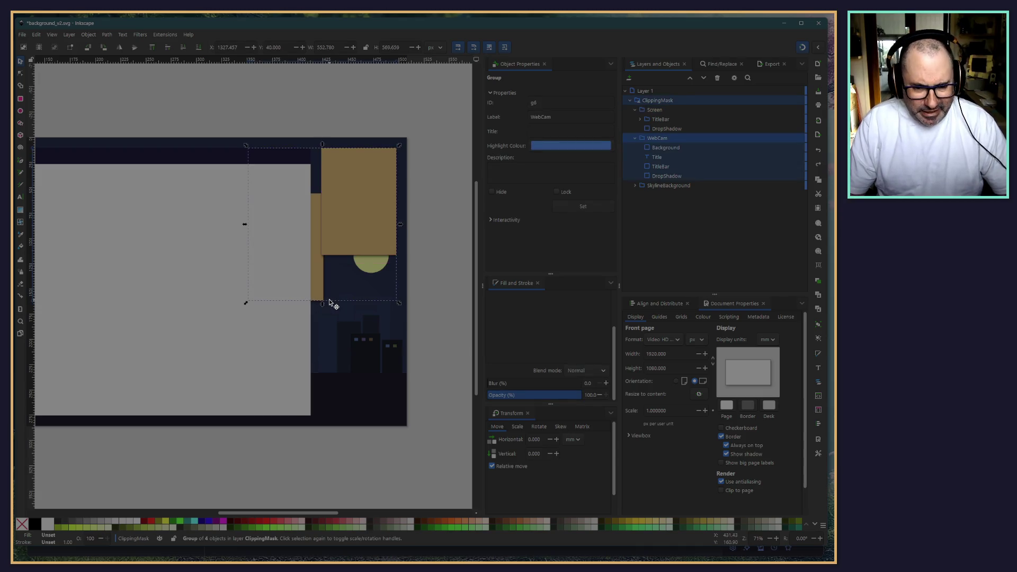
{"action": "left_click", "coordinate": [341, 126]}
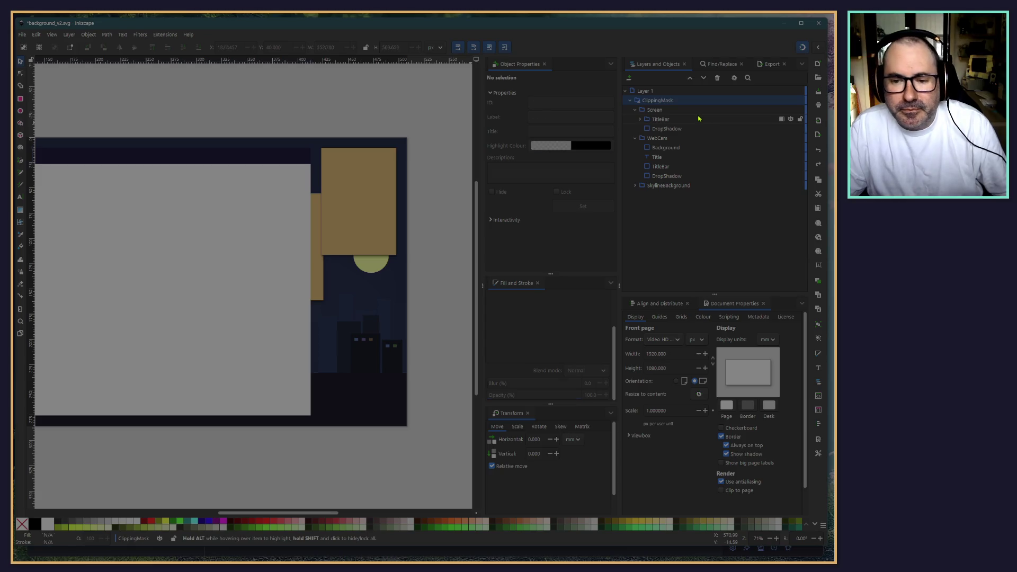
{"action": "left_click", "coordinate": [699, 119]}
{"action": "left_click", "coordinate": [681, 128]}
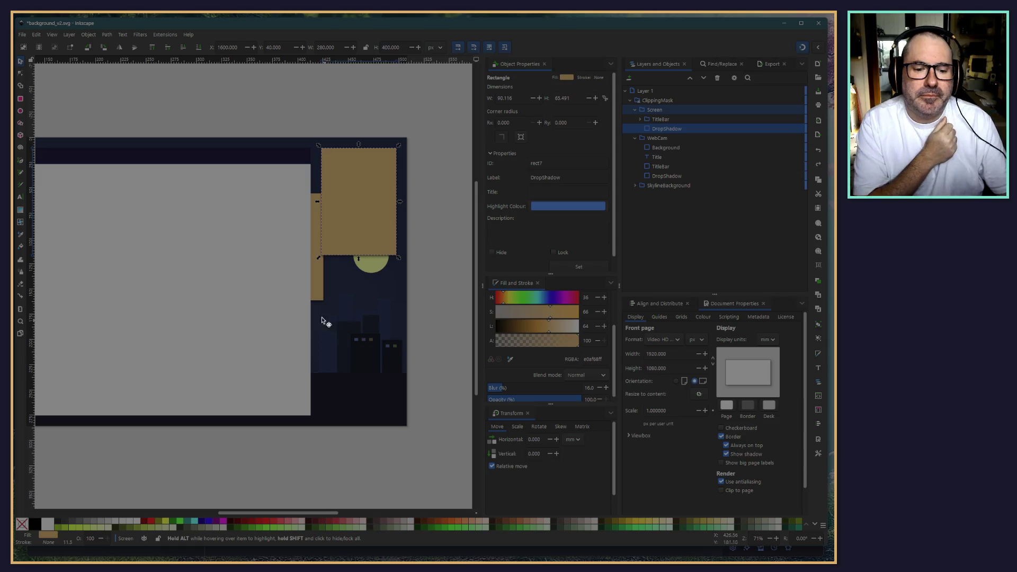
{"action": "left_click", "coordinate": [661, 120]}
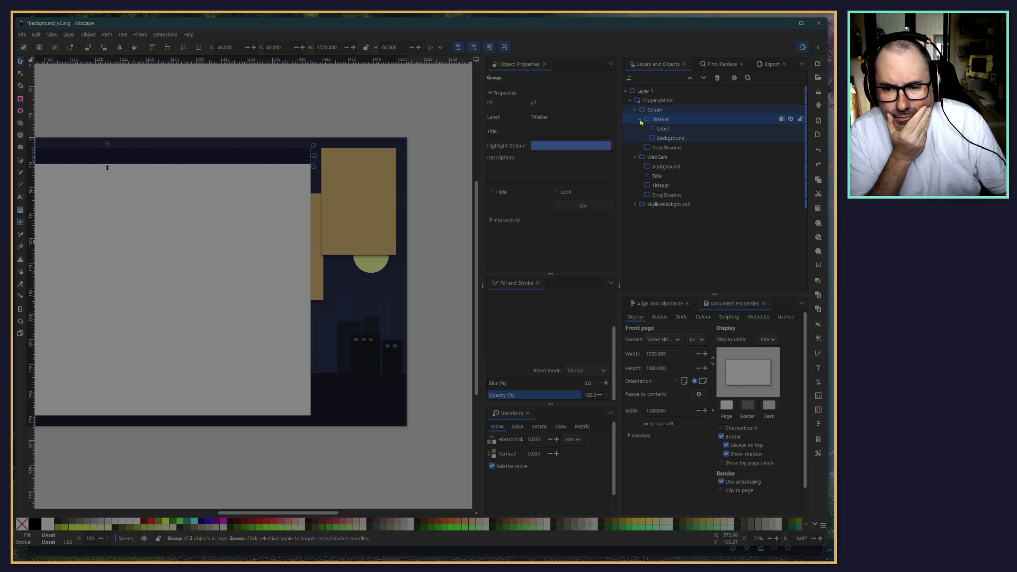
{"action": "left_click", "coordinate": [667, 112]}
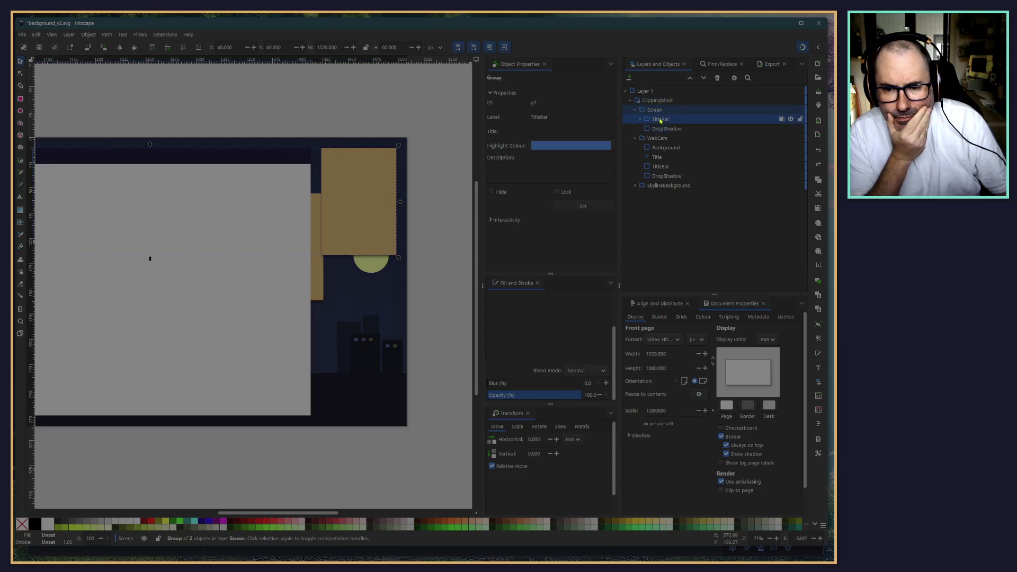
{"action": "left_click", "coordinate": [659, 130]}
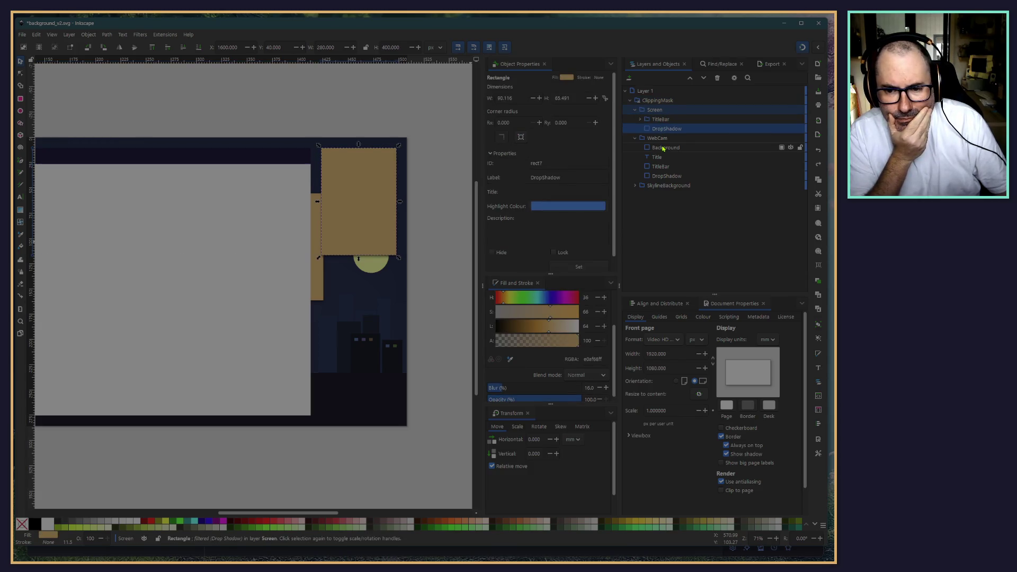
{"action": "left_click", "coordinate": [663, 149]}
{"action": "left_click", "coordinate": [669, 177]}
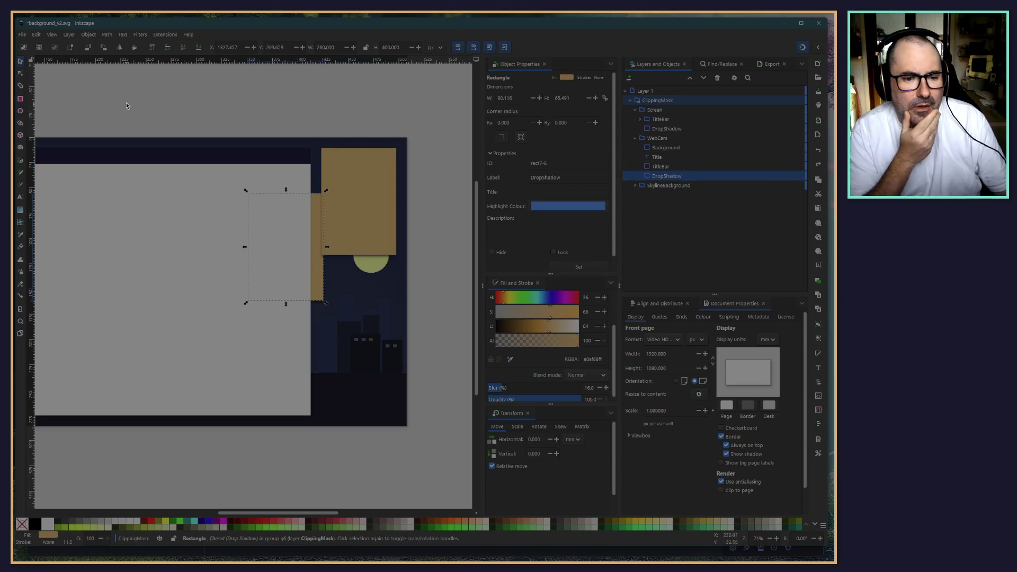
Step: Undo the stray moves of the webcam shadow and the WebCam group
{"action": "scroll", "coordinate": [334, 129], "scroll_direction": "left", "scroll_amount": 7}
{"action": "mouse_move", "coordinate": [466, 284]}
{"action": "left_mouse_down"}
{"action": "mouse_move", "coordinate": [312, 261]}
{"action": "mouse_move", "coordinate": [163, 224]}
{"action": "mouse_move", "coordinate": [112, 240]}
{"action": "mouse_move", "coordinate": [116, 230]}
{"action": "left_mouse_up"}
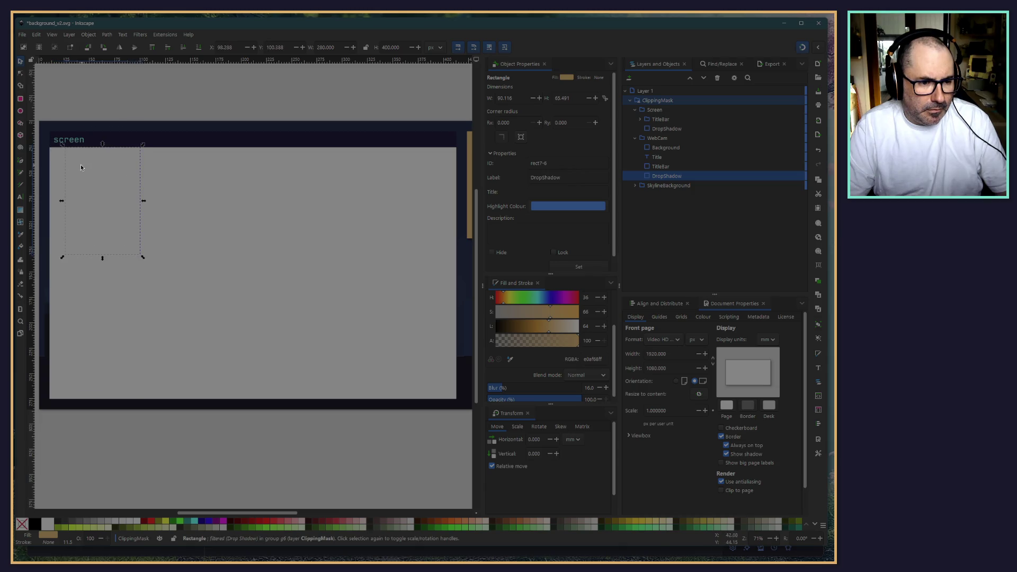
{"action": "key", "text": "Escape"}
{"action": "key", "text": "ctrl+z"}
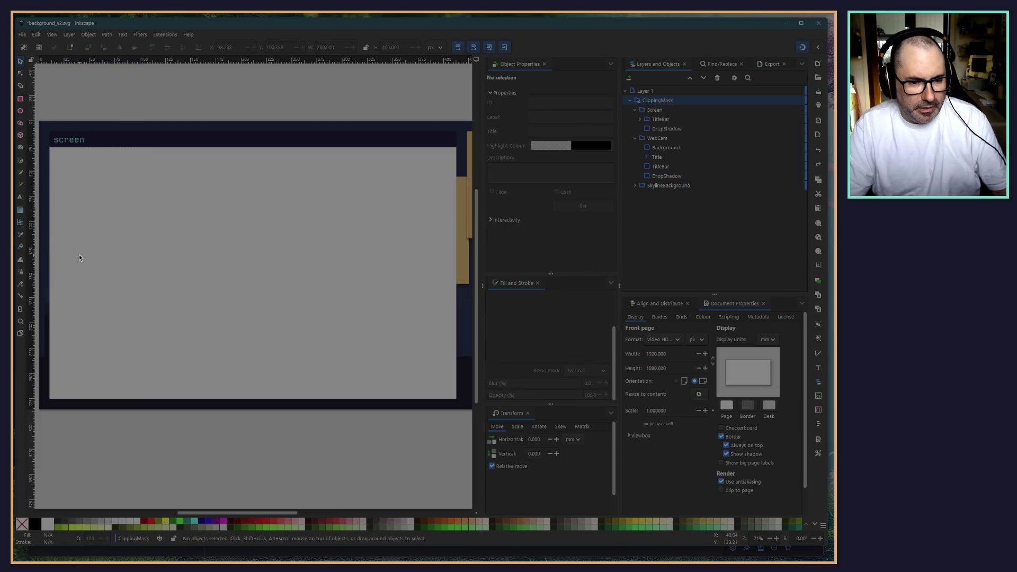
{"action": "left_click", "coordinate": [462, 272]}
{"action": "mouse_move", "coordinate": [462, 271]}
{"action": "left_mouse_down"}
{"action": "mouse_move", "coordinate": [136, 122]}
{"action": "mouse_move", "coordinate": [150, 140]}
{"action": "left_mouse_up"}
{"action": "key", "text": "Escape"}
{"action": "scroll", "coordinate": [318, 239], "scroll_direction": "right", "scroll_amount": 5}
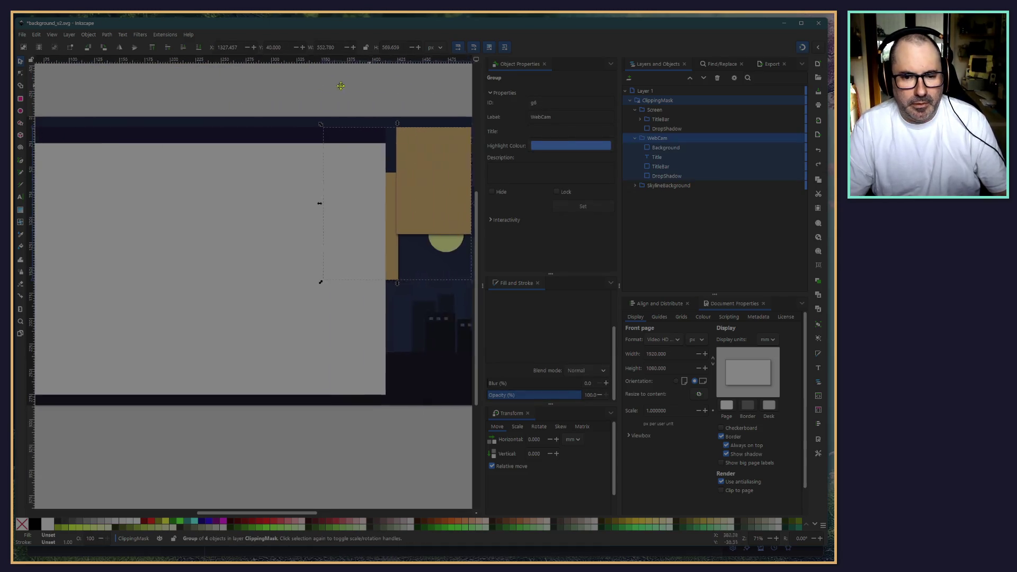
{"action": "left_click", "coordinate": [278, 81]}
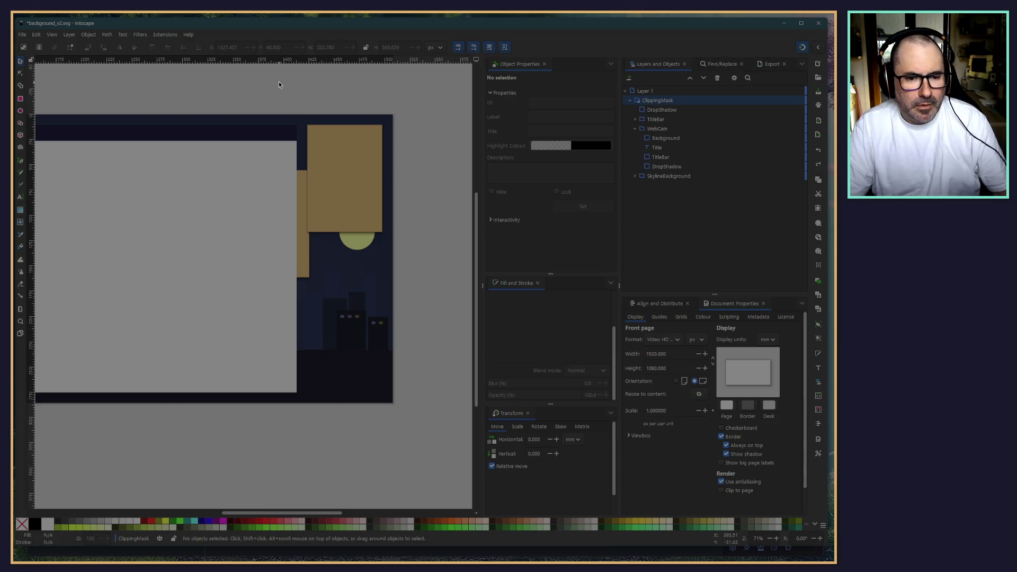
Step: Delete the loose tan drop-shadow rectangle sitting on the dev box
{"action": "left_click", "coordinate": [653, 167]}
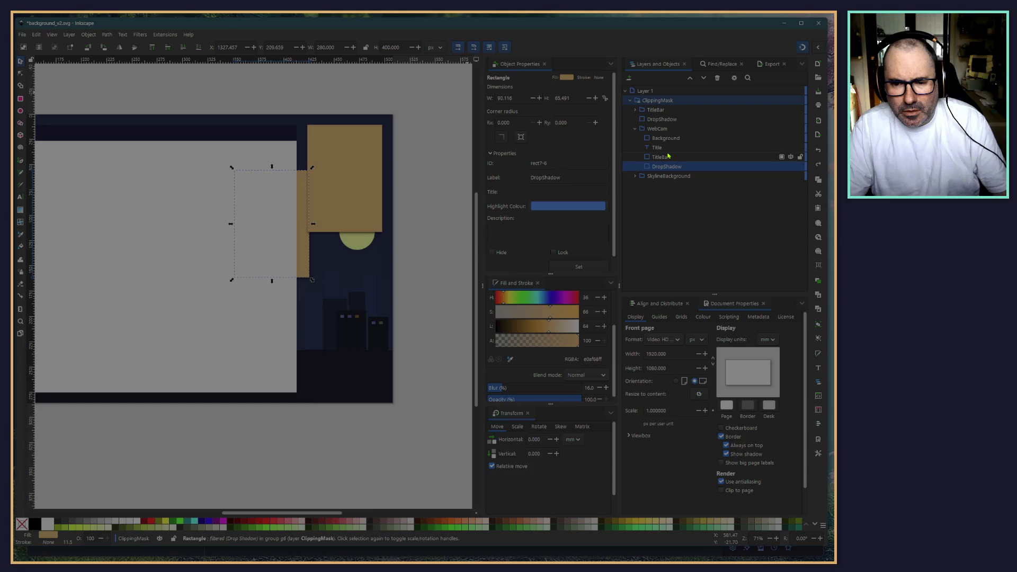
{"action": "mouse_move", "coordinate": [304, 242]}
{"action": "left_mouse_down"}
{"action": "mouse_move", "coordinate": [421, 317]}
{"action": "mouse_move", "coordinate": [430, 333]}
{"action": "mouse_move", "coordinate": [444, 173]}
{"action": "mouse_move", "coordinate": [476, 174]}
{"action": "mouse_move", "coordinate": [431, 205]}
{"action": "left_mouse_up"}
{"action": "left_click", "coordinate": [359, 200]}
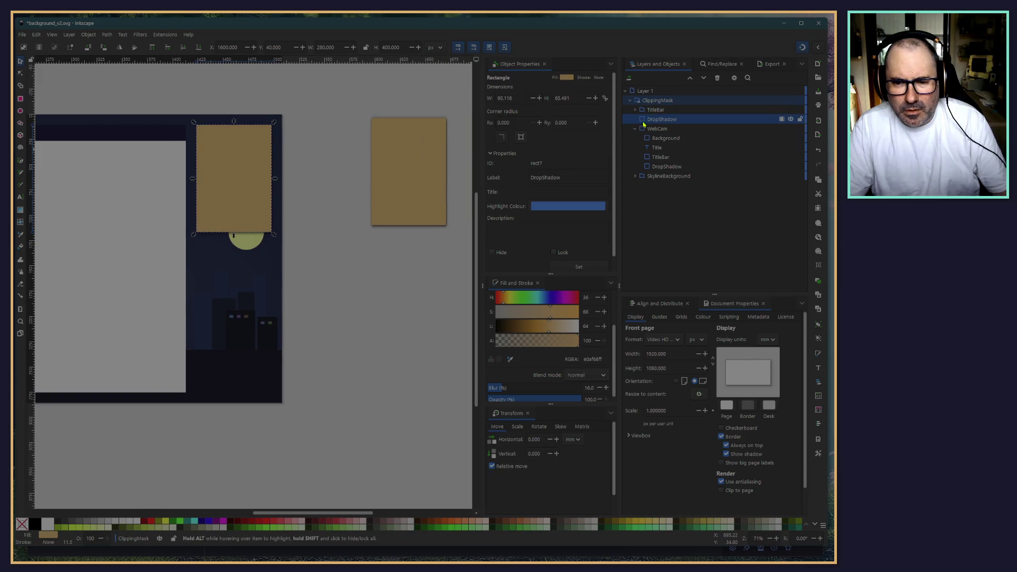
{"action": "left_click", "coordinate": [351, 227]}
{"action": "left_click", "coordinate": [249, 199]}
{"action": "mouse_move", "coordinate": [244, 191]}
{"action": "left_mouse_down"}
{"action": "mouse_move", "coordinate": [400, 316]}
{"action": "mouse_move", "coordinate": [393, 324]}
{"action": "left_mouse_up"}
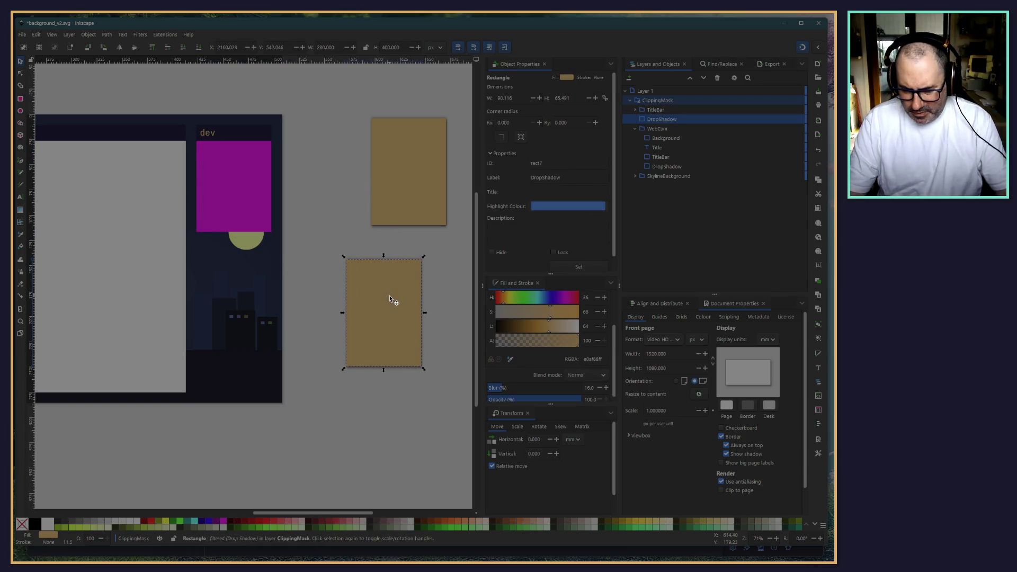
{"action": "key", "text": "Delete"}
Step: Undo the WebCam group nudges until its own shadow sits behind the dev box
{"action": "left_click", "coordinate": [412, 216]}
{"action": "key", "text": "shift+Left"}
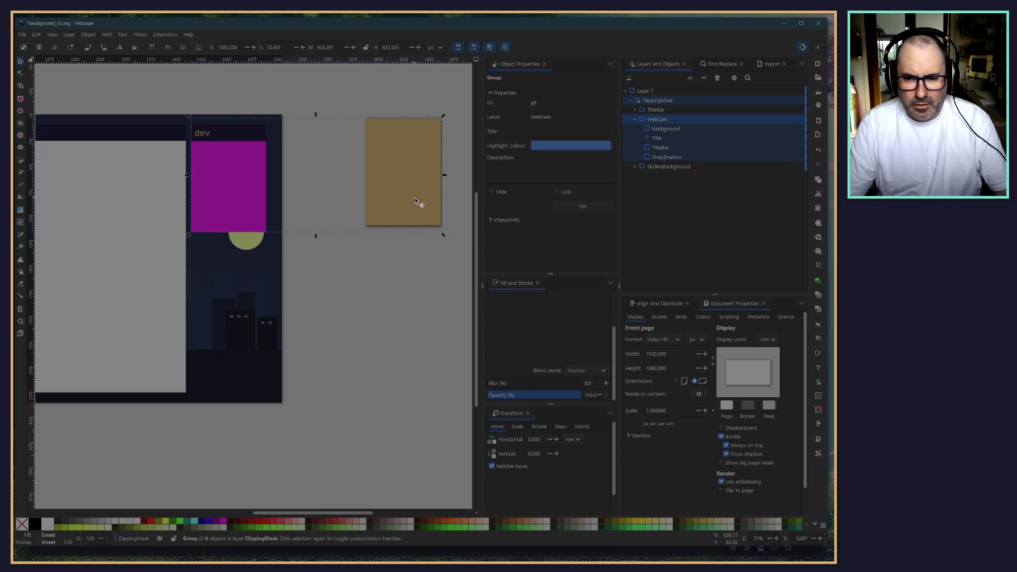
{"action": "mouse_move", "coordinate": [412, 180]}
{"action": "left_mouse_down"}
{"action": "mouse_move", "coordinate": [399, 217]}
{"action": "mouse_move", "coordinate": [415, 201]}
{"action": "left_mouse_up"}
{"action": "key", "text": "ctrl+z"}
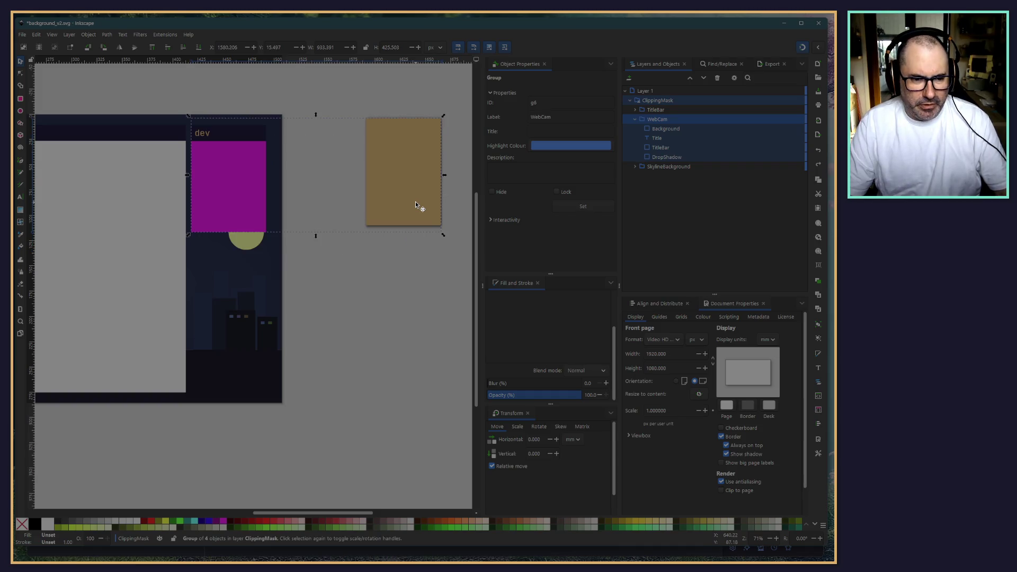
{"action": "key", "text": "ctrl+z"}
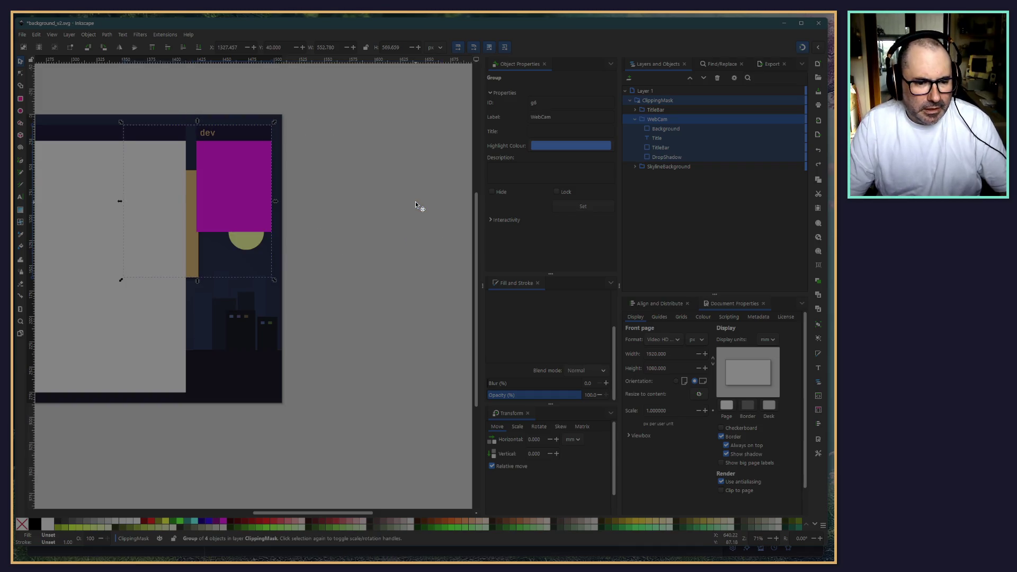
{"action": "key", "text": "ctrl+z"}
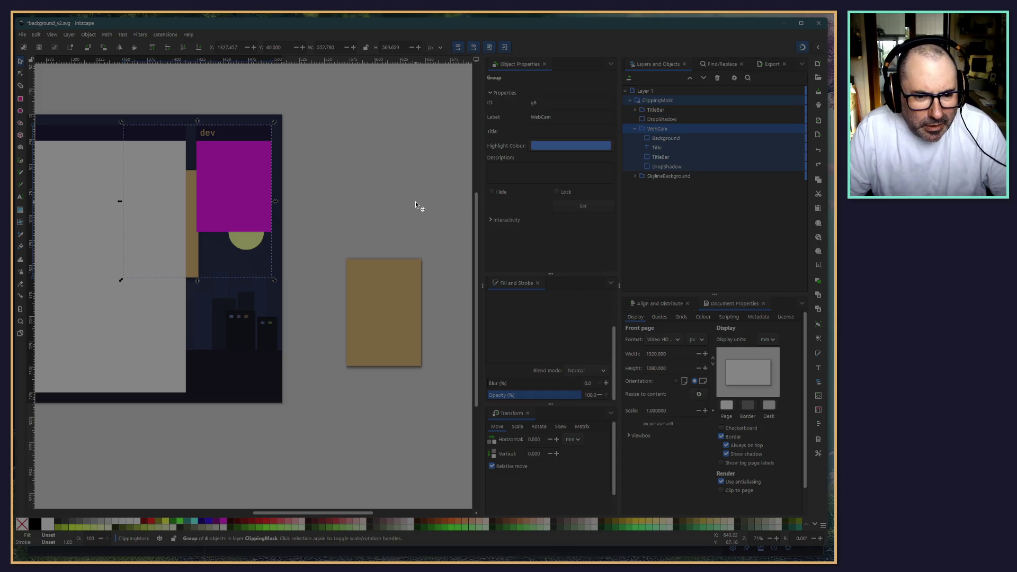
{"action": "key", "text": "ctrl+z"}
{"action": "key", "text": "ctrl+z"}
{"action": "key", "text": "ctrl+z"}
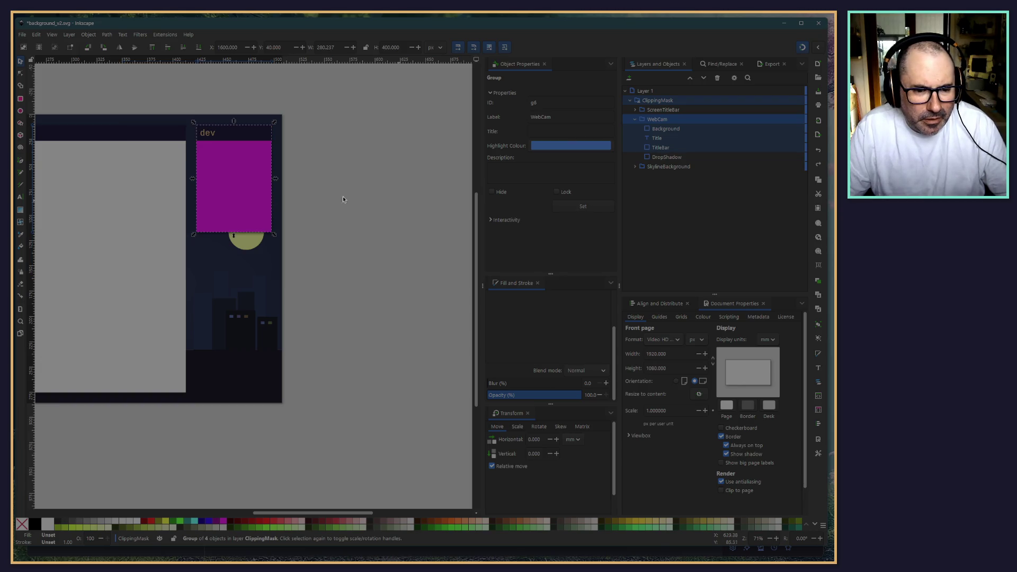
Step: Pan to show the whole webcam panel and check its TitleBar and DropShadow
{"action": "left_click", "coordinate": [330, 281]}
{"action": "mouse_move", "coordinate": [331, 281]}
{"action": "left_mouse_down"}
{"action": "mouse_move", "coordinate": [380, 309]}
{"action": "mouse_move", "coordinate": [433, 319]}
{"action": "left_mouse_up"}
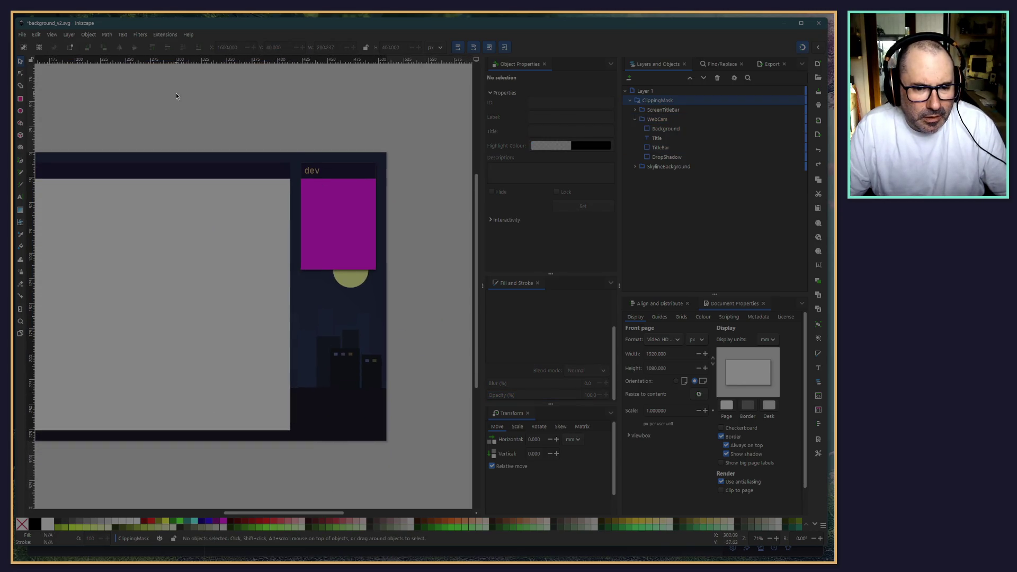
{"action": "left_click_drag", "start_coordinate": [176, 97], "coordinate": [199, 100]}
{"action": "left_click", "coordinate": [660, 148]}
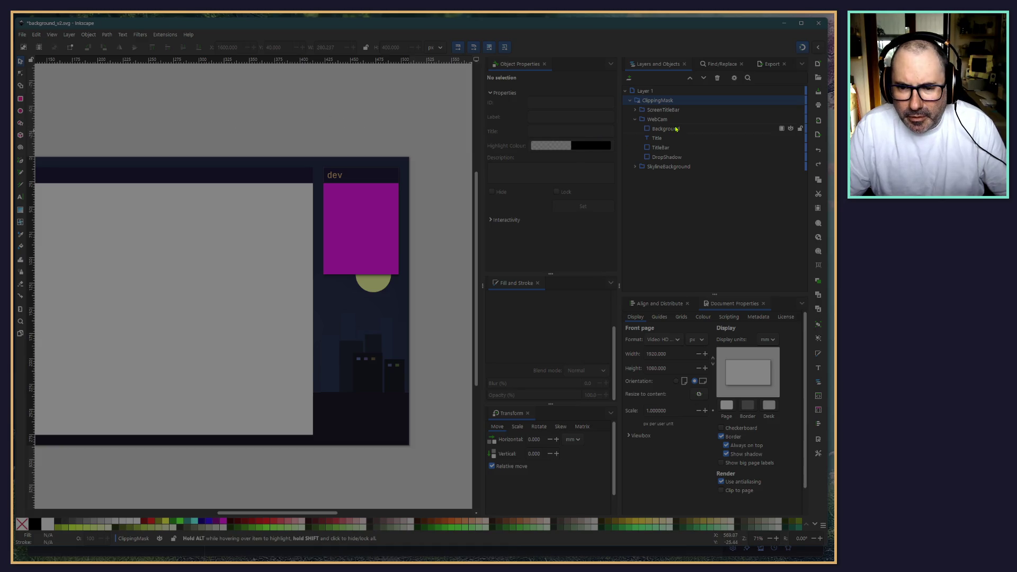
{"action": "left_click", "coordinate": [657, 156]}
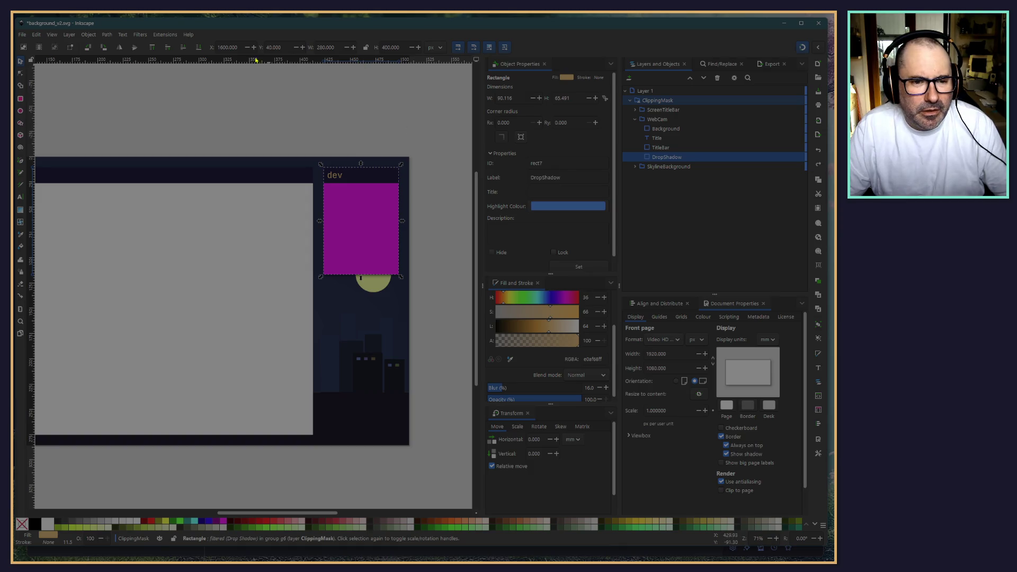
{"action": "scroll", "coordinate": [310, 90], "scroll_direction": "down", "scroll_amount": 1}
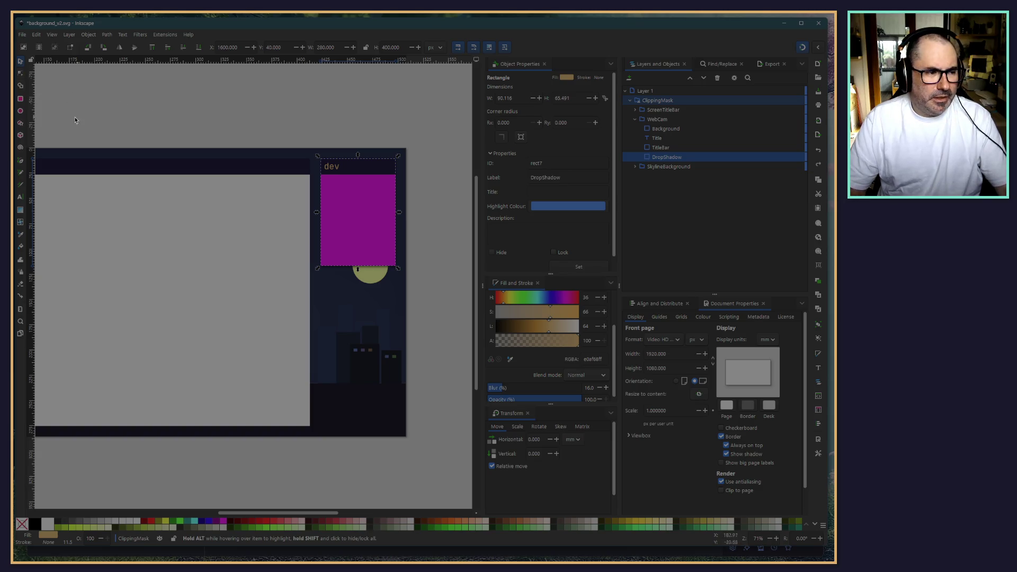
{"action": "left_click_drag", "start_coordinate": [57, 107], "coordinate": [97, 106]}
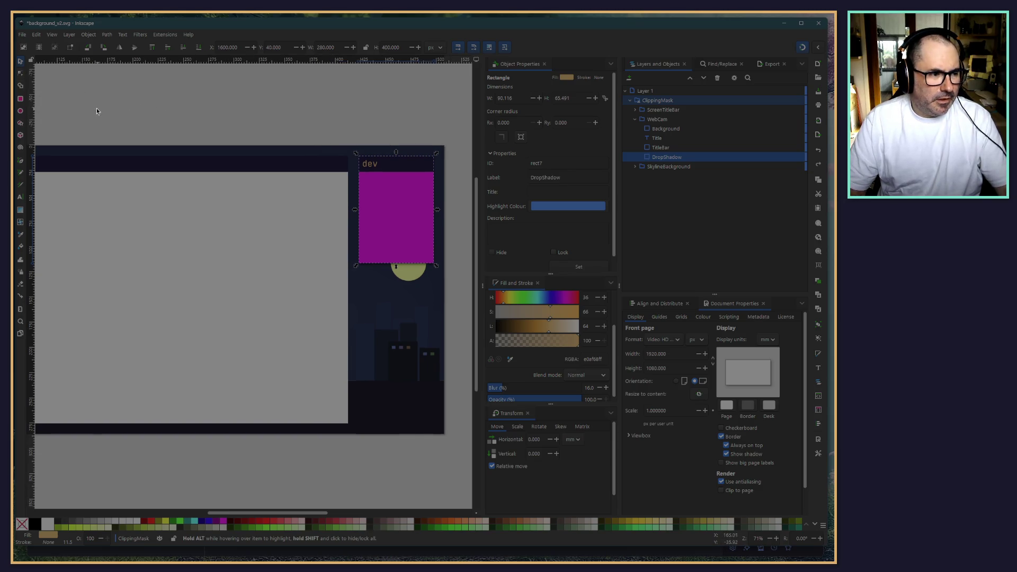
{"action": "scroll", "coordinate": [82, 112], "scroll_direction": "down", "scroll_amount": 2}
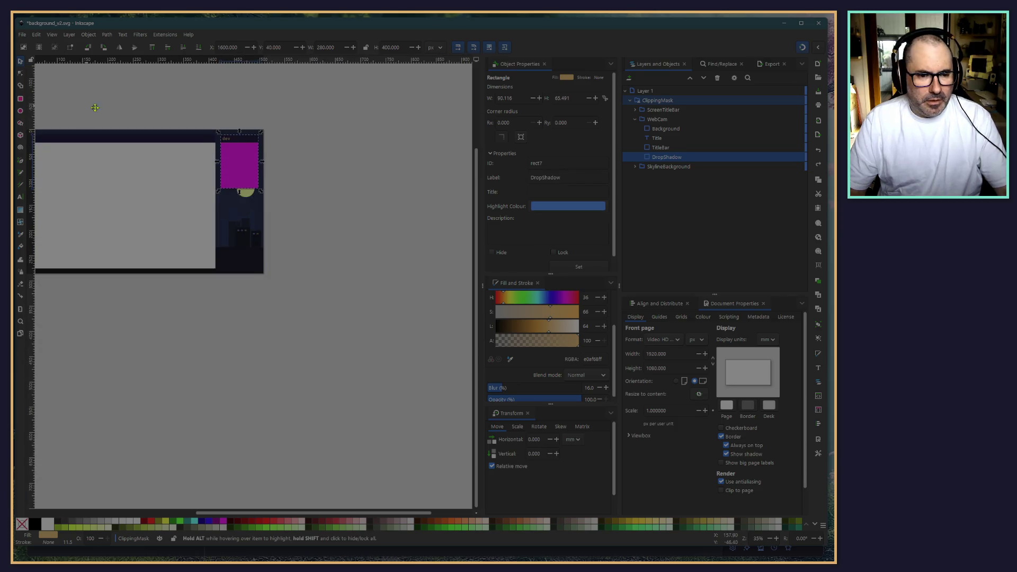
{"action": "left_click_drag", "start_coordinate": [89, 109], "coordinate": [169, 116]}
{"action": "left_click", "coordinate": [250, 109]}
{"action": "scroll", "coordinate": [250, 110], "scroll_direction": "up", "scroll_amount": 1}
Step: Duplicate the WebCam group's DropShadow rectangle
{"action": "scroll", "coordinate": [260, 113], "scroll_direction": "down", "scroll_amount": 1}
{"action": "scroll", "coordinate": [332, 118], "scroll_direction": "up", "scroll_amount": 2}
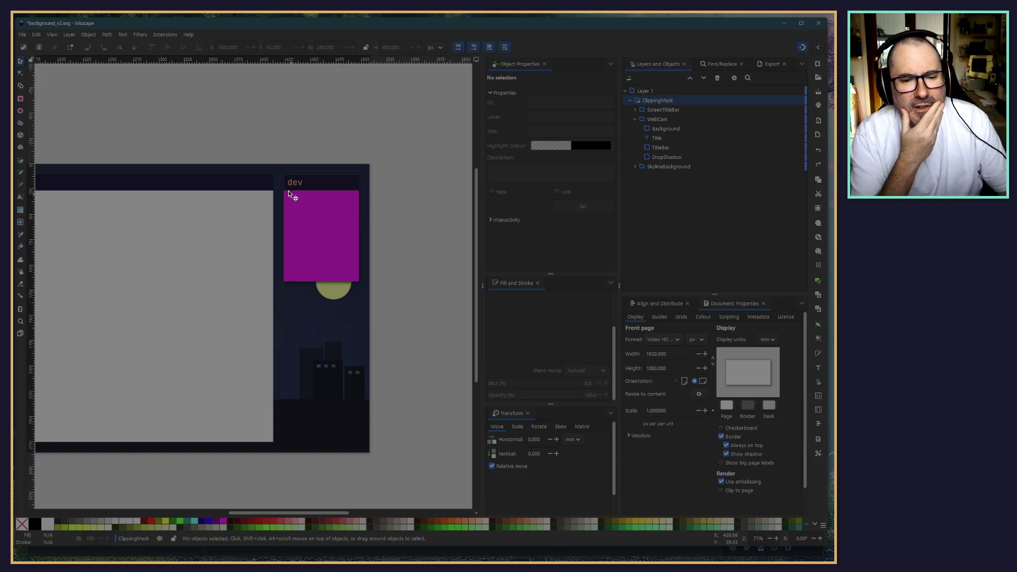
{"action": "left_click", "coordinate": [663, 109]}
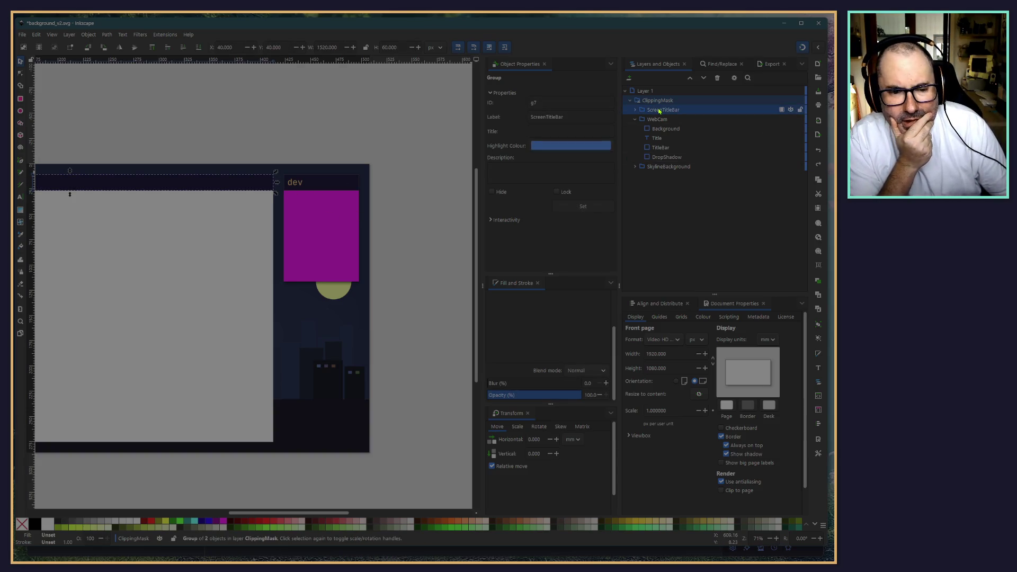
{"action": "left_click", "coordinate": [666, 157]}
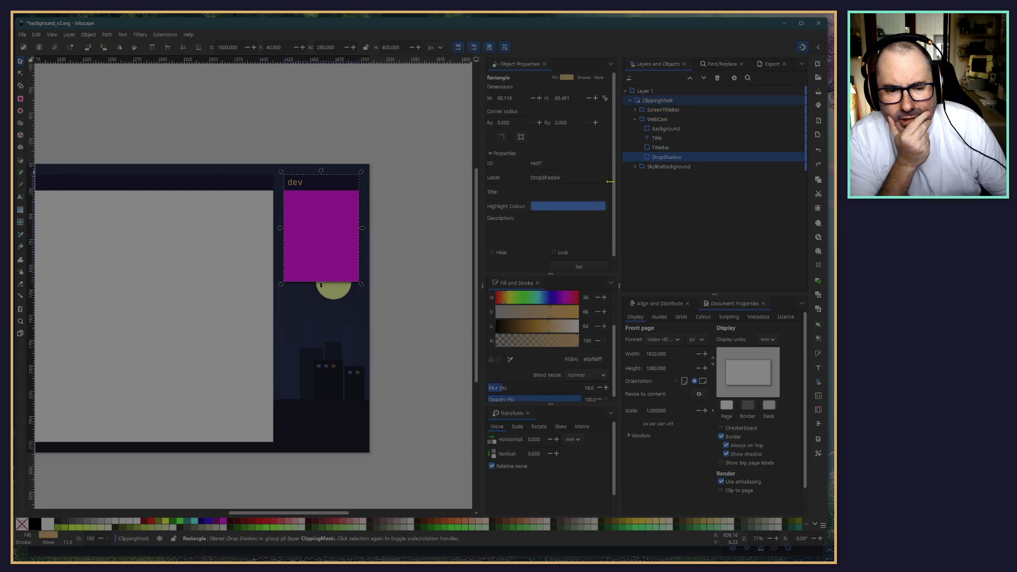
{"action": "left_click", "coordinate": [636, 110]}
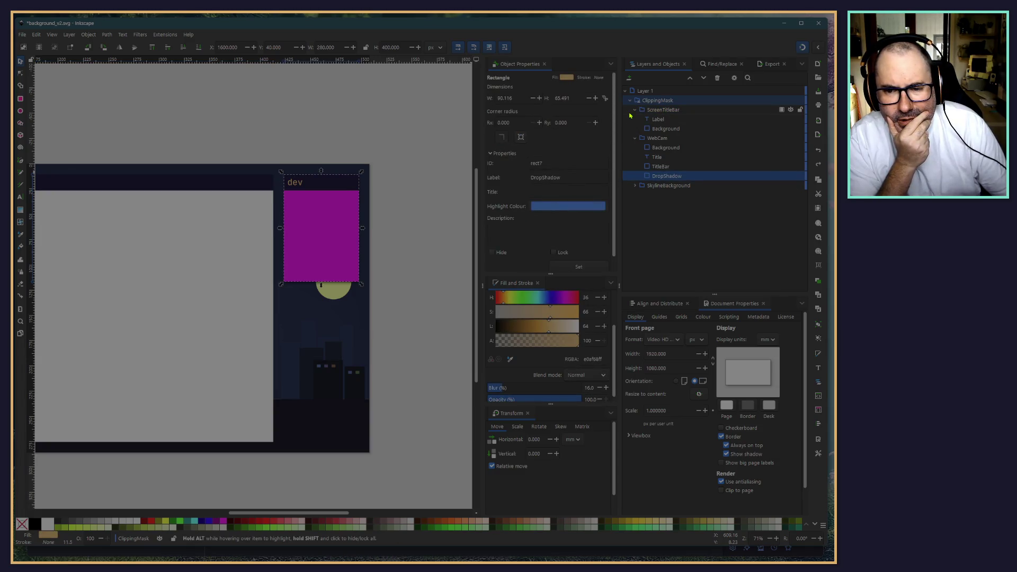
{"action": "left_click", "coordinate": [636, 110]}
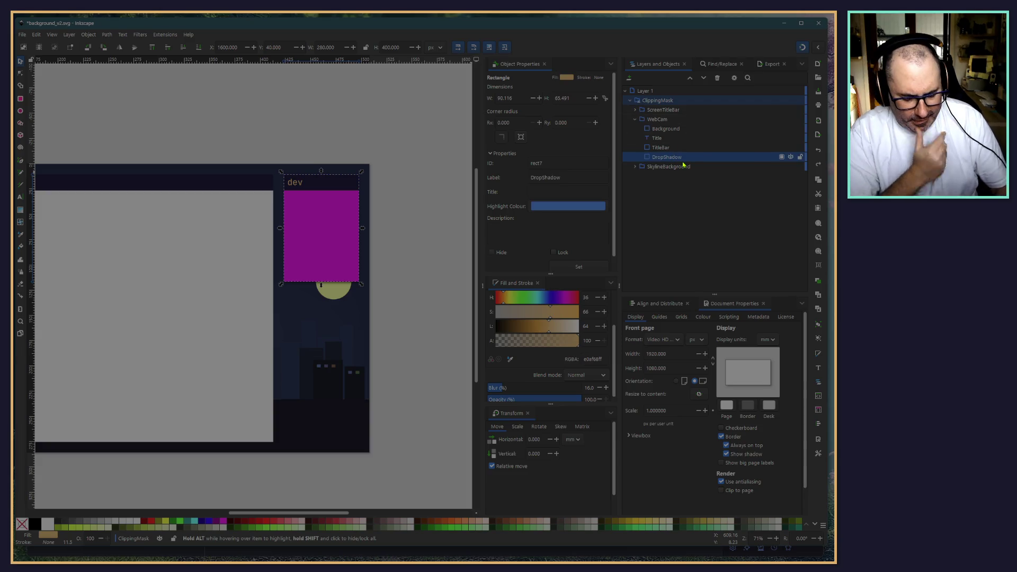
{"action": "key", "text": "ctrl+v"}
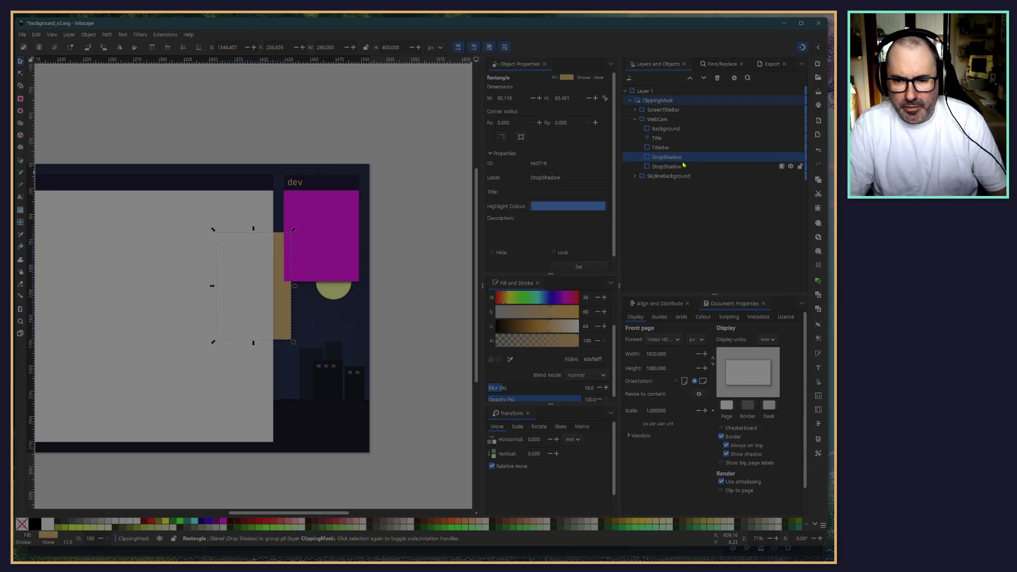
Step: Move the shadow copy into the ScreenTitleBar group and shift it right of the dev panel
{"action": "mouse_move", "coordinate": [663, 168]}
{"action": "left_mouse_down"}
{"action": "mouse_move", "coordinate": [678, 109]}
{"action": "mouse_move", "coordinate": [686, 112]}
{"action": "mouse_move", "coordinate": [649, 115]}
{"action": "left_mouse_up"}
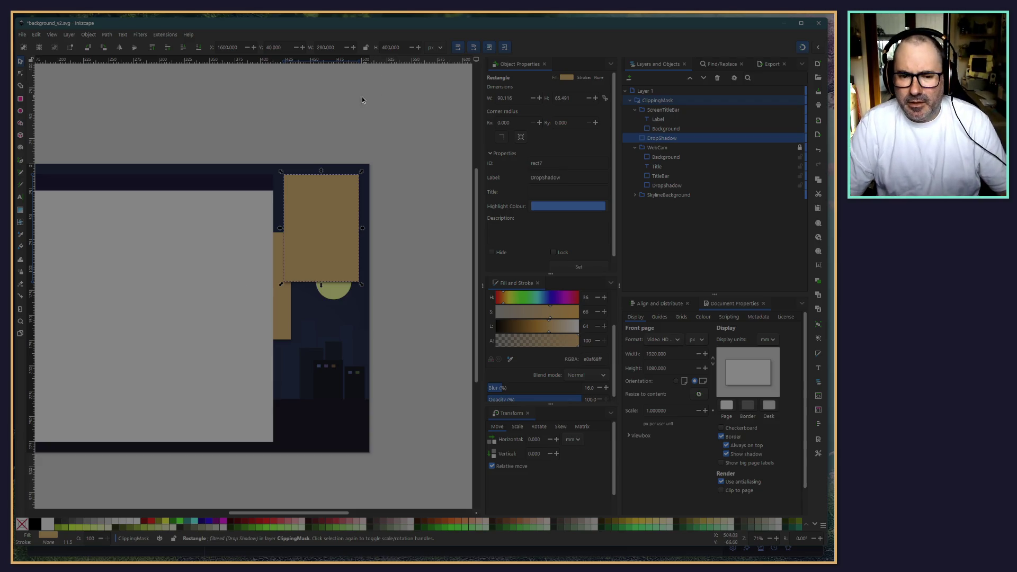
{"action": "left_click", "coordinate": [346, 109]}
{"action": "left_click", "coordinate": [327, 247]}
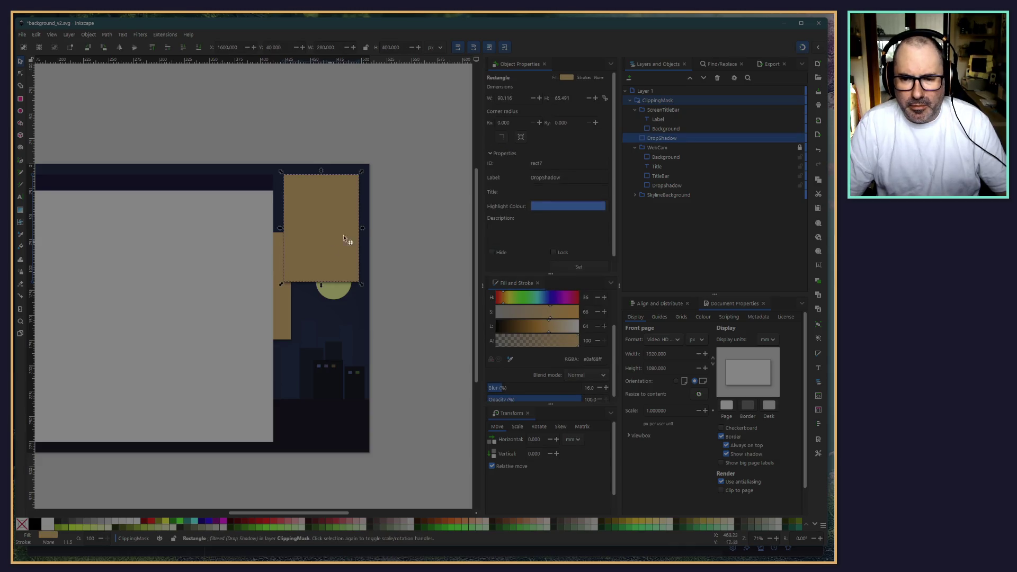
{"action": "left_click", "coordinate": [667, 186]}
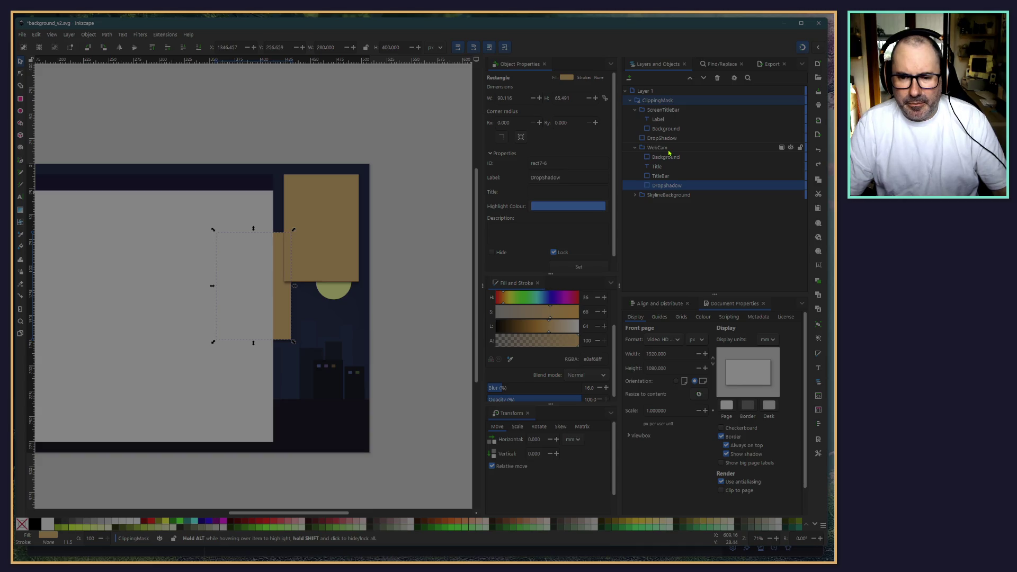
{"action": "key", "text": "ctrl+z"}
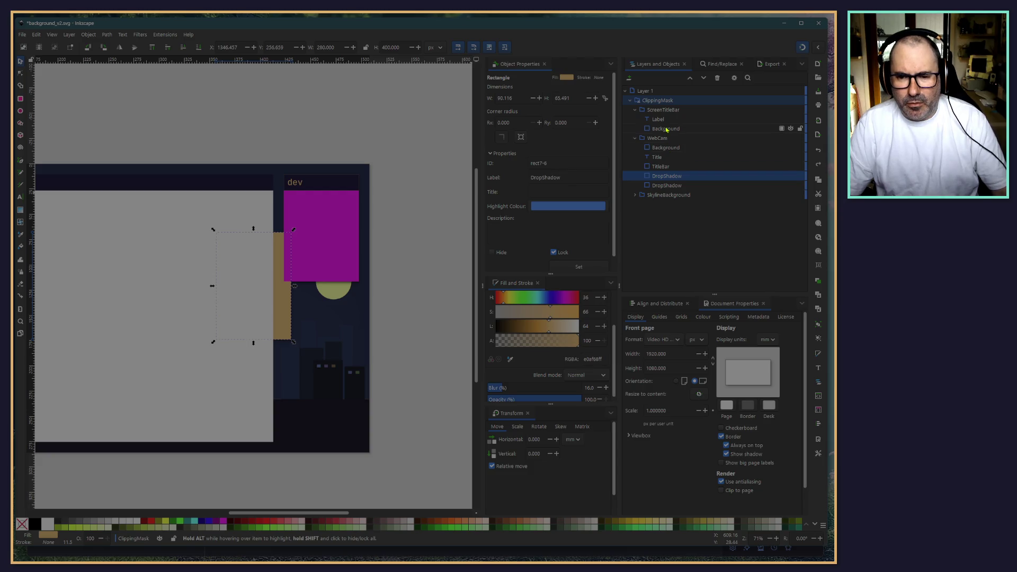
{"action": "left_click_drag", "start_coordinate": [665, 177], "coordinate": [692, 137]}
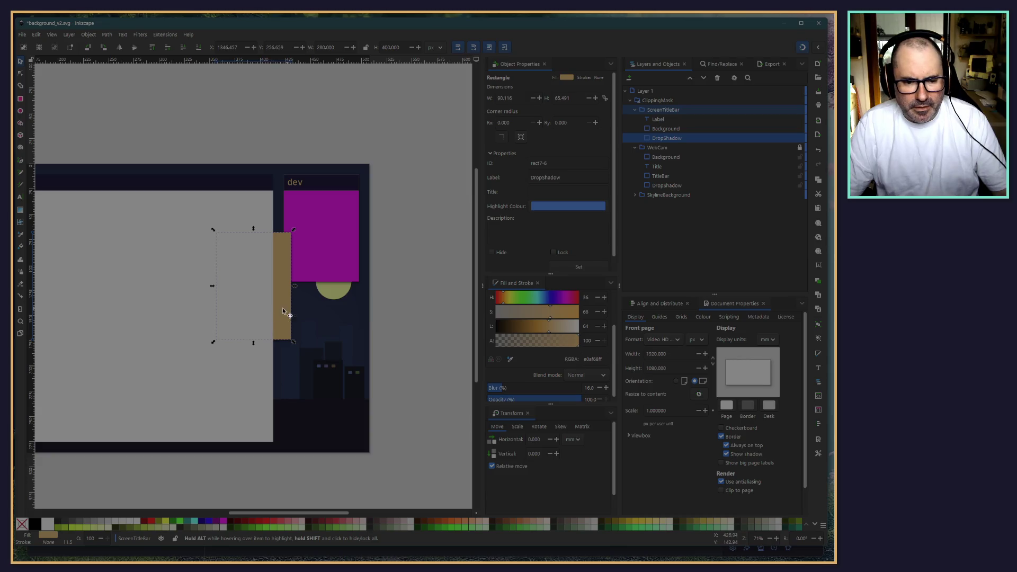
{"action": "mouse_move", "coordinate": [279, 311]}
{"action": "left_mouse_down"}
{"action": "mouse_move", "coordinate": [405, 297]}
{"action": "mouse_move", "coordinate": [455, 372]}
{"action": "left_mouse_up"}
Step: Drag the shadow rectangle behind the screen frame and scale it to about 1520 × 970 px
{"action": "scroll", "coordinate": [362, 309], "scroll_direction": "up", "scroll_amount": 5, "text": "ctrl"}
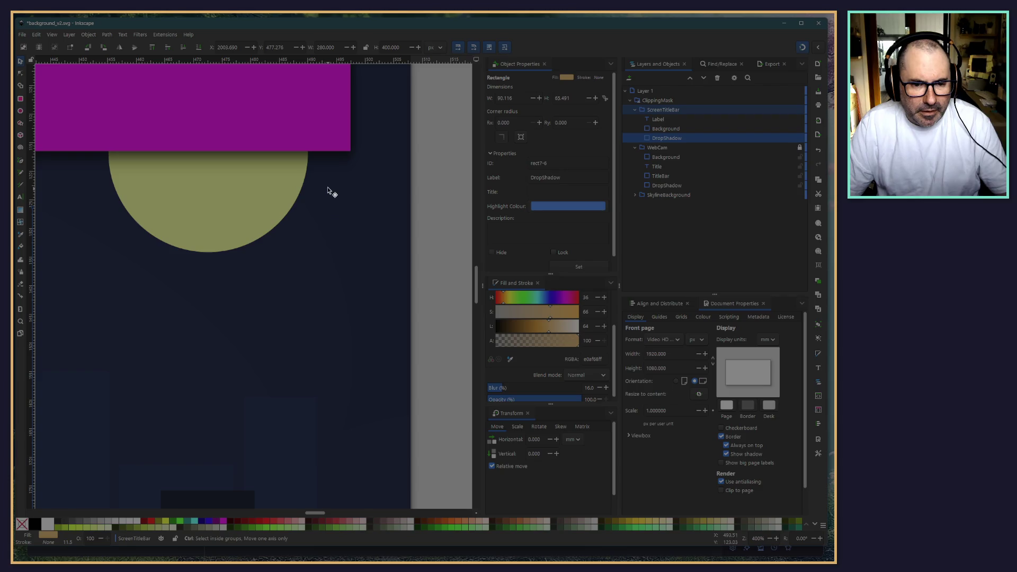
{"action": "scroll", "coordinate": [326, 160], "scroll_direction": "down", "scroll_amount": 7, "text": "ctrl"}
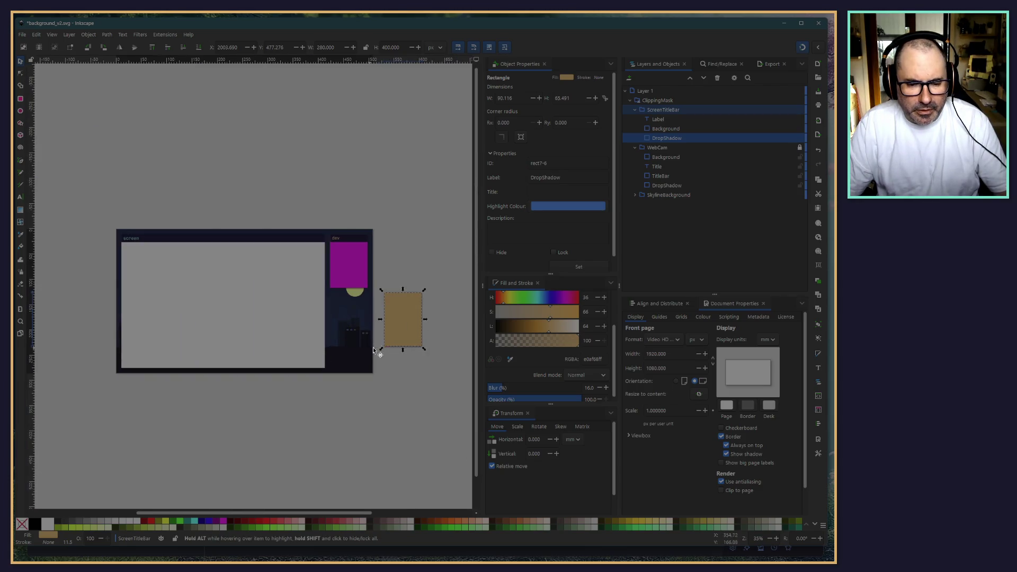
{"action": "mouse_move", "coordinate": [420, 319]}
{"action": "left_mouse_down"}
{"action": "mouse_move", "coordinate": [384, 319]}
{"action": "mouse_move", "coordinate": [127, 450]}
{"action": "mouse_move", "coordinate": [131, 459]}
{"action": "mouse_move", "coordinate": [141, 430]}
{"action": "mouse_move", "coordinate": [158, 454]}
{"action": "mouse_move", "coordinate": [91, 220]}
{"action": "mouse_move", "coordinate": [92, 159]}
{"action": "mouse_move", "coordinate": [238, 295]}
{"action": "mouse_move", "coordinate": [364, 442]}
{"action": "left_mouse_up"}
{"action": "mouse_move", "coordinate": [122, 193]}
{"action": "left_mouse_down"}
{"action": "mouse_move", "coordinate": [194, 287]}
{"action": "mouse_move", "coordinate": [154, 276]}
{"action": "left_mouse_up"}
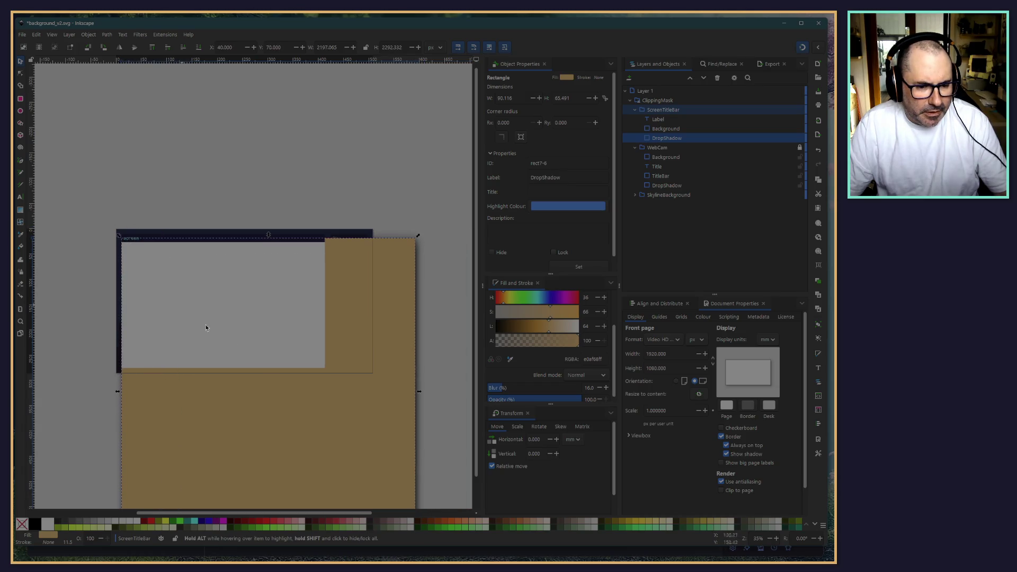
{"action": "mouse_move", "coordinate": [418, 507]}
{"action": "left_mouse_down"}
{"action": "mouse_move", "coordinate": [309, 327]}
{"action": "mouse_move", "coordinate": [291, 262]}
{"action": "left_mouse_up"}
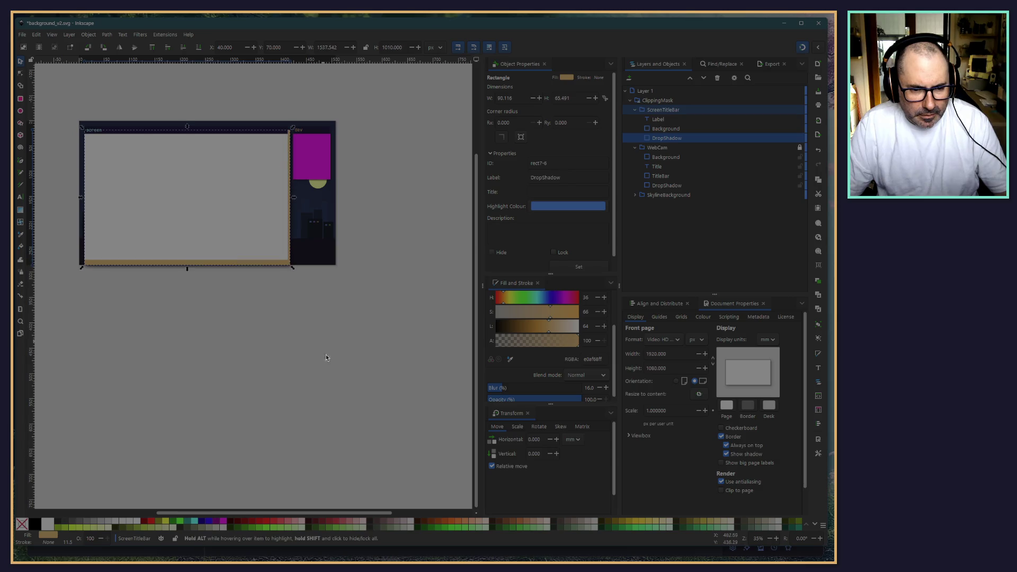
{"action": "scroll", "coordinate": [270, 347], "scroll_direction": "up", "scroll_amount": 7}
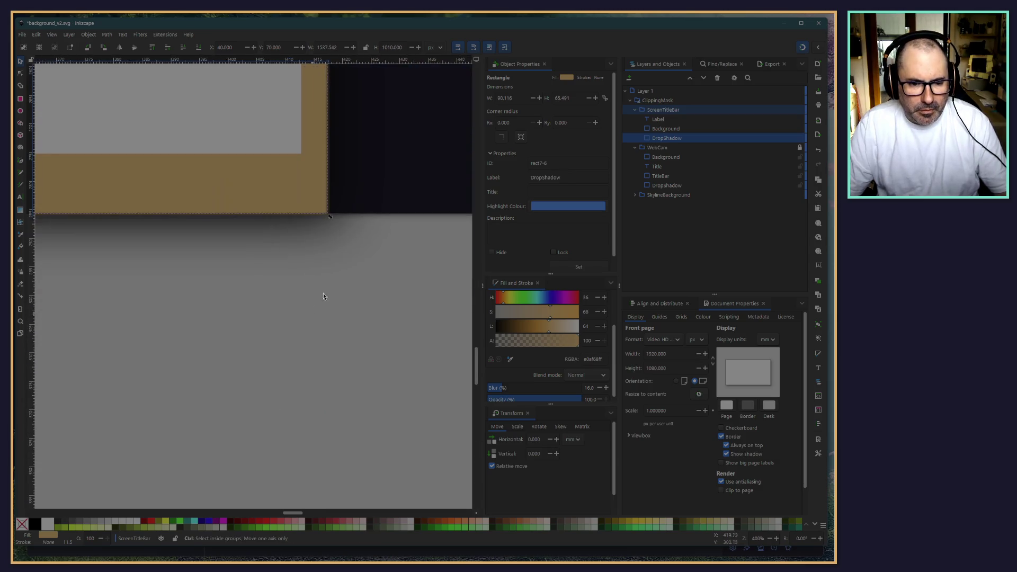
{"action": "left_click_drag", "start_coordinate": [307, 370], "coordinate": [282, 313]}
{"action": "left_click", "coordinate": [237, 463]}
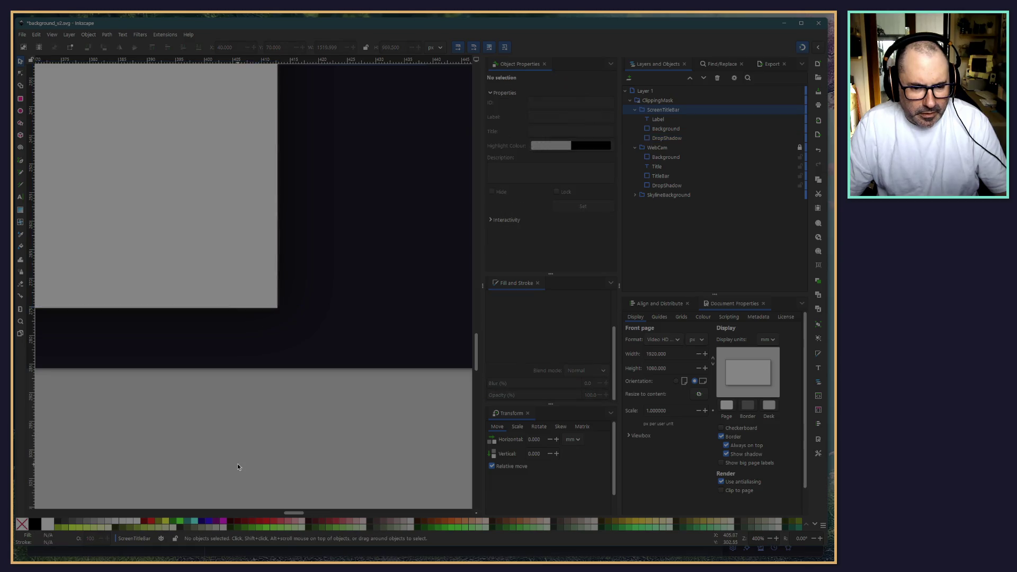
Step: Select the ScreenTitleBar's DropShadow rectangle in Layers and Objects
{"action": "scroll", "coordinate": [228, 447], "scroll_direction": "down", "scroll_amount": 6}
{"action": "scroll", "coordinate": [384, 282], "scroll_direction": "up", "scroll_amount": 5}
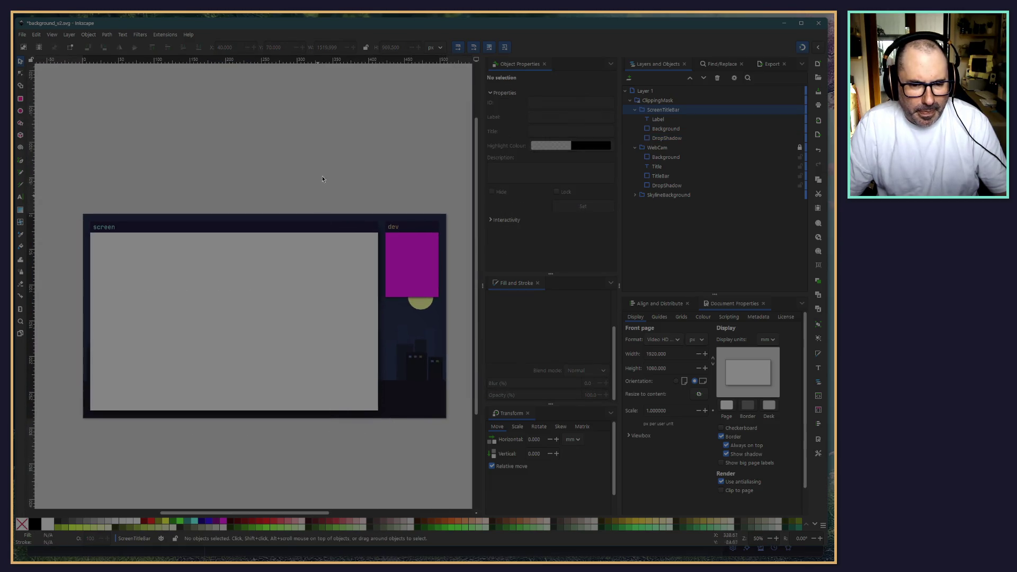
{"action": "scroll", "coordinate": [266, 129], "scroll_direction": "down", "scroll_amount": 3}
{"action": "scroll", "coordinate": [156, 129], "scroll_direction": "up", "scroll_amount": 2}
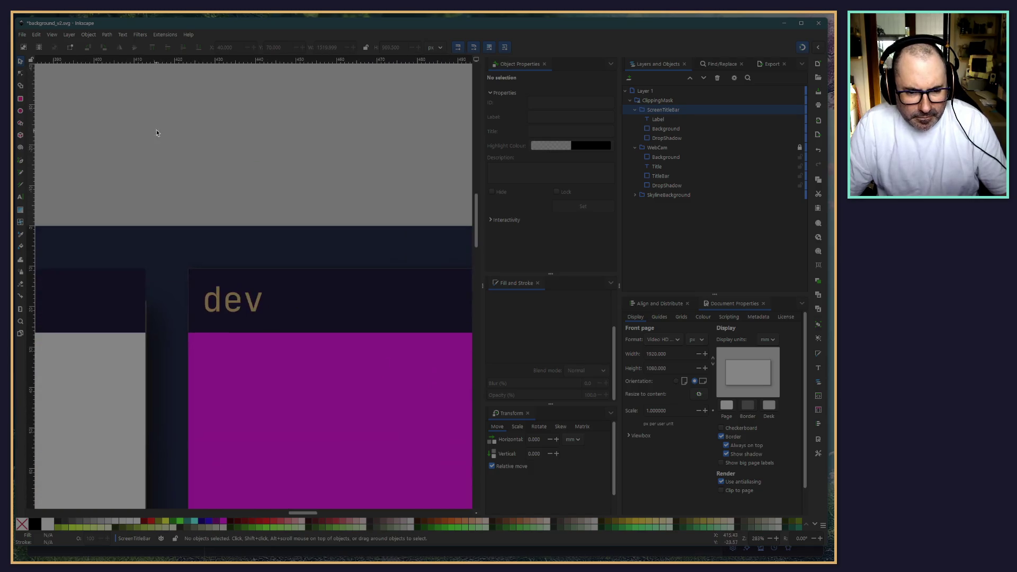
{"action": "scroll", "coordinate": [164, 114], "scroll_direction": "left", "scroll_amount": 5}
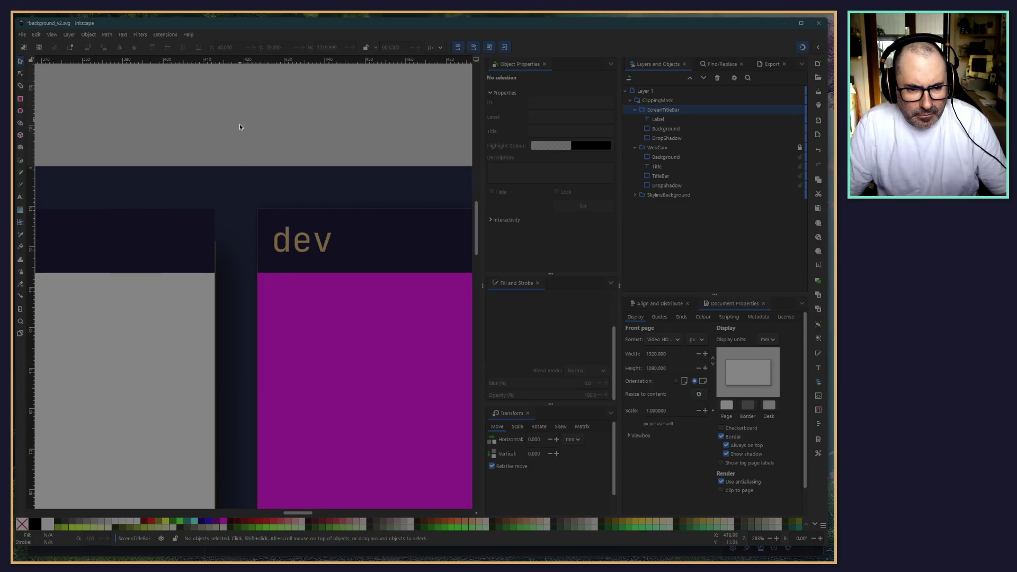
{"action": "left_click", "coordinate": [287, 463]}
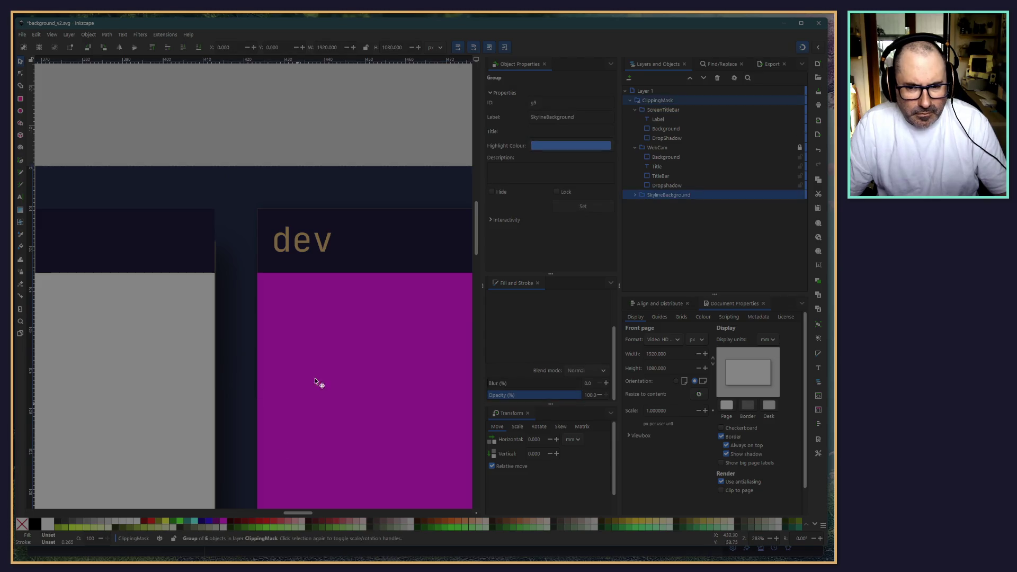
{"action": "left_click", "coordinate": [773, 139]}
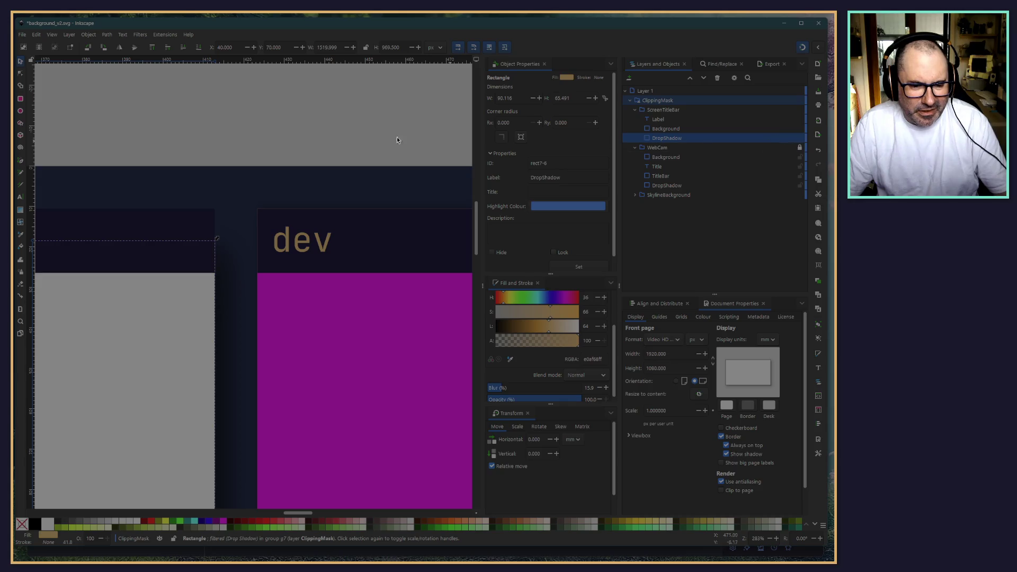
{"action": "scroll", "coordinate": [119, 120], "scroll_direction": "down", "scroll_amount": 2}
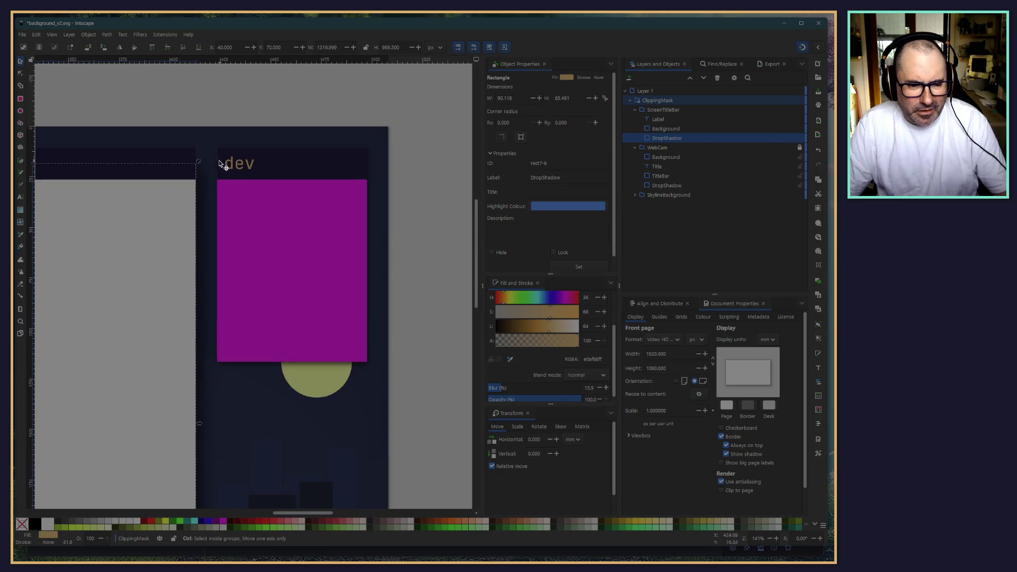
{"action": "left_click", "coordinate": [663, 186]}
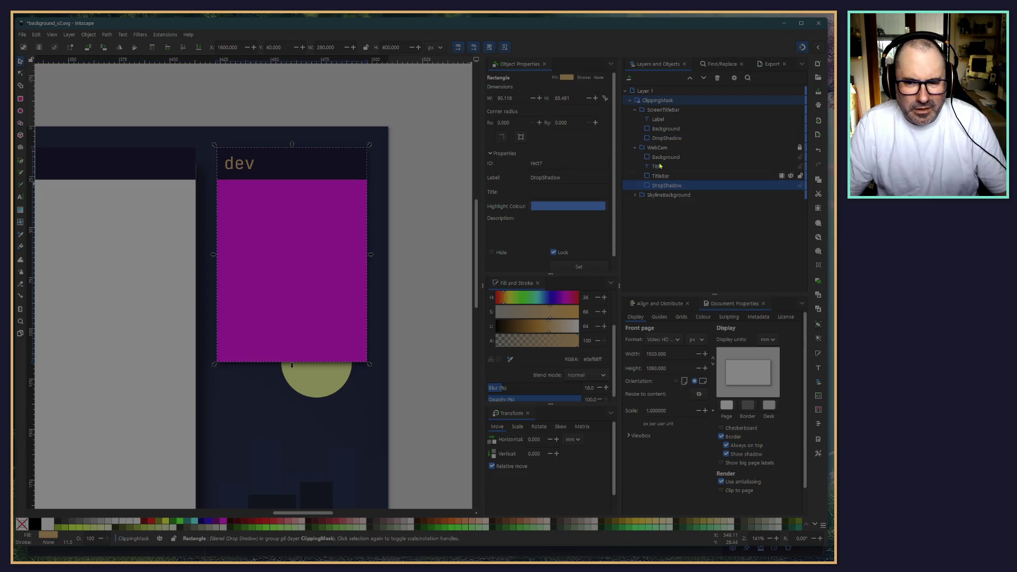
{"action": "left_click", "coordinate": [666, 138]}
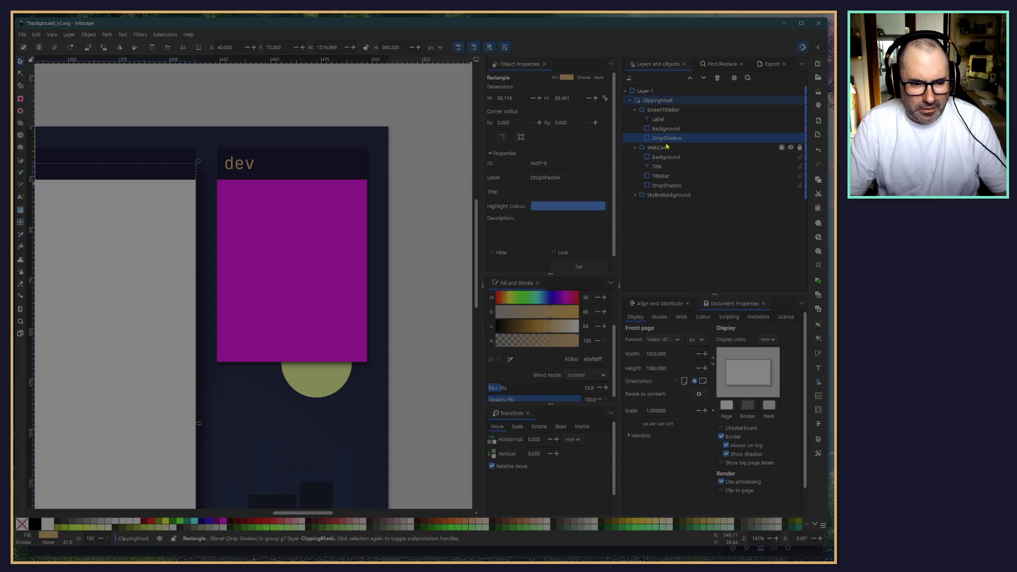
Step: Drag its top-left handle to the frame corner at X 40, Y 40 px (1520 × 969.5)
{"action": "scroll", "coordinate": [175, 138], "scroll_direction": "left", "scroll_amount": 10}
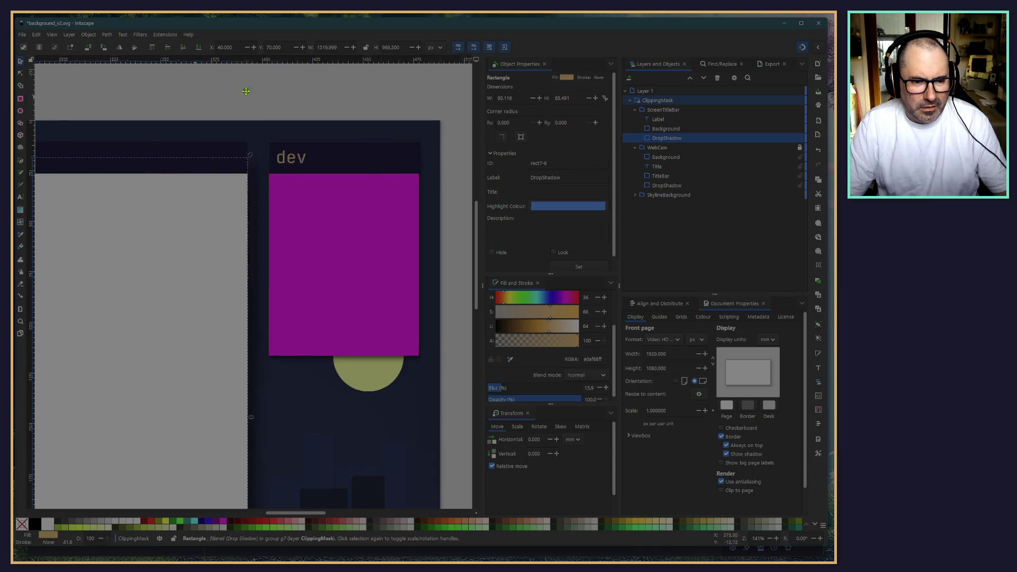
{"action": "scroll", "coordinate": [185, 165], "scroll_direction": "down", "scroll_amount": 5, "text": "ctrl"}
{"action": "scroll", "coordinate": [166, 130], "scroll_direction": "up", "scroll_amount": 2, "text": "ctrl"}
{"action": "scroll", "coordinate": [132, 186], "scroll_direction": "up", "scroll_amount": 3}
{"action": "scroll", "coordinate": [187, 309], "scroll_direction": "up", "scroll_amount": 5, "text": "ctrl"}
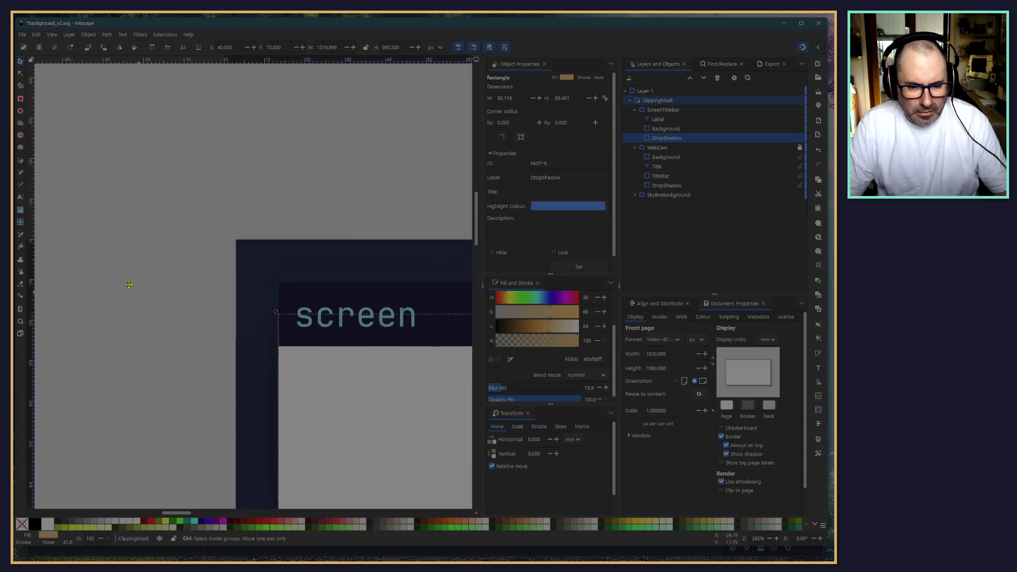
{"action": "left_click_drag", "start_coordinate": [110, 306], "coordinate": [52, 231]}
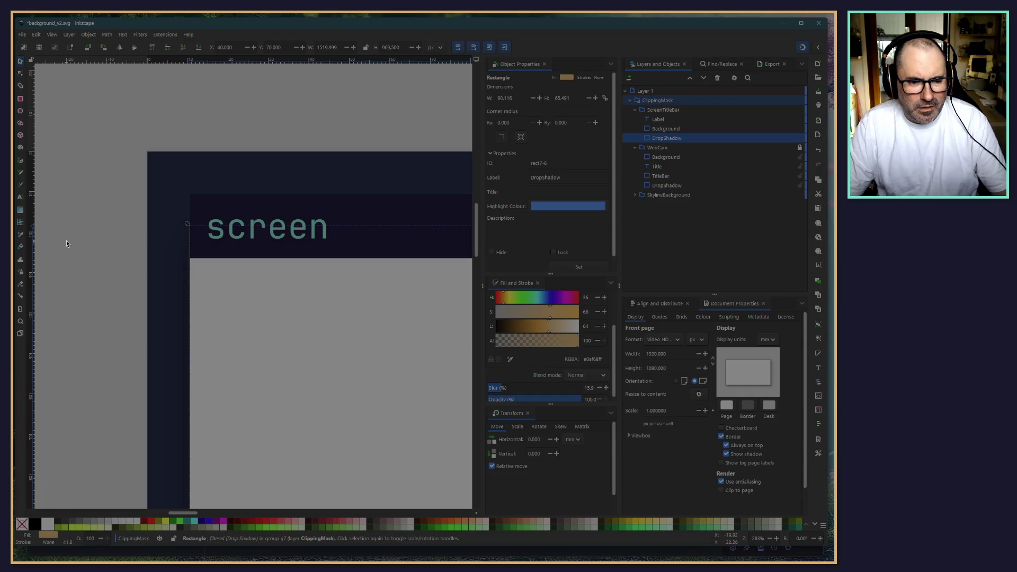
{"action": "left_click_drag", "start_coordinate": [187, 223], "coordinate": [187, 191]}
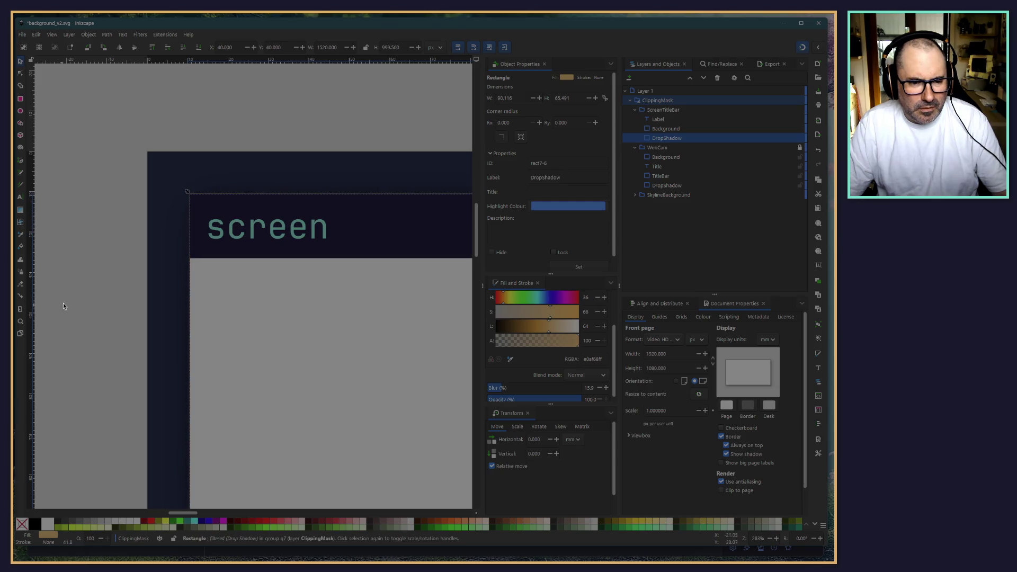
{"action": "left_click", "coordinate": [63, 307]}
{"action": "scroll", "coordinate": [177, 341], "scroll_direction": "down", "scroll_amount": 4, "text": "ctrl"}
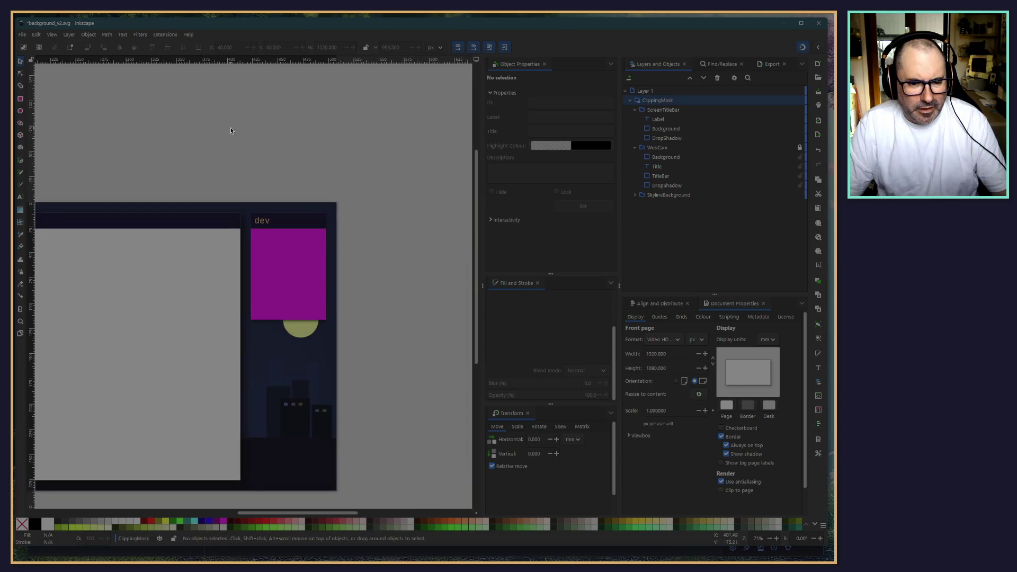
Step: Select both DropShadow rectangles and remove their existing filters
{"action": "scroll", "coordinate": [309, 165], "scroll_direction": "up", "scroll_amount": 4, "text": "ctrl"}
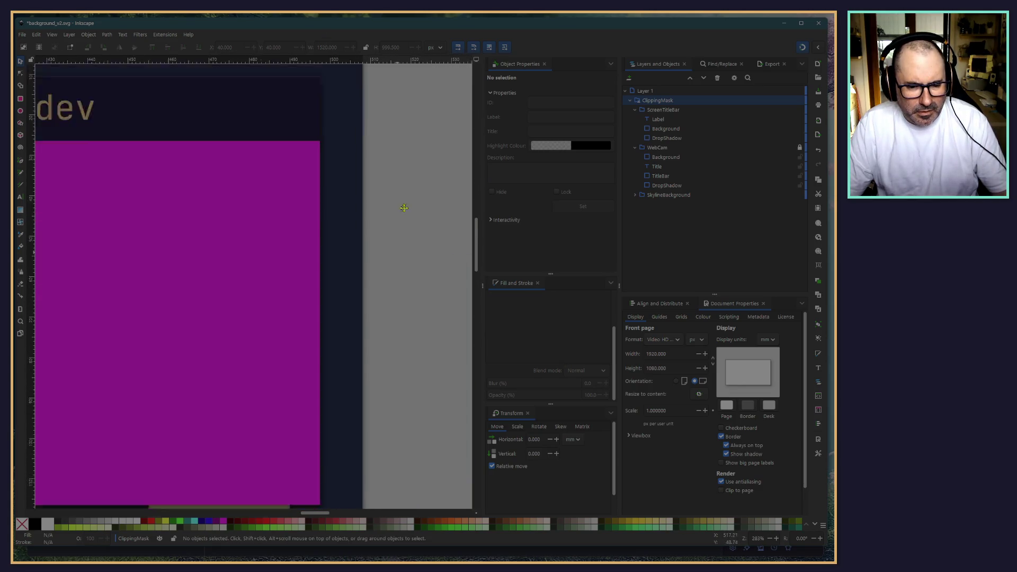
{"action": "scroll", "coordinate": [395, 347], "scroll_direction": "down", "scroll_amount": 5}
{"action": "scroll", "coordinate": [330, 320], "scroll_direction": "down", "scroll_amount": 2, "text": "ctrl"}
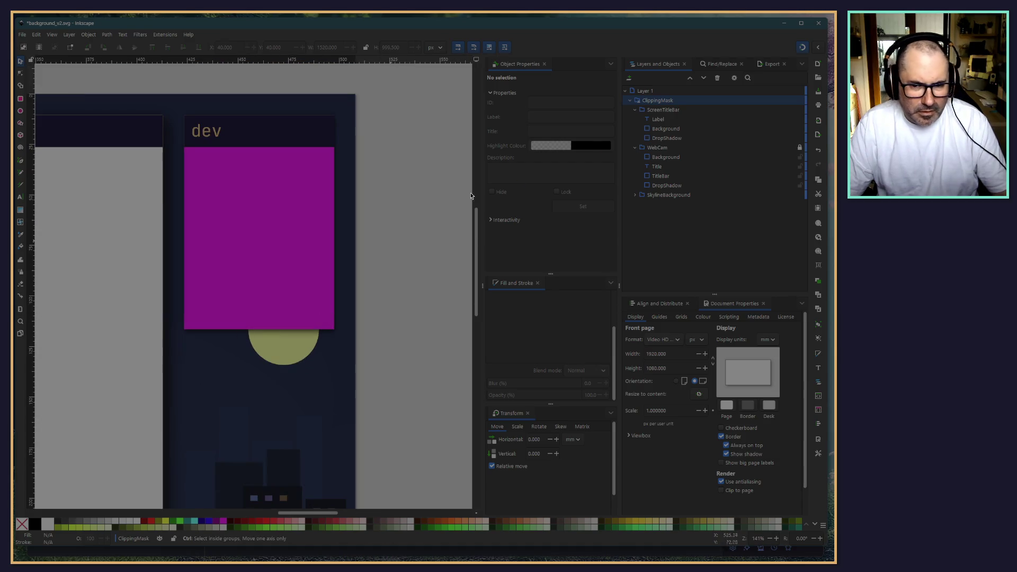
{"action": "left_click", "coordinate": [667, 138]}
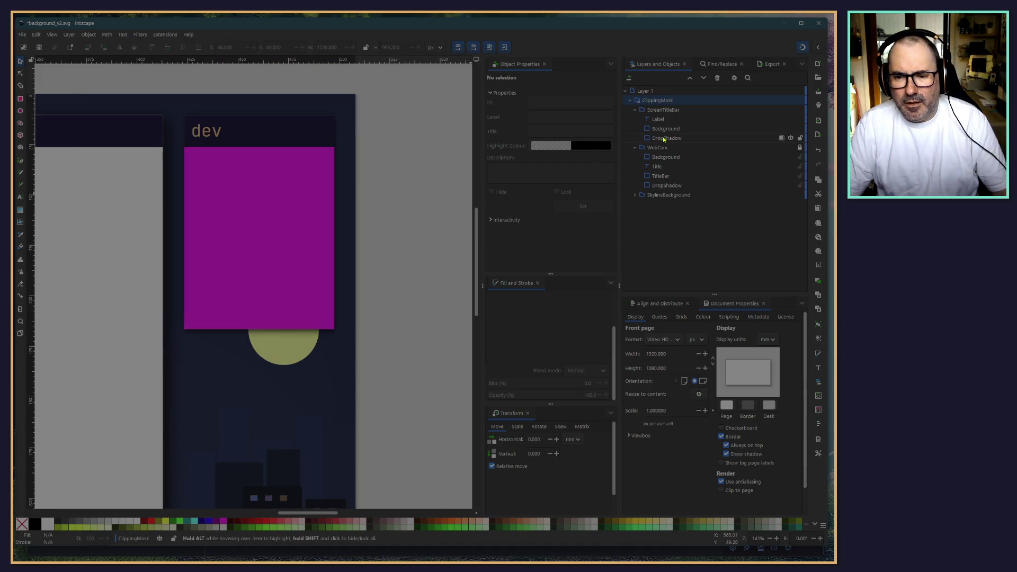
{"action": "left_click", "coordinate": [662, 186]}
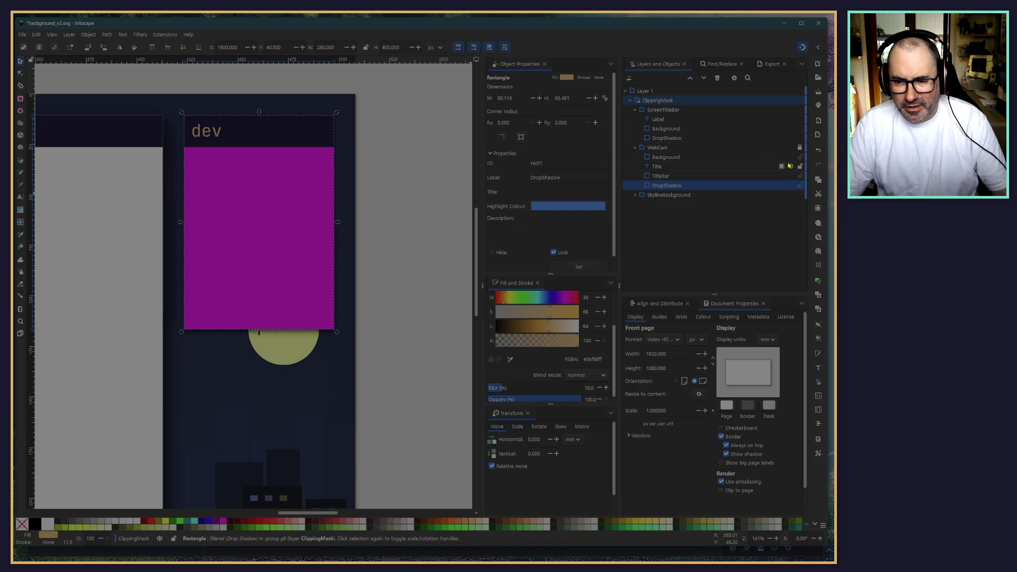
{"action": "left_click", "coordinate": [670, 138]}
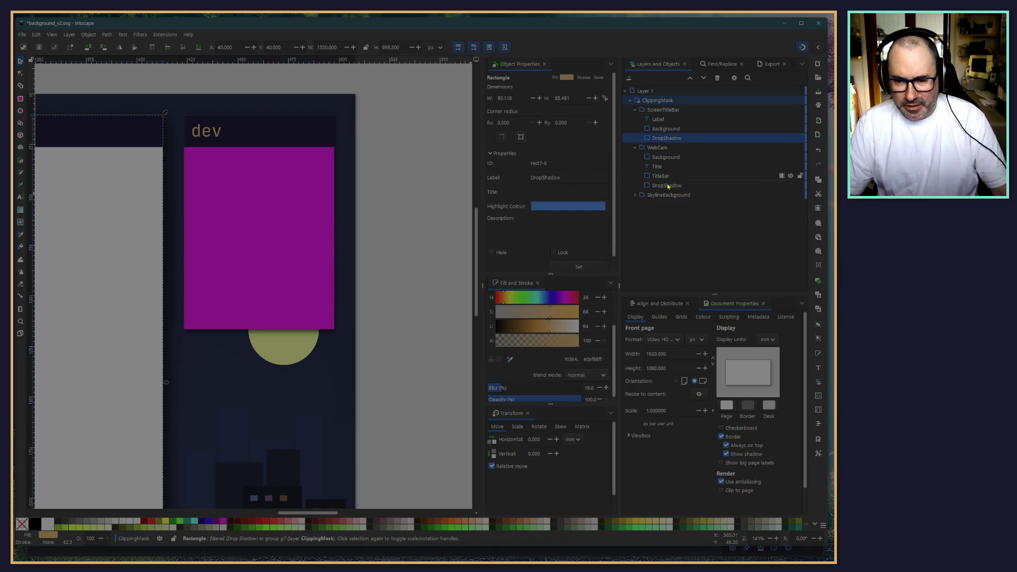
{"action": "left_click", "coordinate": [667, 185], "text": "ctrl"}
{"action": "left_click", "coordinate": [140, 34]}
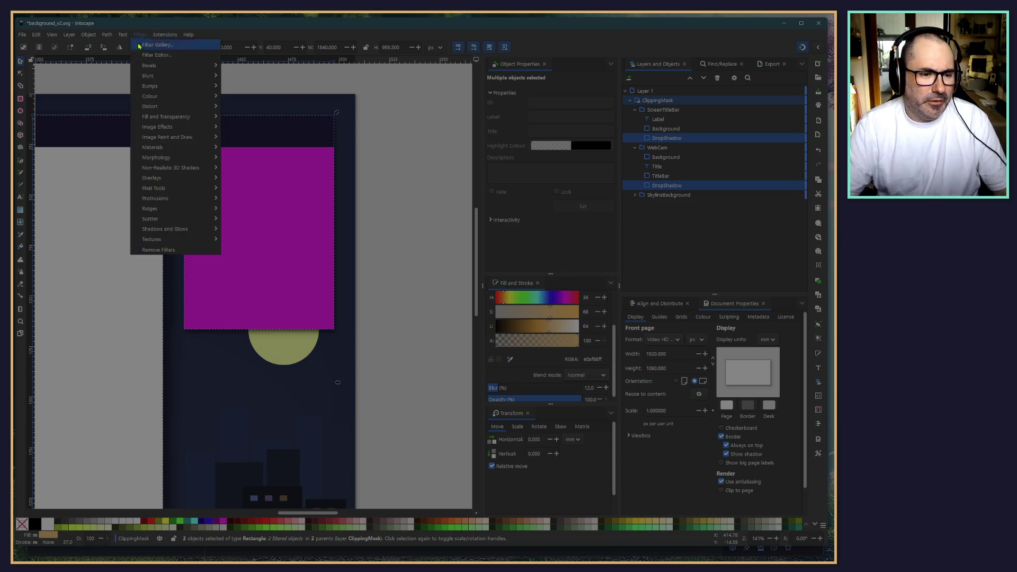
{"action": "left_click", "coordinate": [155, 251]}
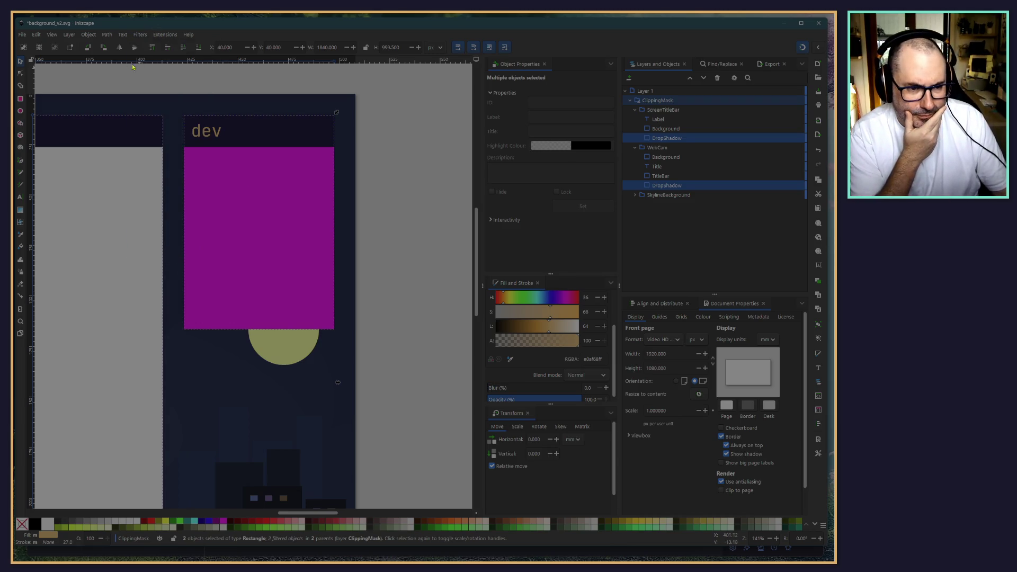
Step: Preview the Drop Shadow filter with black 000000ff shadow, then close it unapplied
{"action": "left_click", "coordinate": [140, 34]}
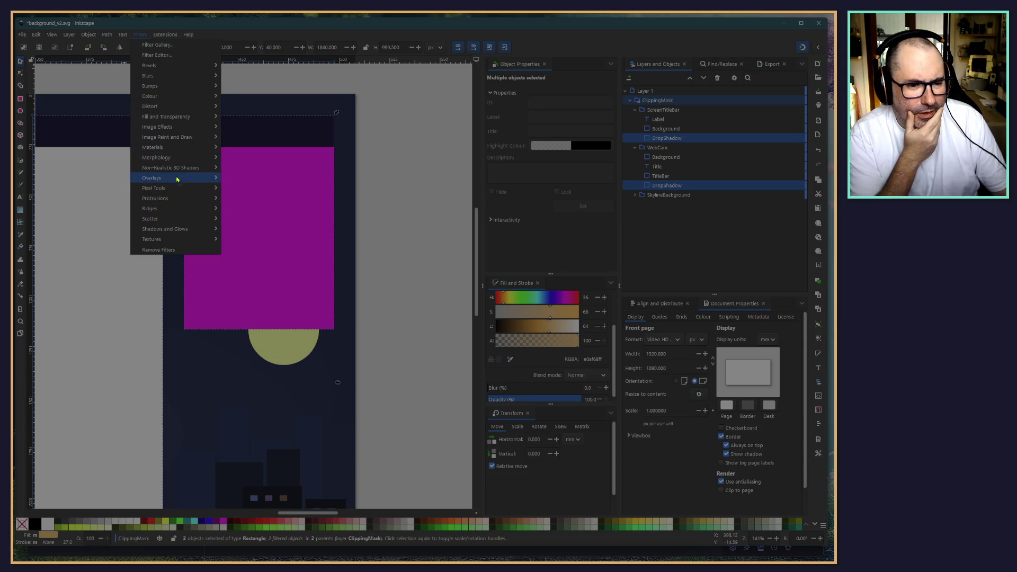
{"action": "mouse_move", "coordinate": [216, 227]}
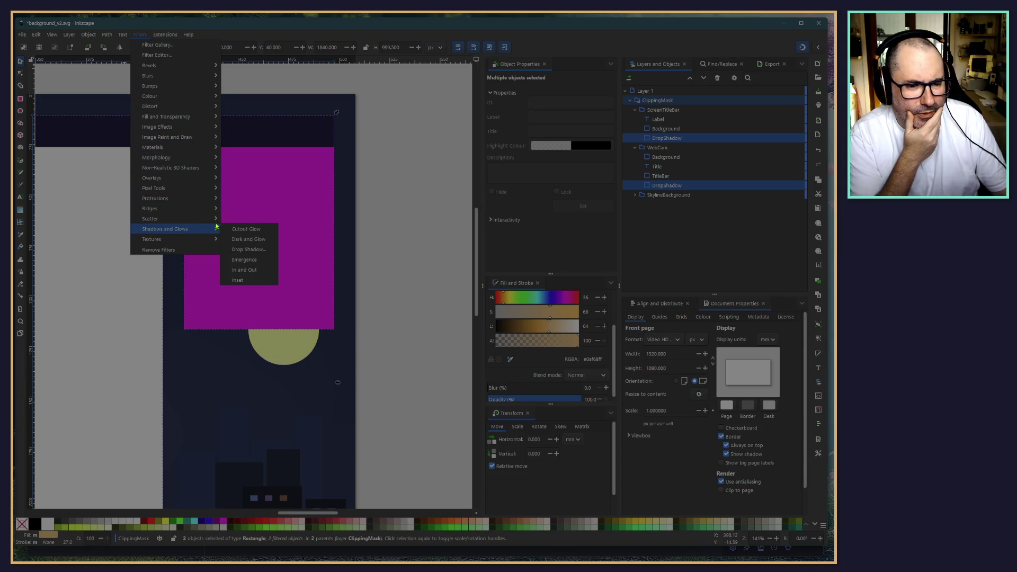
{"action": "left_click", "coordinate": [249, 249]}
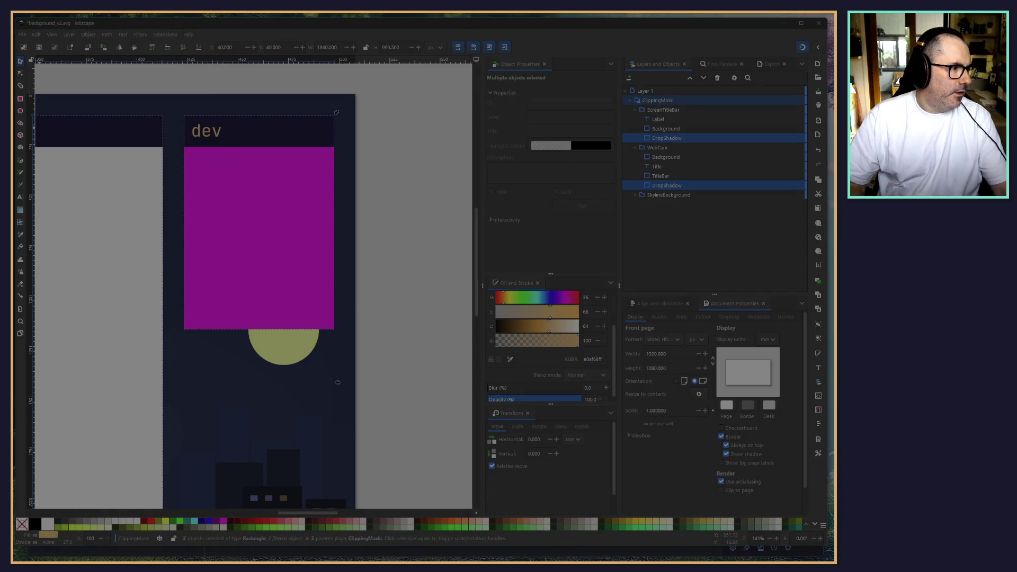
{"action": "left_click_drag", "start_coordinate": [562, 91], "coordinate": [552, 91]}
{"action": "left_click", "coordinate": [415, 242]}
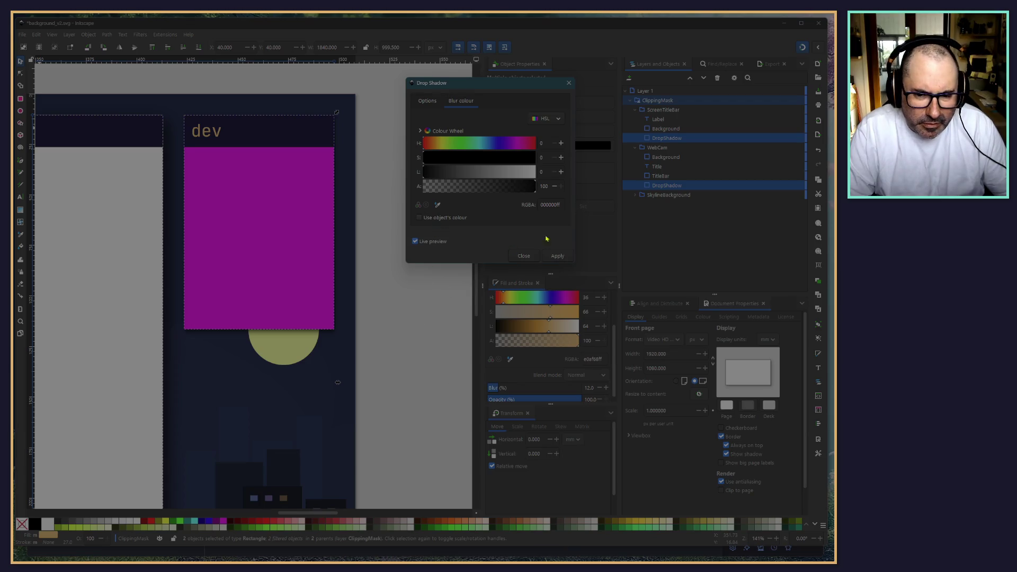
{"action": "left_click", "coordinate": [539, 257]}
{"action": "scroll", "coordinate": [408, 349], "scroll_direction": "down", "scroll_amount": 6}
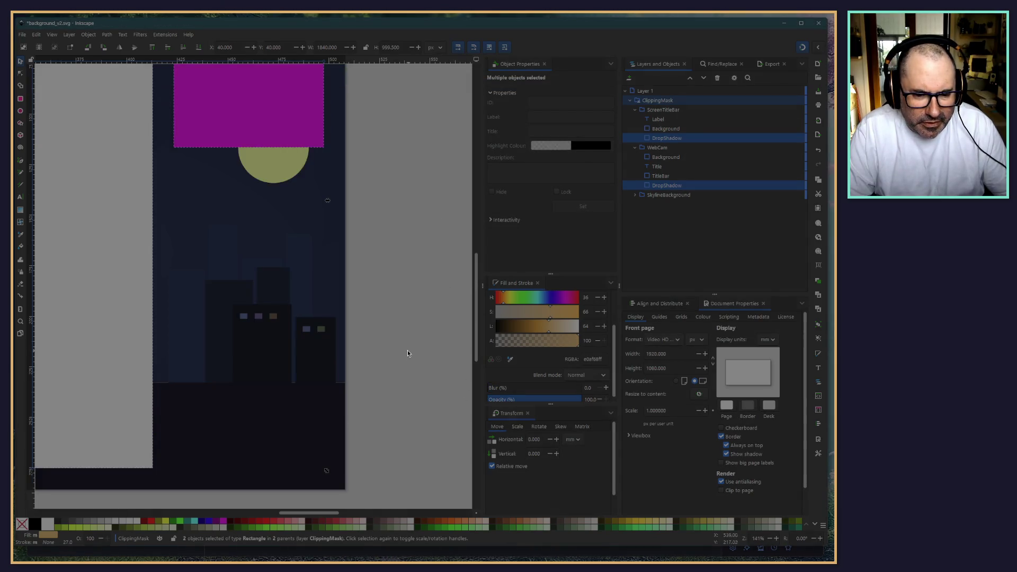
Step: Select the screen panel's DropShadow and switch the Transform panel to Scale
{"action": "scroll", "coordinate": [419, 283], "scroll_direction": "up", "scroll_amount": 4}
{"action": "scroll", "coordinate": [419, 284], "scroll_direction": "left", "scroll_amount": 1}
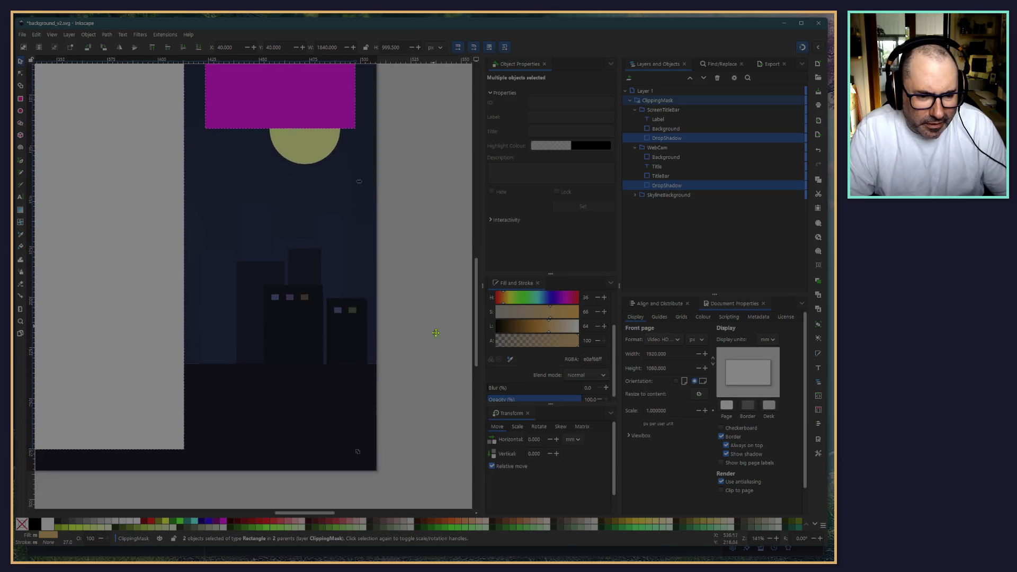
{"action": "left_click", "coordinate": [440, 399]}
{"action": "scroll", "coordinate": [445, 293], "scroll_direction": "down", "scroll_amount": 4}
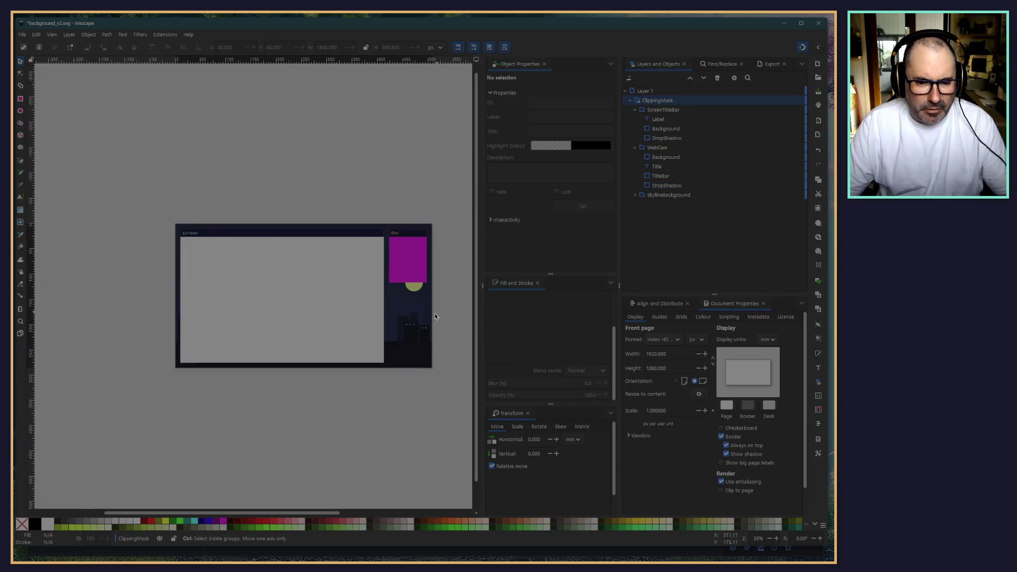
{"action": "scroll", "coordinate": [118, 272], "scroll_direction": "up", "scroll_amount": 6}
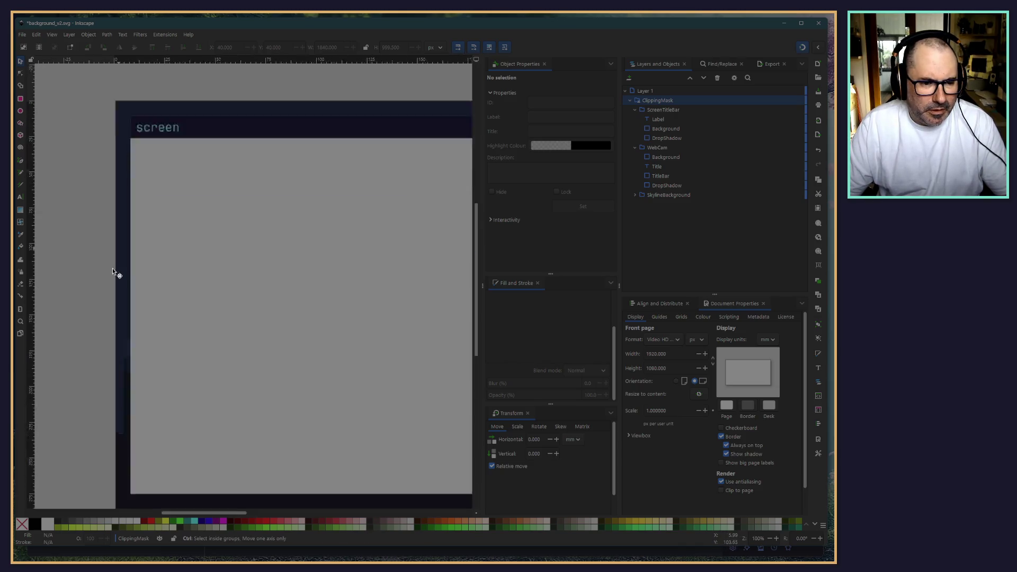
{"action": "scroll", "coordinate": [60, 295], "scroll_direction": "down", "scroll_amount": 5}
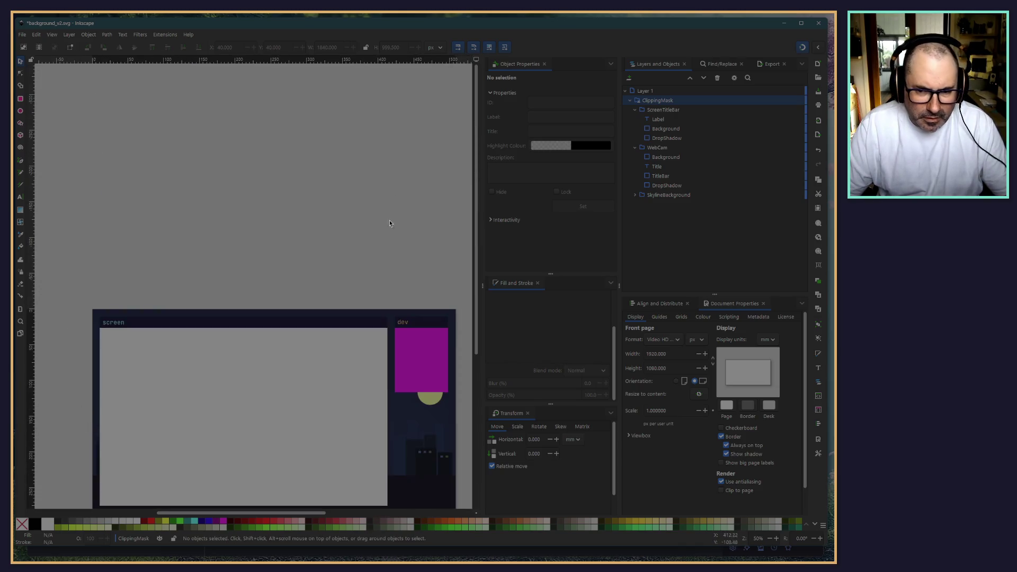
{"action": "scroll", "coordinate": [322, 114], "scroll_direction": "down", "scroll_amount": 2}
{"action": "scroll", "coordinate": [321, 114], "scroll_direction": "right", "scroll_amount": 1}
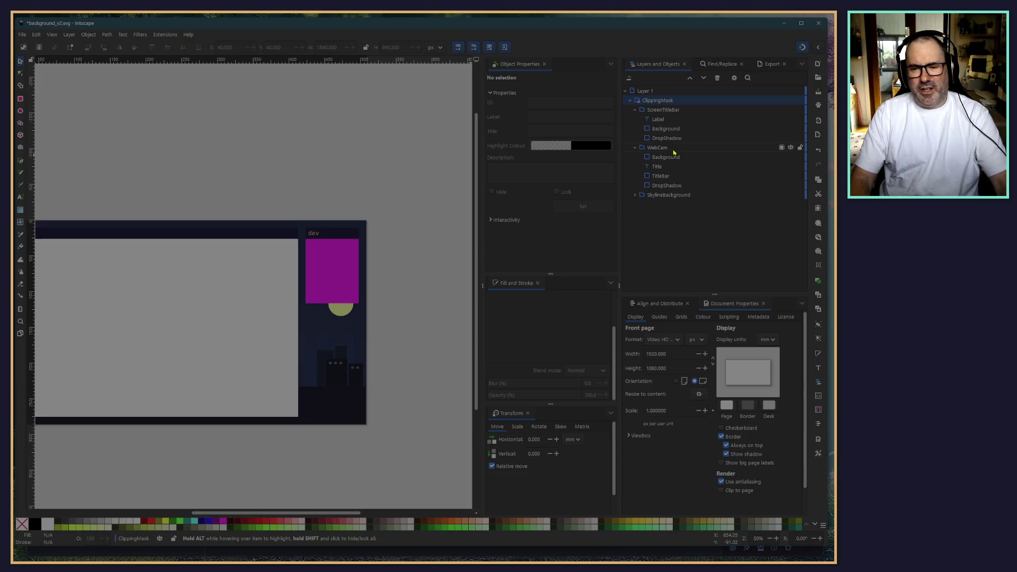
{"action": "left_click", "coordinate": [663, 139]}
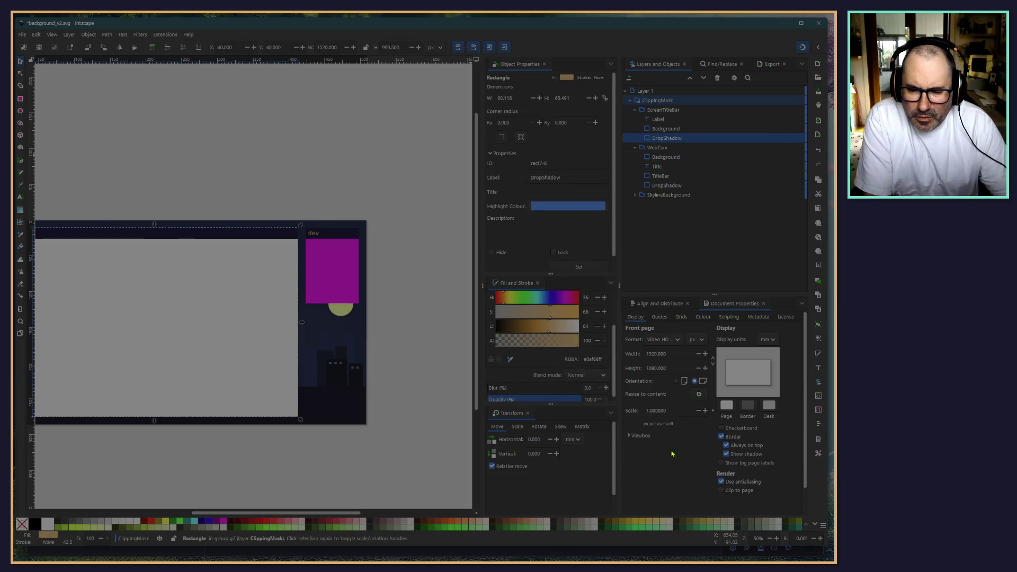
{"action": "scroll", "coordinate": [523, 369], "scroll_direction": "up", "scroll_amount": 2}
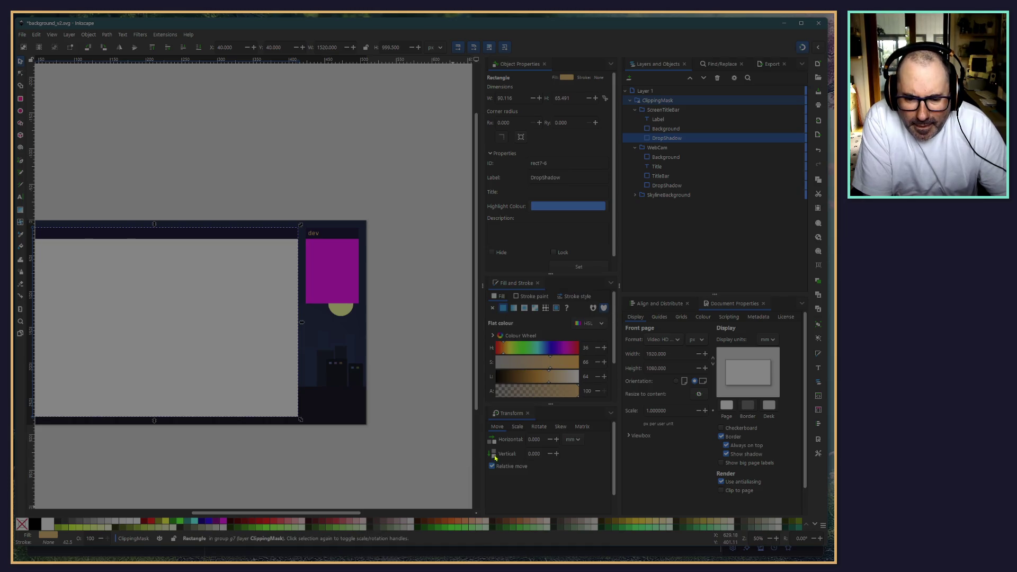
{"action": "left_click", "coordinate": [517, 427]}
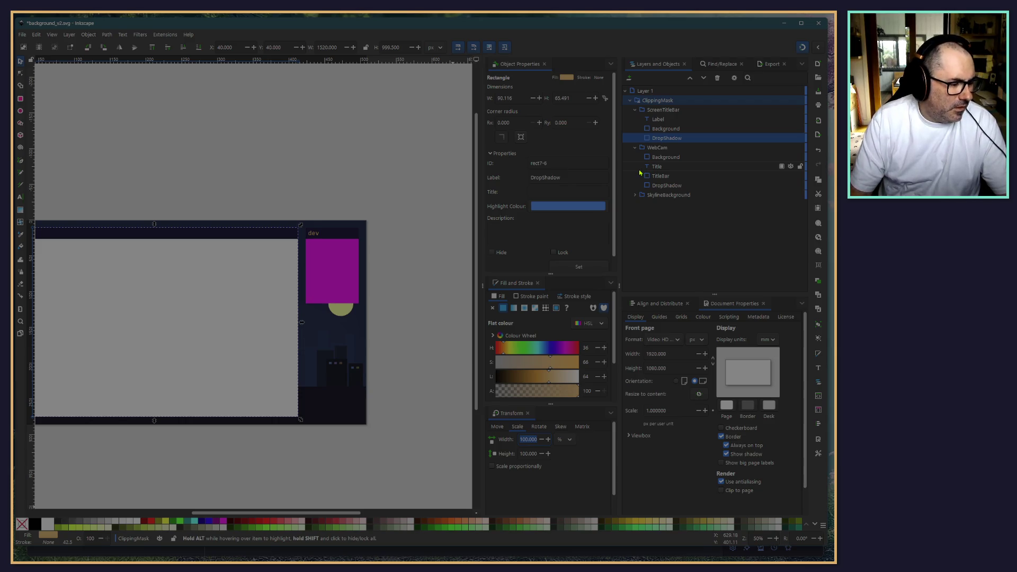
Step: Add the webcam's DropShadow to the selection and bring up the Extensions menu
{"action": "left_click", "coordinate": [662, 185], "text": "ctrl"}
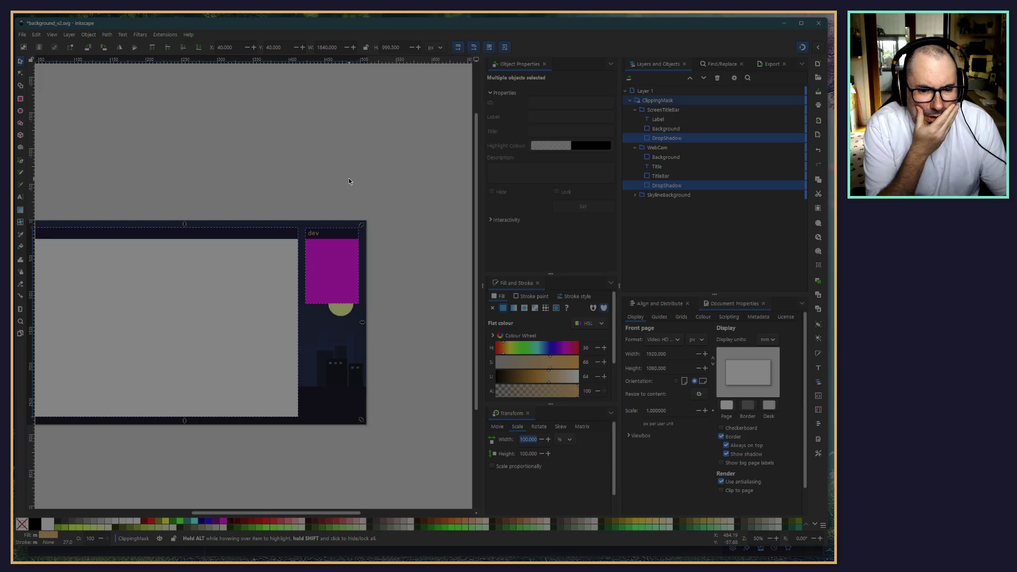
{"action": "left_click", "coordinate": [158, 36]}
{"action": "left_click", "coordinate": [159, 35]}
{"action": "left_click", "coordinate": [140, 35]}
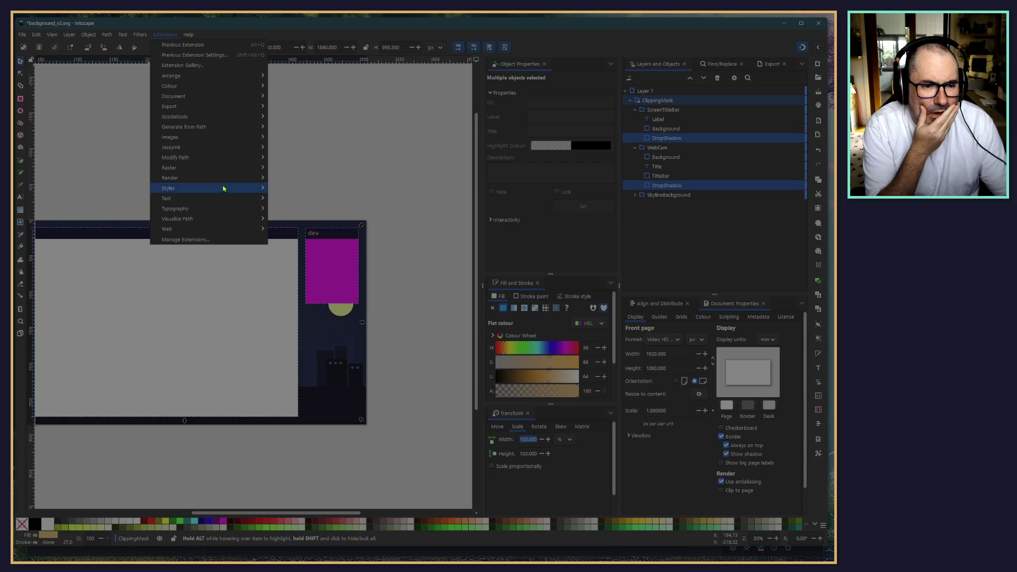
Step: Open Filters > Shadows and Glows > Drop Shadow… for both shadow rectangles
{"action": "mouse_move", "coordinate": [214, 153]}
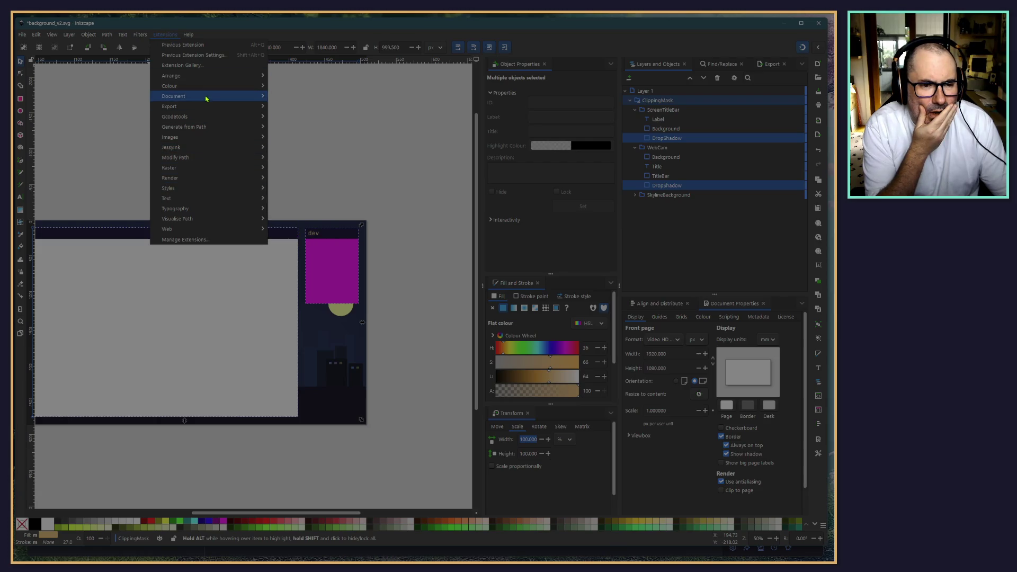
{"action": "mouse_move", "coordinate": [137, 35]}
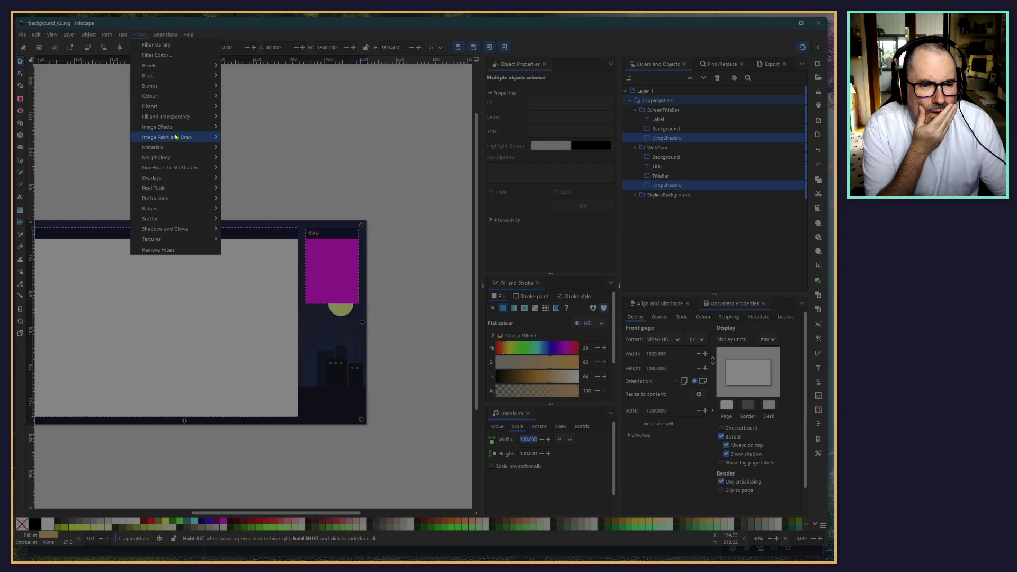
{"action": "mouse_move", "coordinate": [179, 167]}
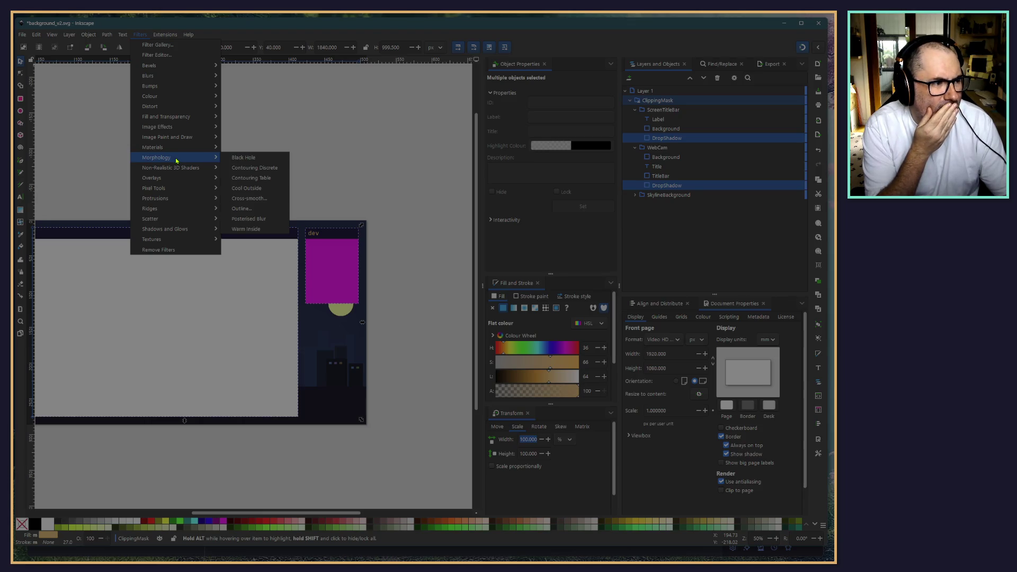
{"action": "mouse_move", "coordinate": [176, 211]}
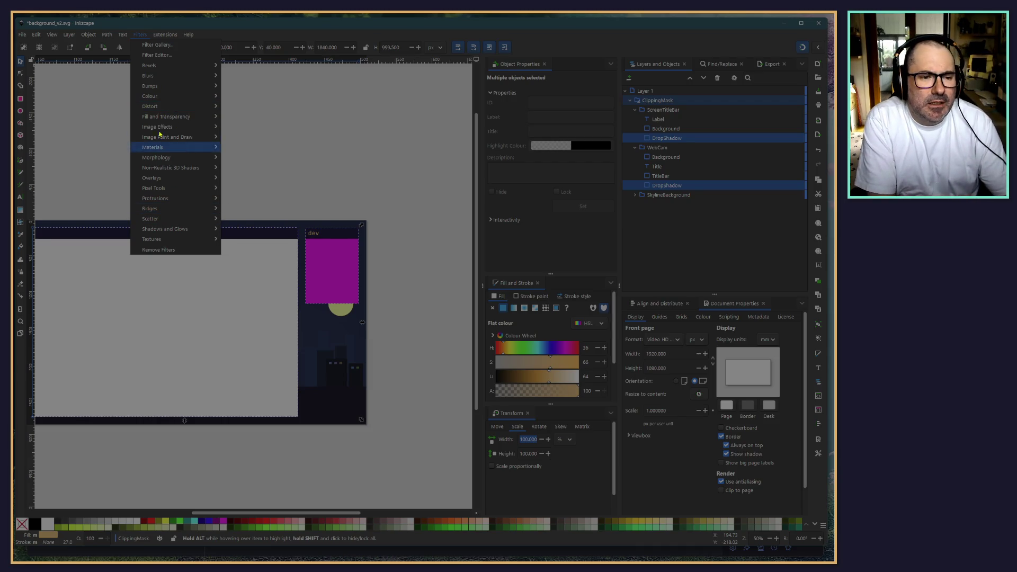
{"action": "mouse_move", "coordinate": [161, 233]}
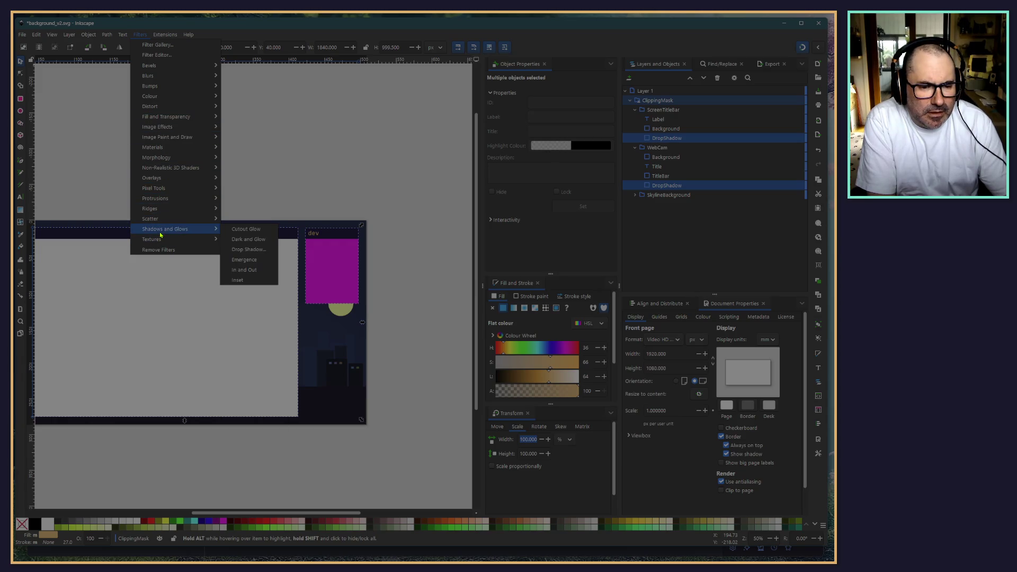
{"action": "left_click", "coordinate": [243, 253]}
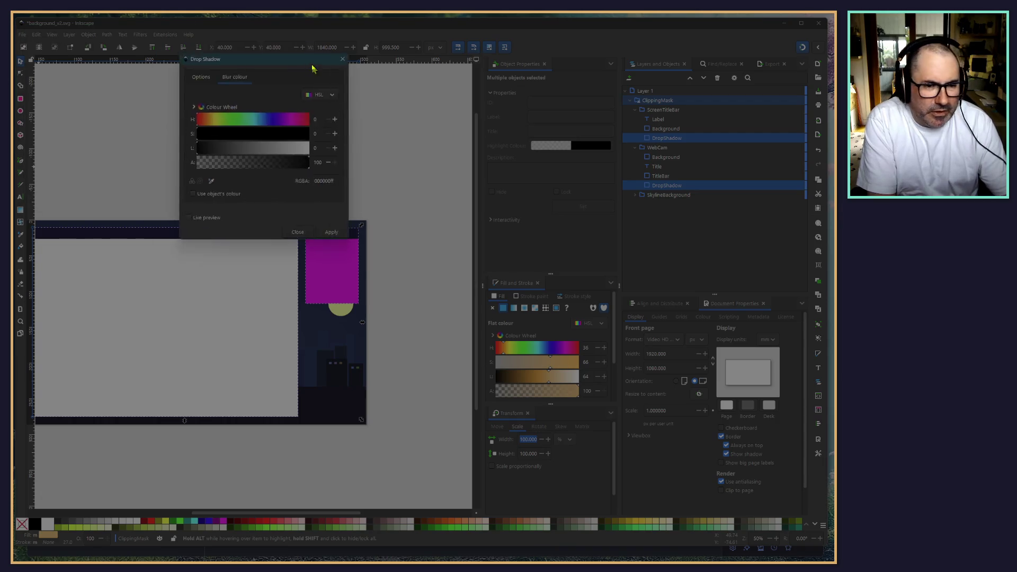
Step: Preview a Shadow only drop shadow with blur radius about 107, then close the dialog
{"action": "left_click_drag", "start_coordinate": [296, 73], "coordinate": [549, 94]}
{"action": "left_click", "coordinate": [450, 103]}
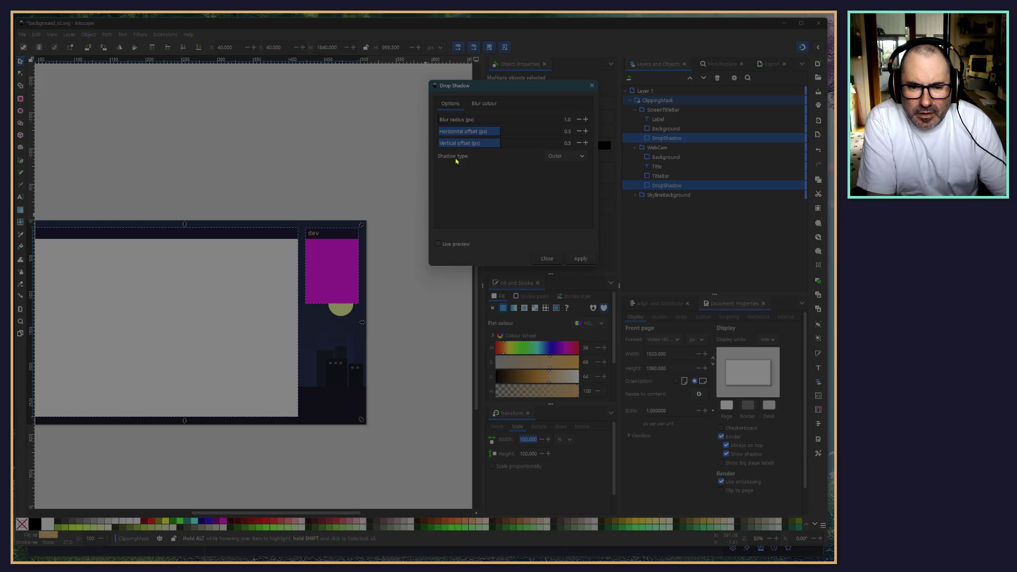
{"action": "left_click", "coordinate": [561, 157]}
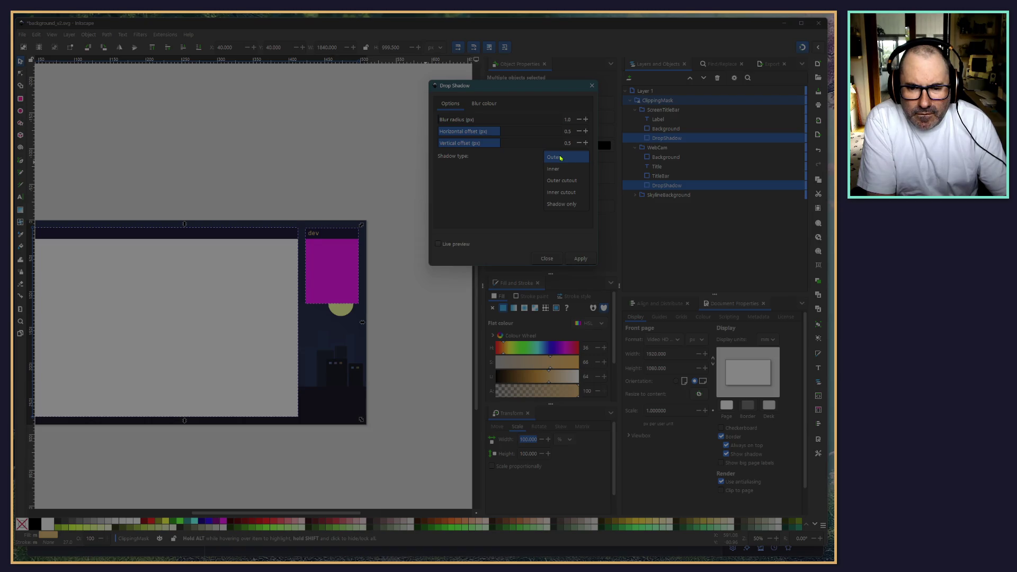
{"action": "left_click", "coordinate": [557, 207]}
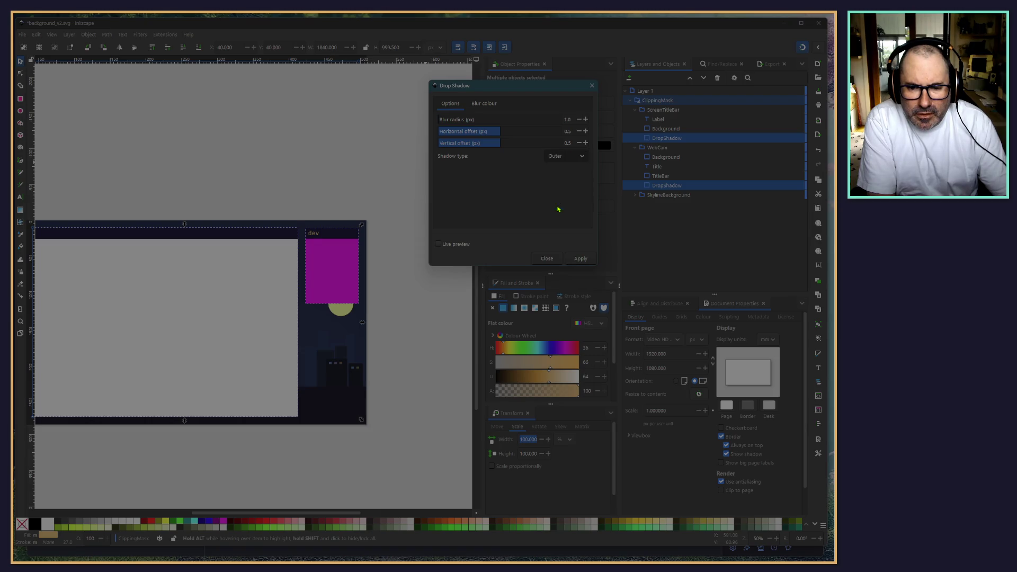
{"action": "left_click", "coordinate": [440, 244]}
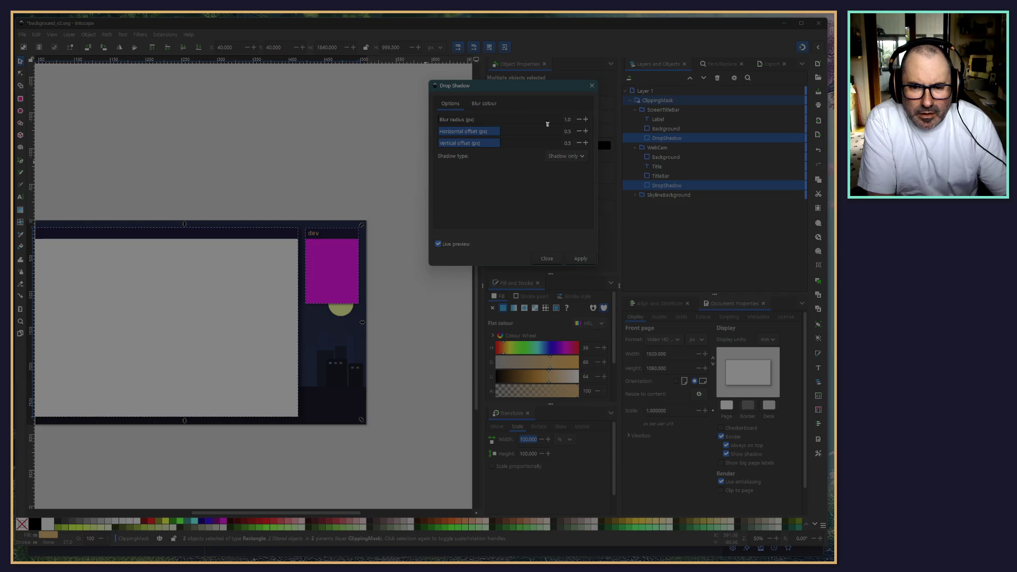
{"action": "mouse_move", "coordinate": [518, 127]}
{"action": "left_mouse_down"}
{"action": "mouse_move", "coordinate": [467, 120]}
{"action": "mouse_move", "coordinate": [504, 126]}
{"action": "left_mouse_up"}
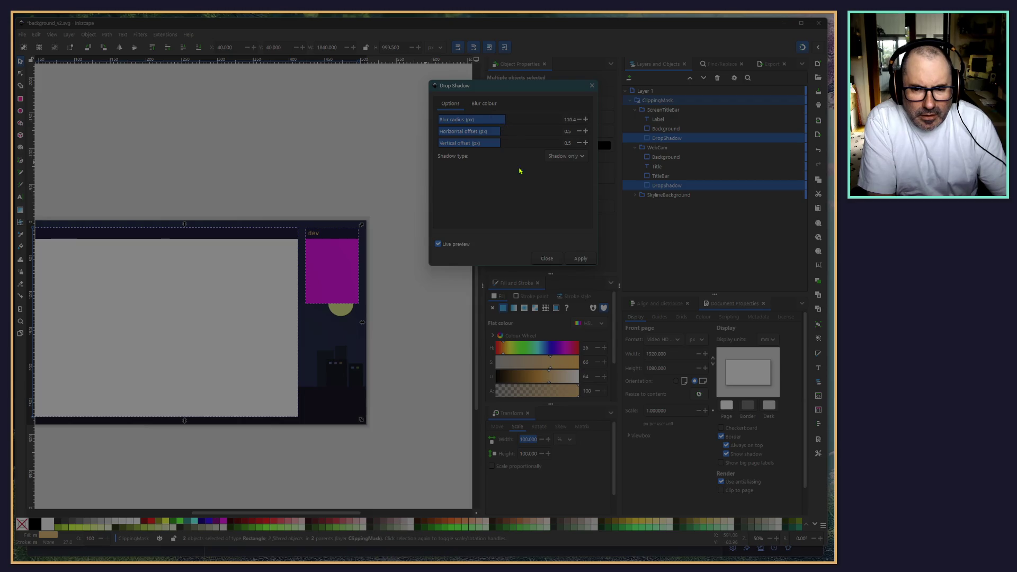
{"action": "left_click", "coordinate": [546, 259]}
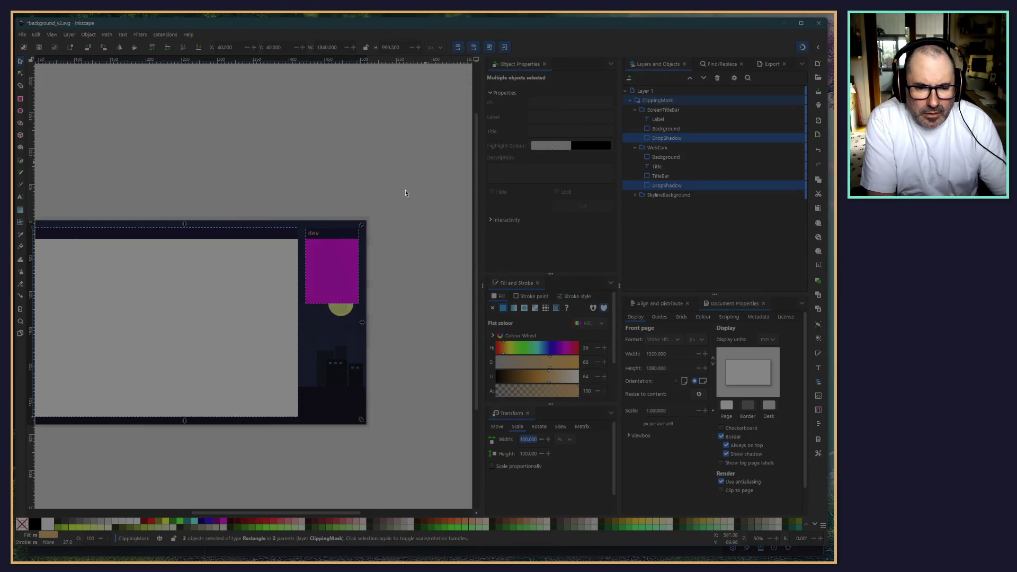
{"action": "scroll", "coordinate": [320, 334], "scroll_direction": "down", "scroll_amount": 4}
Step: Deselect everything and set the canvas zoom to 100%
{"action": "scroll", "coordinate": [359, 300], "scroll_direction": "up", "scroll_amount": 3, "text": "ctrl"}
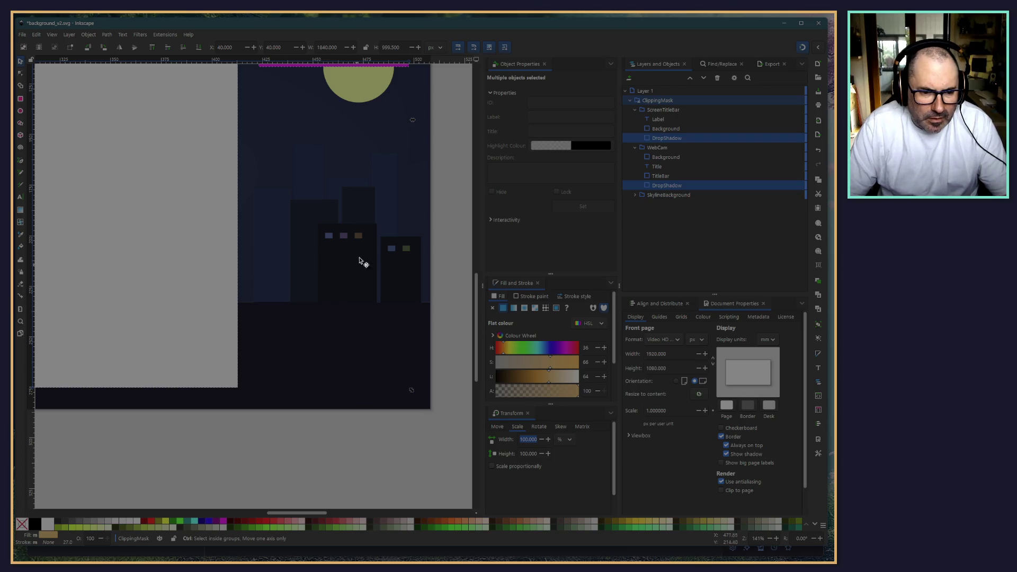
{"action": "scroll", "coordinate": [461, 143], "scroll_direction": "up", "scroll_amount": 5}
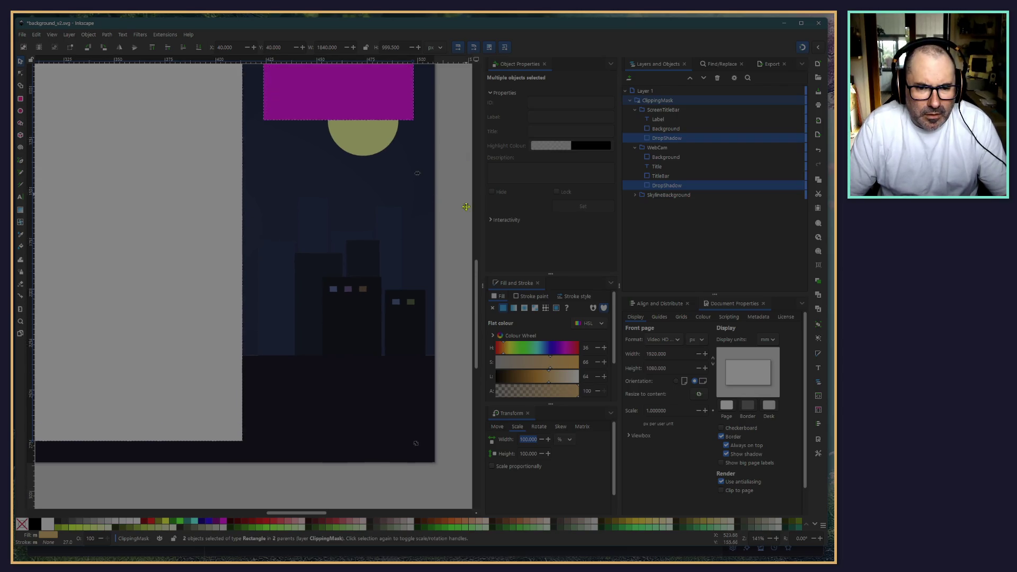
{"action": "left_click", "coordinate": [439, 195]}
{"action": "scroll", "coordinate": [442, 249], "scroll_direction": "up", "scroll_amount": 3}
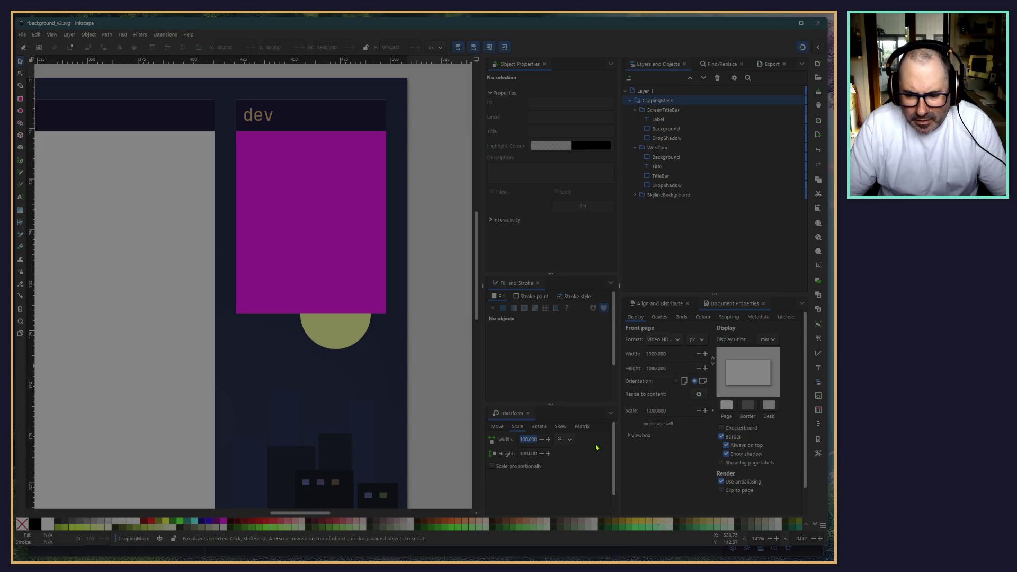
{"action": "double_click", "coordinate": [758, 538]}
{"action": "type", "text": "100"}
{"action": "key", "text": "Return"}
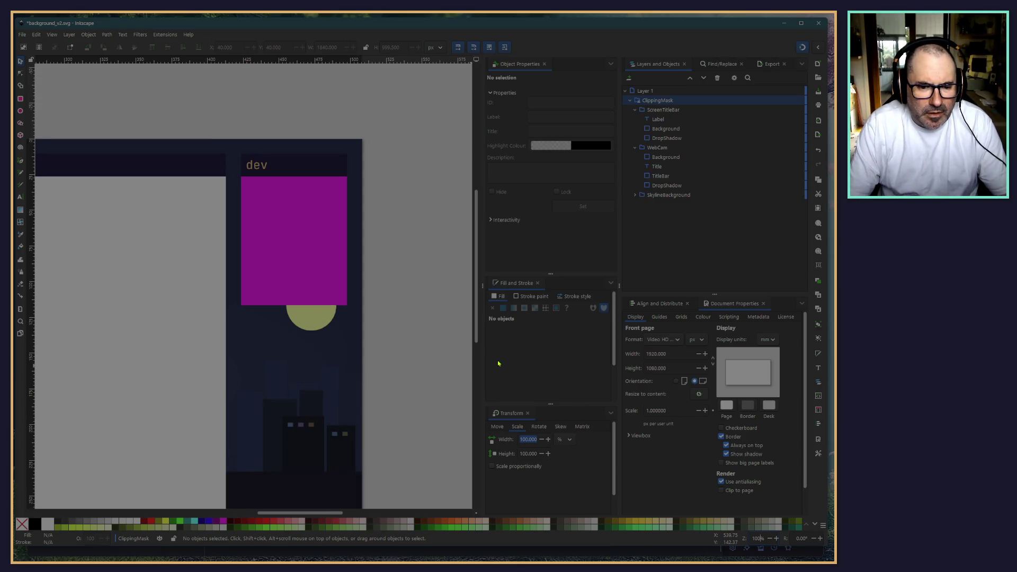
Step: Select both DropShadow rectangles and open the Filters menu
{"action": "left_click", "coordinate": [659, 138]}
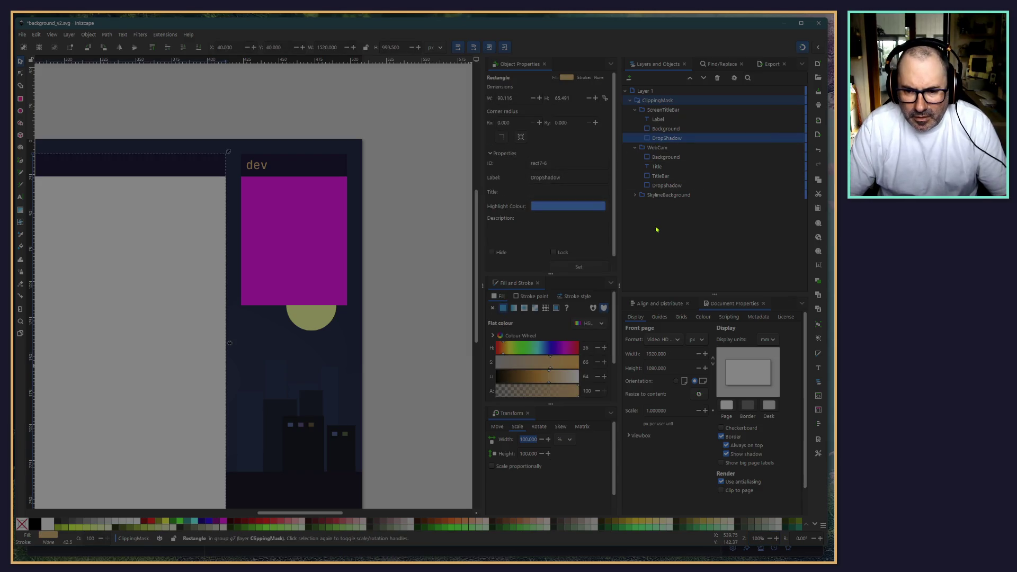
{"action": "left_click", "coordinate": [662, 186], "text": "ctrl"}
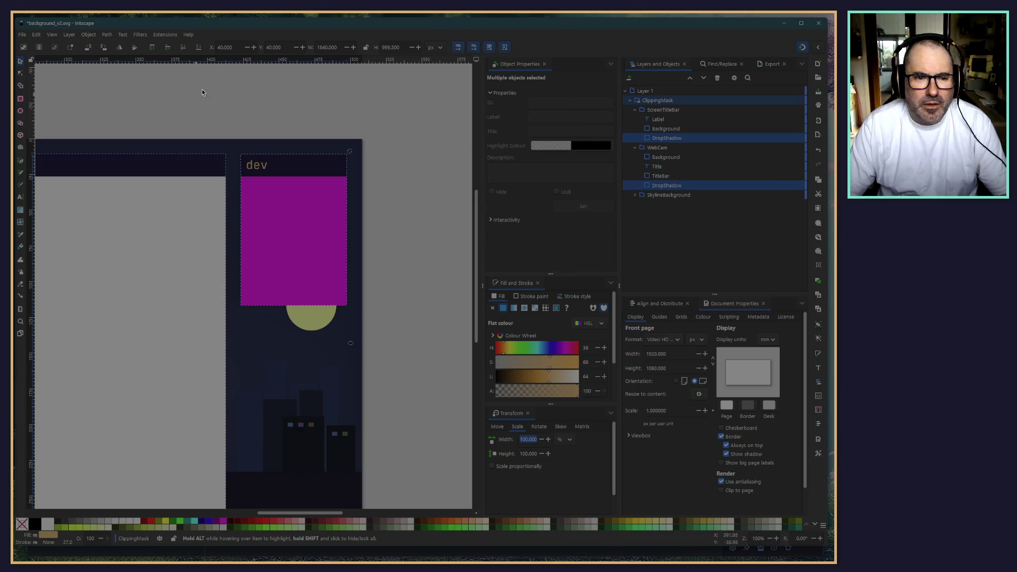
{"action": "scroll", "coordinate": [236, 188], "scroll_direction": "up", "scroll_amount": 3}
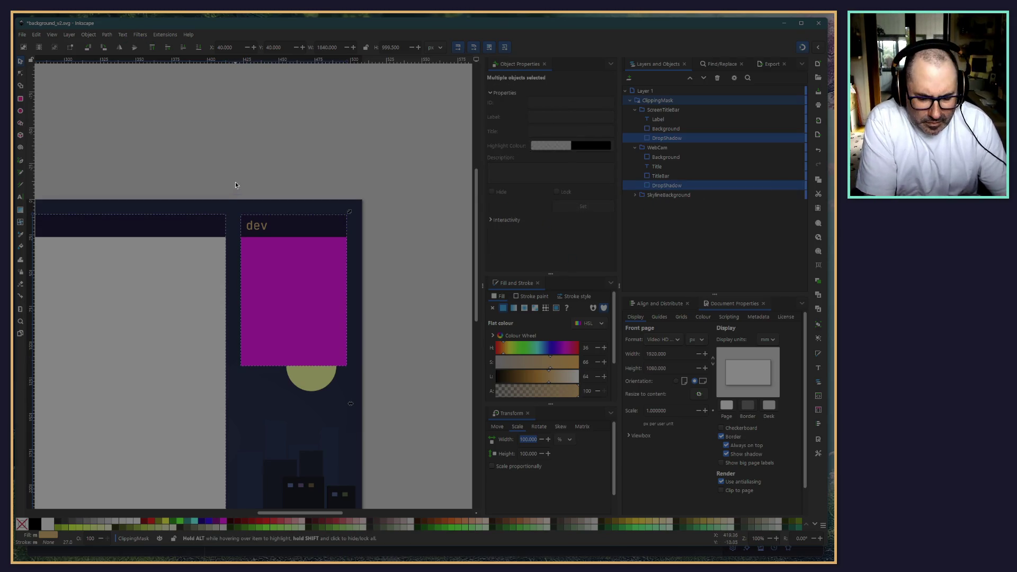
{"action": "scroll", "coordinate": [233, 157], "scroll_direction": "up", "scroll_amount": 2, "text": "ctrl"}
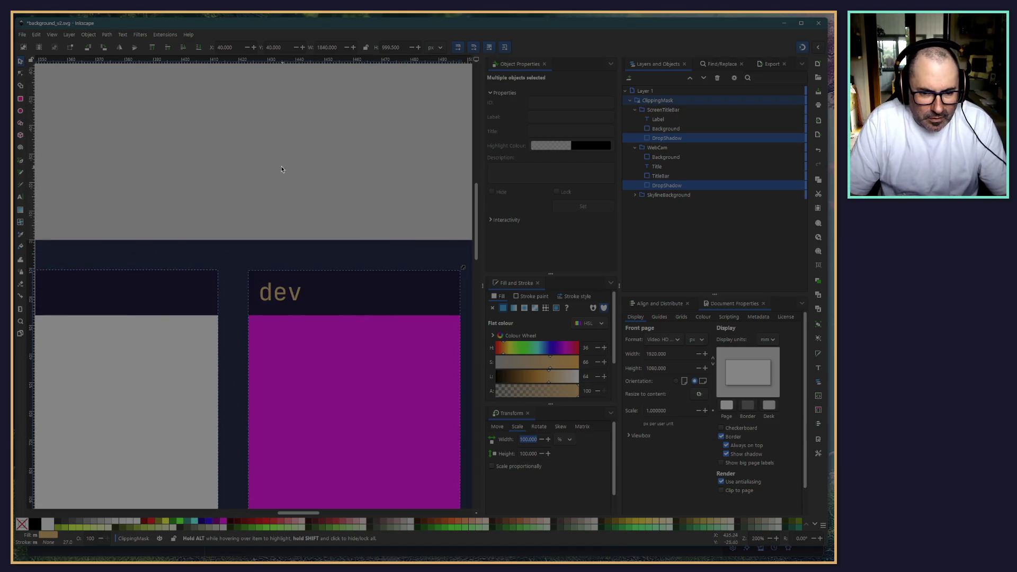
{"action": "scroll", "coordinate": [231, 101], "scroll_direction": "down", "scroll_amount": 1}
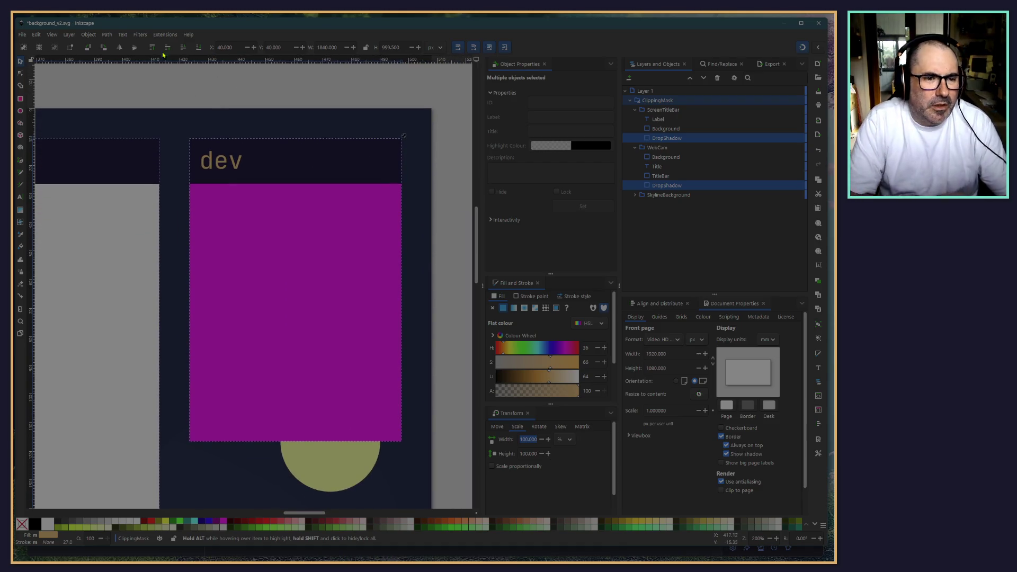
{"action": "left_click", "coordinate": [107, 35]}
{"action": "mouse_move", "coordinate": [89, 35]}
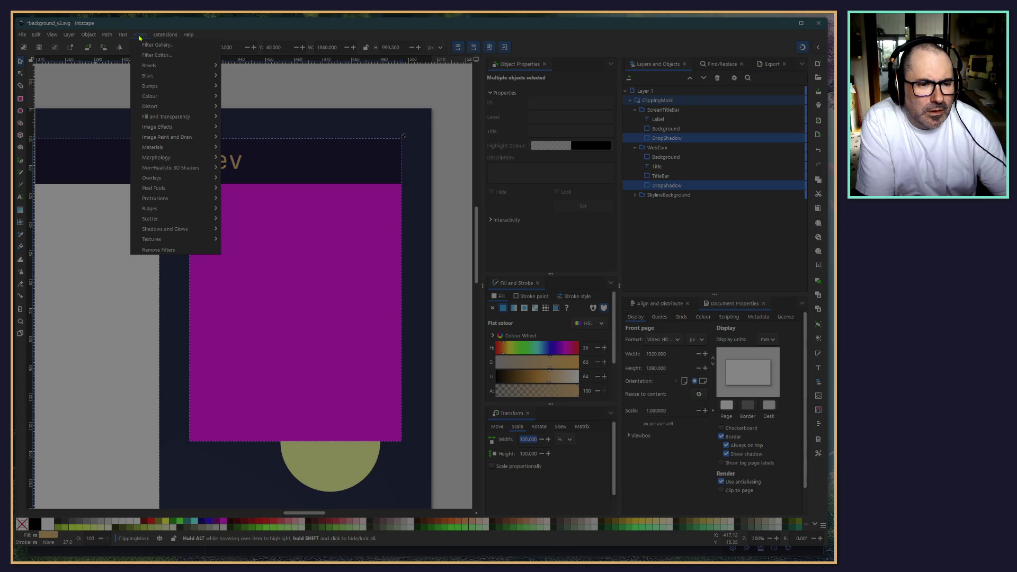
Step: Open the Drop Shadow filter for both rectangles and turn on its live preview
{"action": "left_click", "coordinate": [140, 35]}
{"action": "left_click", "coordinate": [141, 35]}
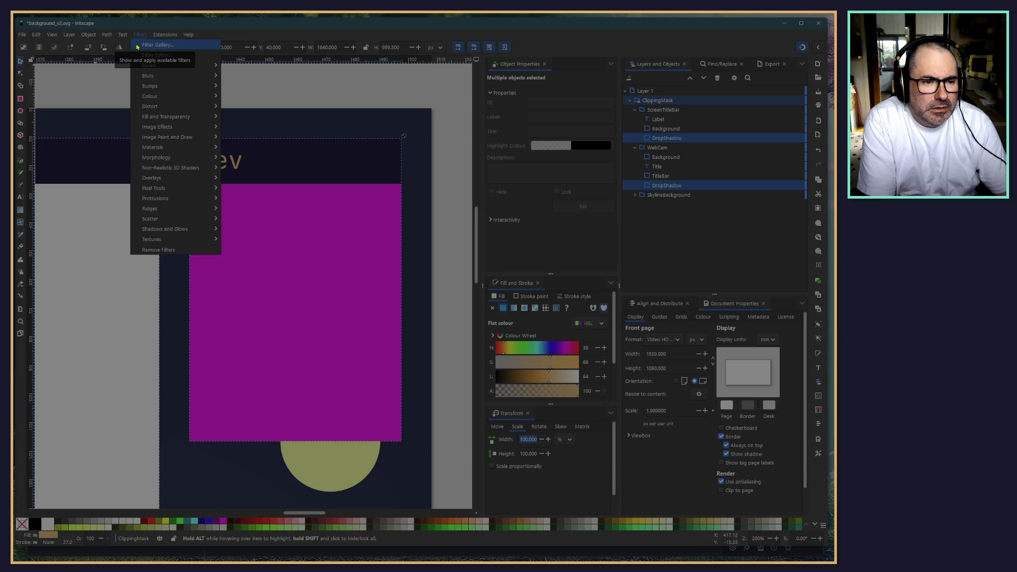
{"action": "mouse_move", "coordinate": [179, 239]}
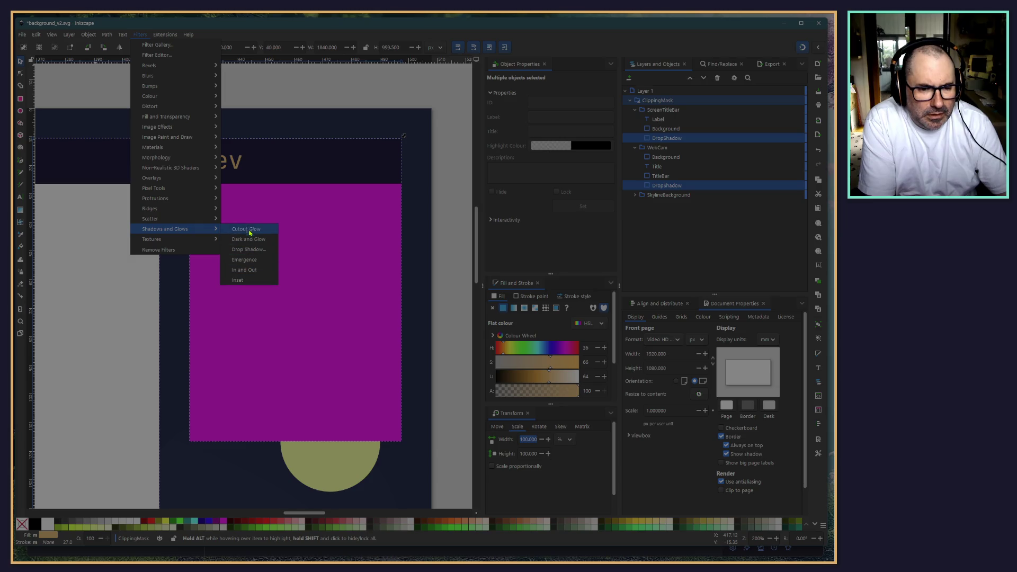
{"action": "left_click", "coordinate": [249, 249]}
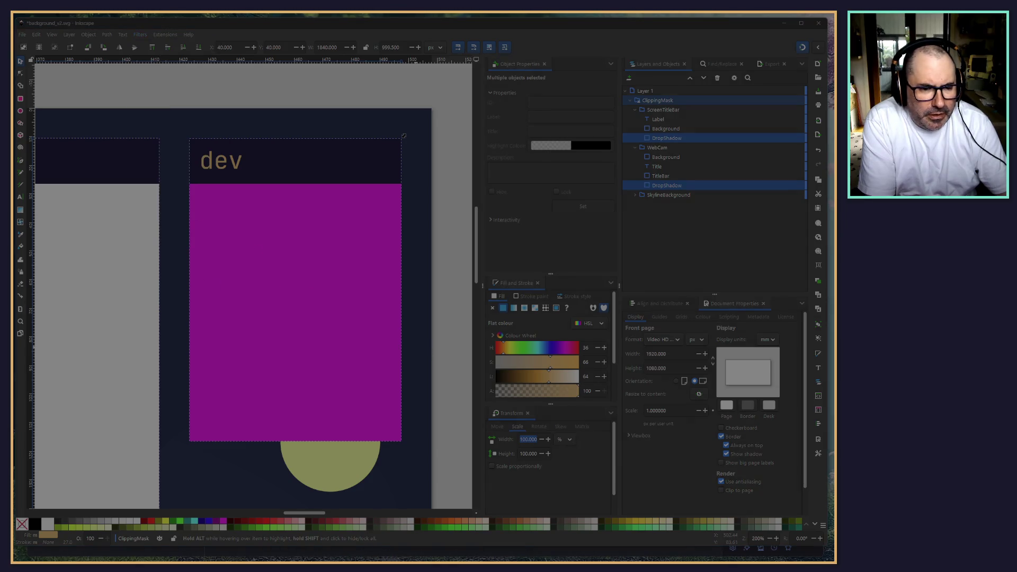
{"action": "left_click_drag", "start_coordinate": [551, 166], "coordinate": [512, 190]}
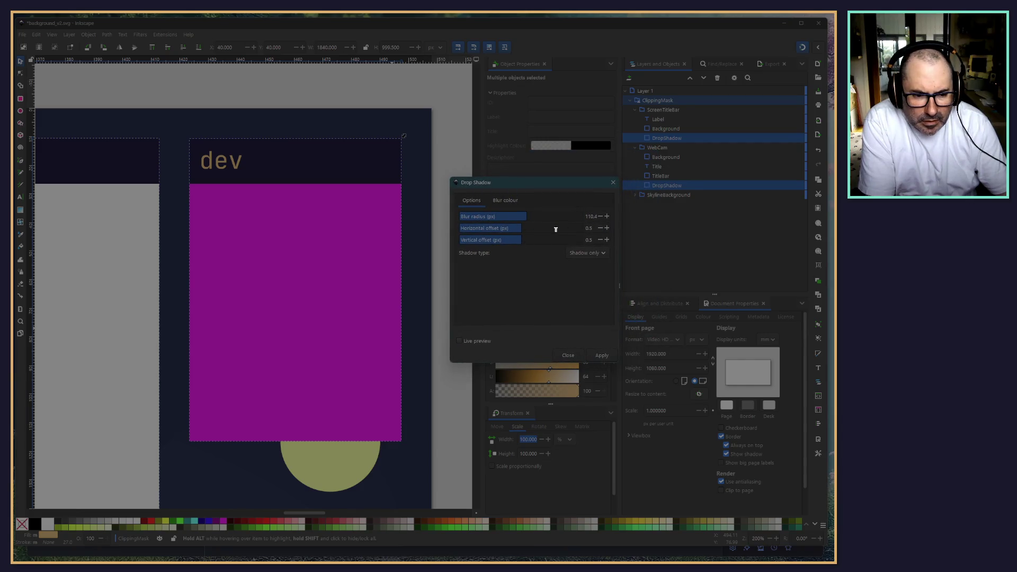
{"action": "left_click", "coordinate": [460, 341]}
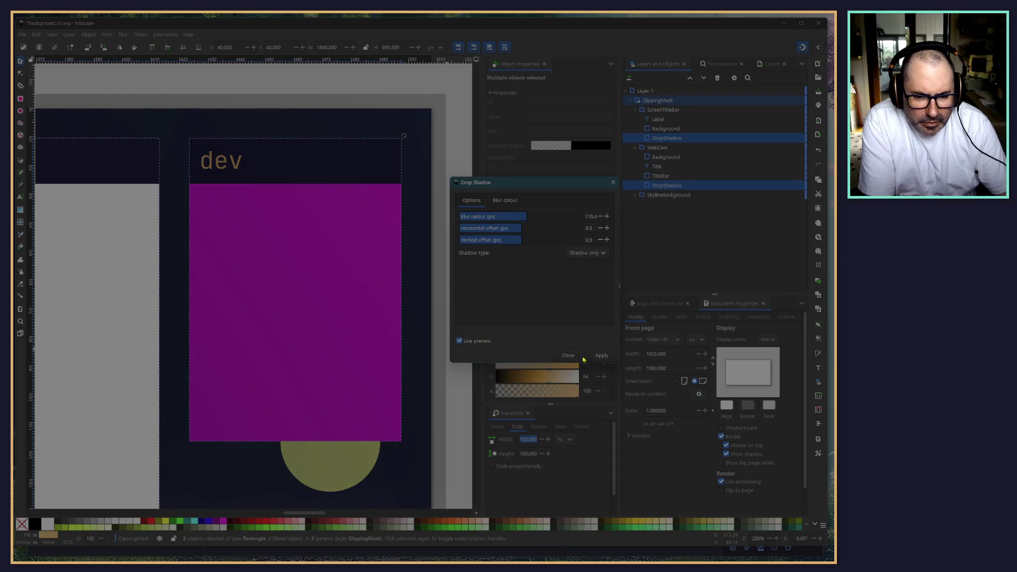
Step: Set the shadow blur radius to 1 and the horizontal and vertical offsets to 1
{"action": "left_click", "coordinate": [591, 217]}
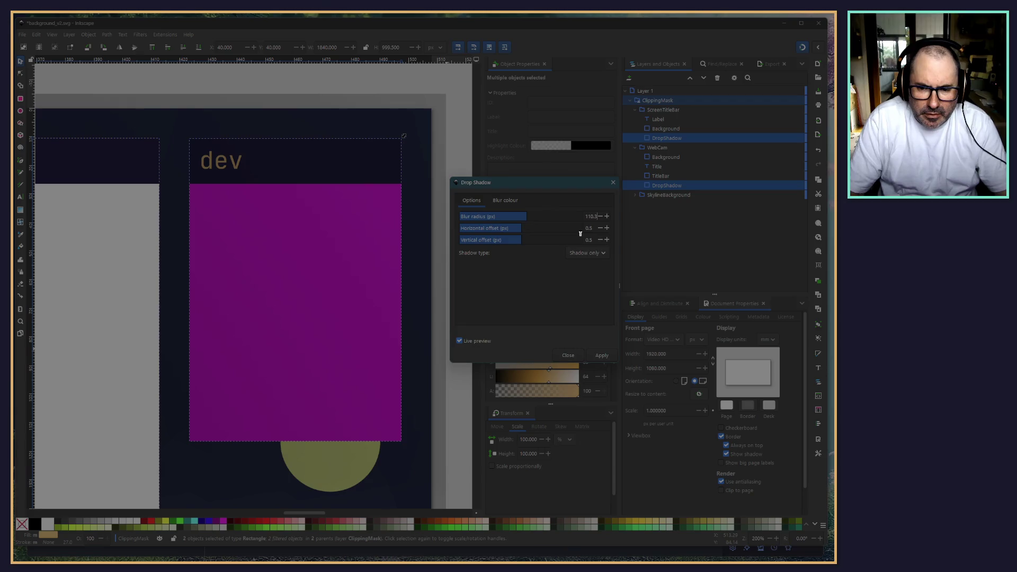
{"action": "key", "text": "BackSpace"}
{"action": "key", "text": "Return"}
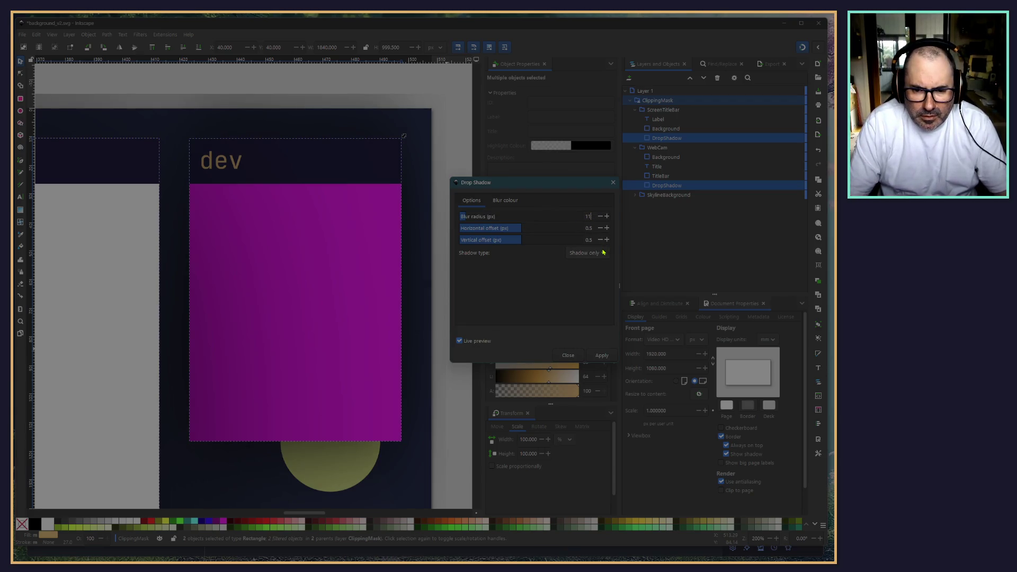
{"action": "key", "text": "Home"}
{"action": "key", "text": "Delete"}
{"action": "key", "text": "Return"}
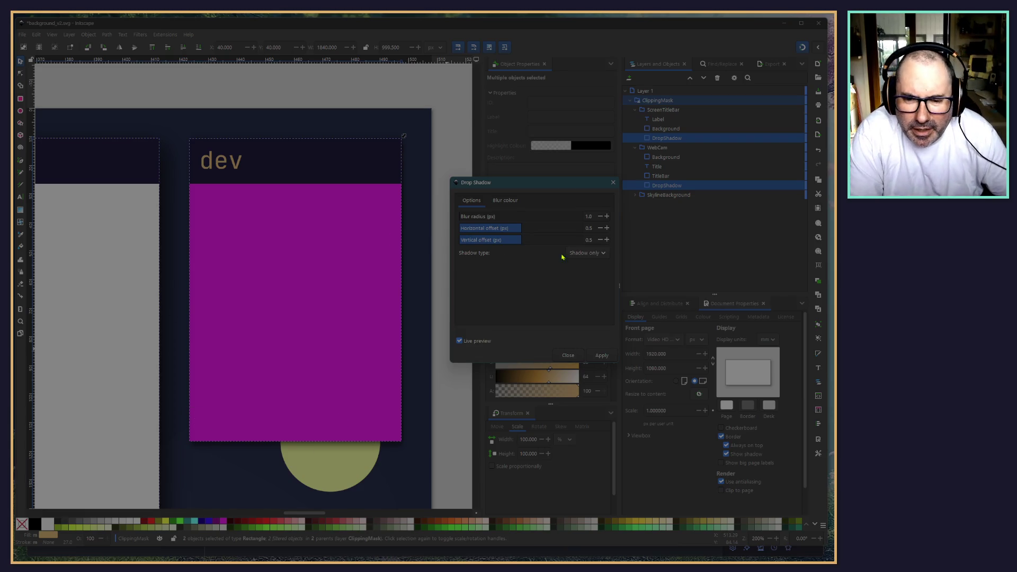
{"action": "key", "text": "Tab"}
{"action": "type", "text": "1"}
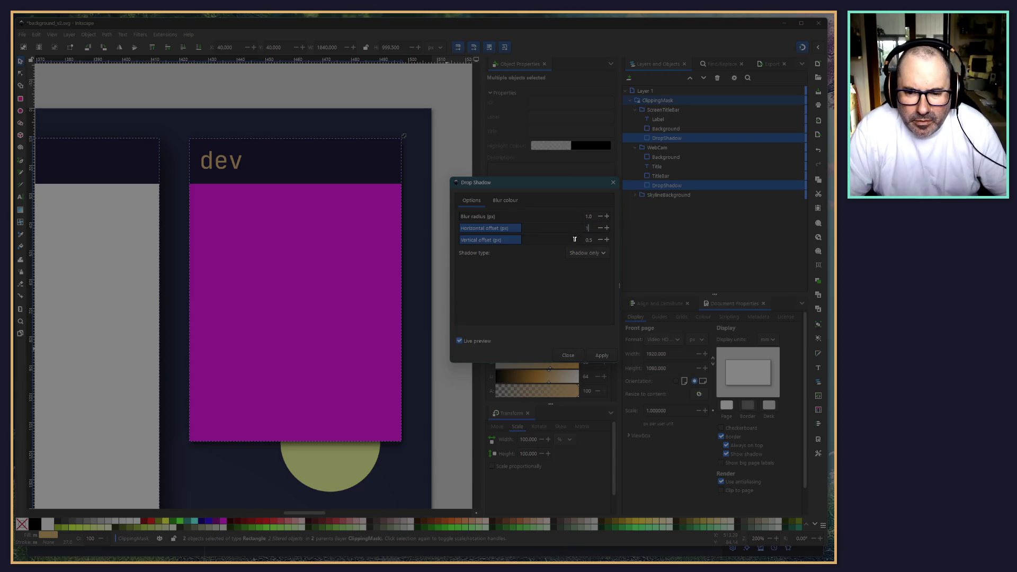
{"action": "key", "text": "Tab"}
{"action": "type", "text": "1"}
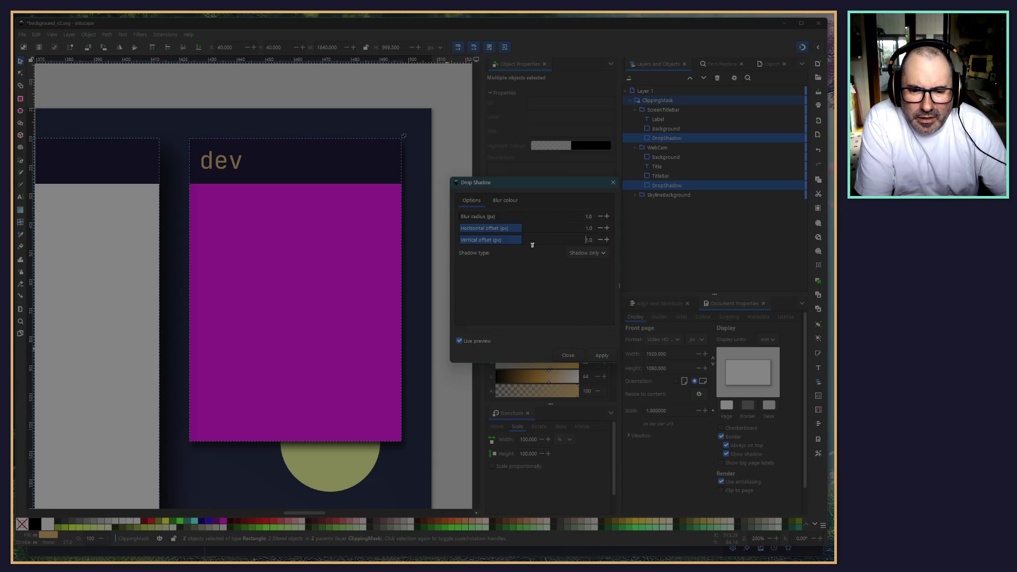
Step: Lower the black shadow colour to 50% opacity, apply it to both rectangles, and close the dialog
{"action": "left_click", "coordinate": [502, 201]}
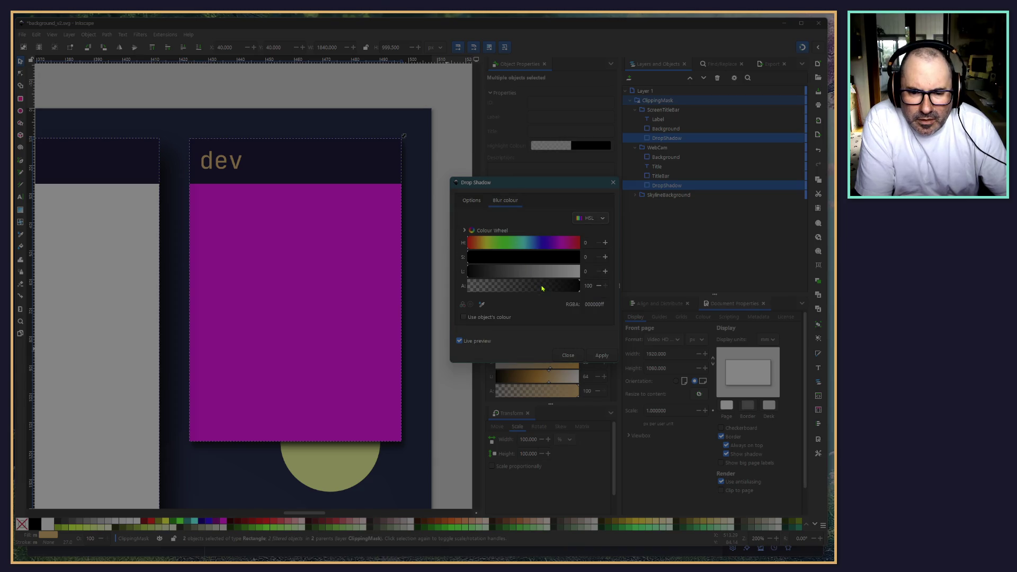
{"action": "left_click", "coordinate": [540, 293]}
{"action": "left_click", "coordinate": [542, 289]}
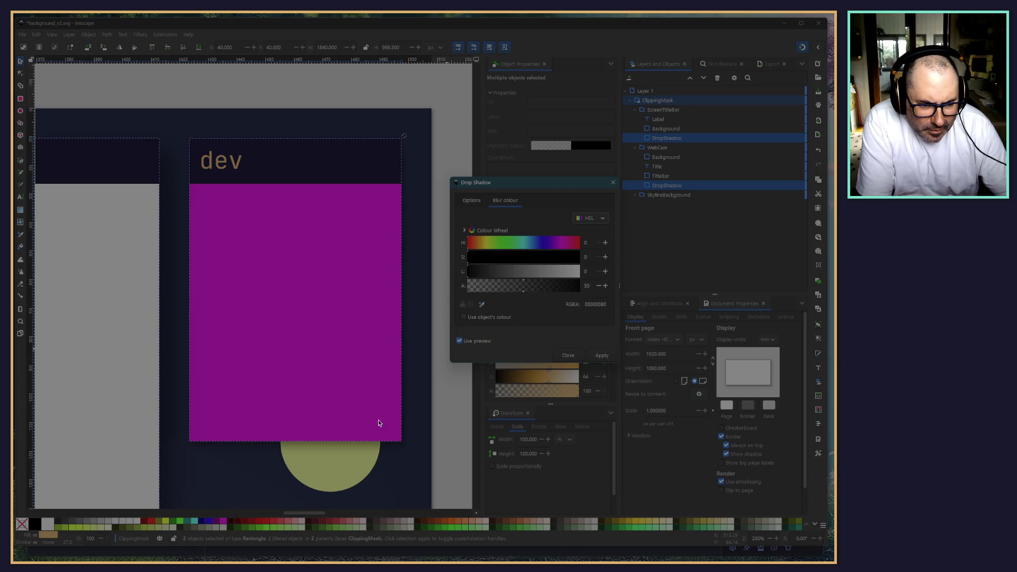
{"action": "left_click", "coordinate": [592, 354]}
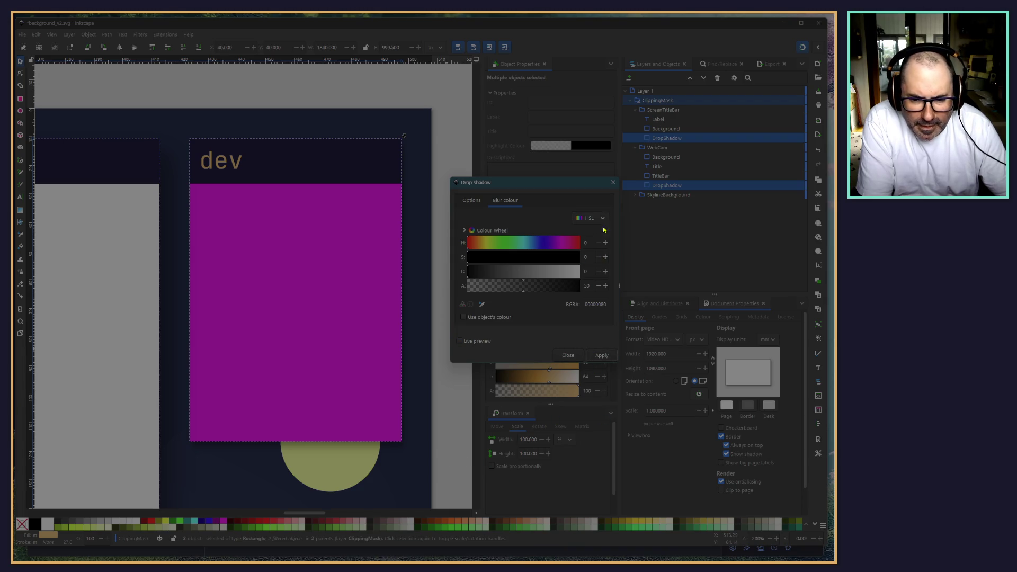
{"action": "left_click", "coordinate": [612, 183]}
{"action": "scroll", "coordinate": [423, 258], "scroll_direction": "down", "scroll_amount": 4}
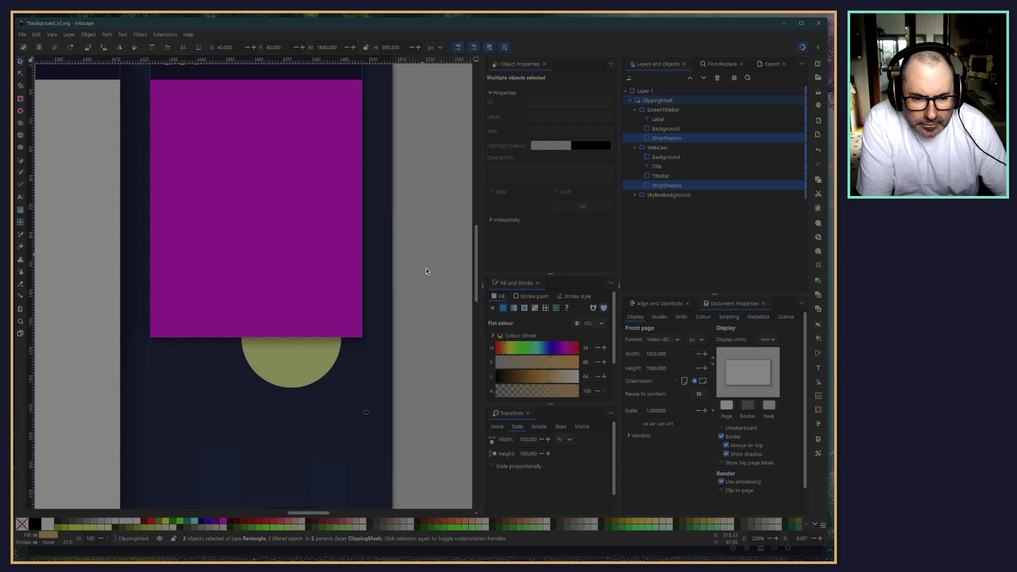
Step: Deselect everything and save the overlay drawing
{"action": "scroll", "coordinate": [476, 360], "scroll_direction": "down", "scroll_amount": 5}
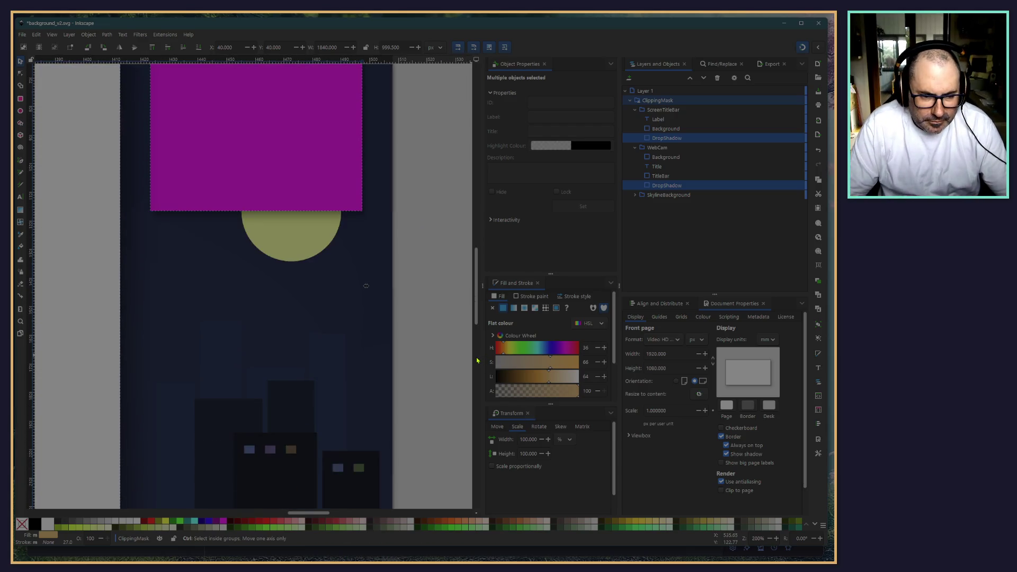
{"action": "scroll", "coordinate": [425, 342], "scroll_direction": "down", "scroll_amount": 5}
{"action": "left_click", "coordinate": [249, 470]}
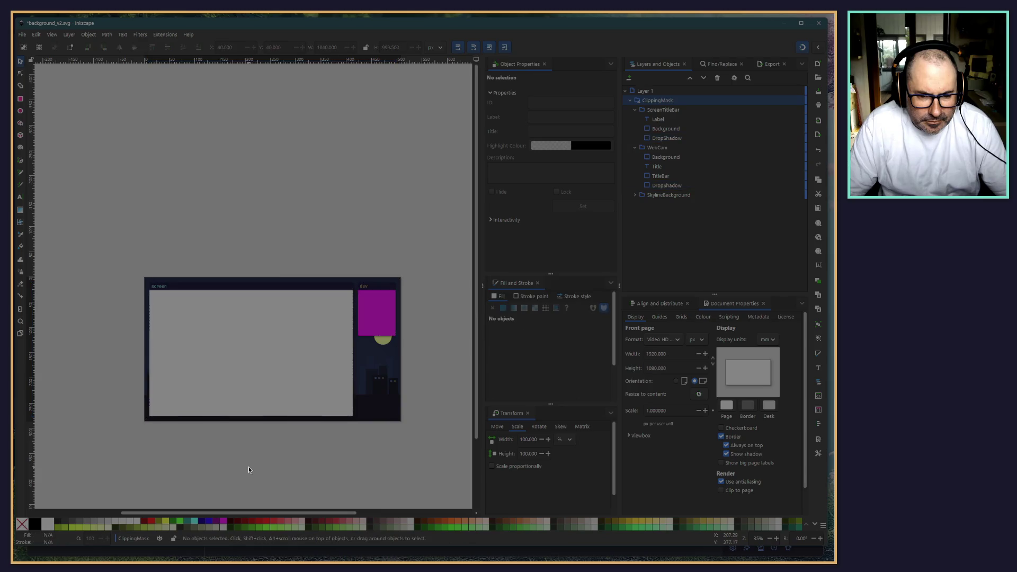
{"action": "scroll", "coordinate": [205, 471], "scroll_direction": "up", "scroll_amount": 2}
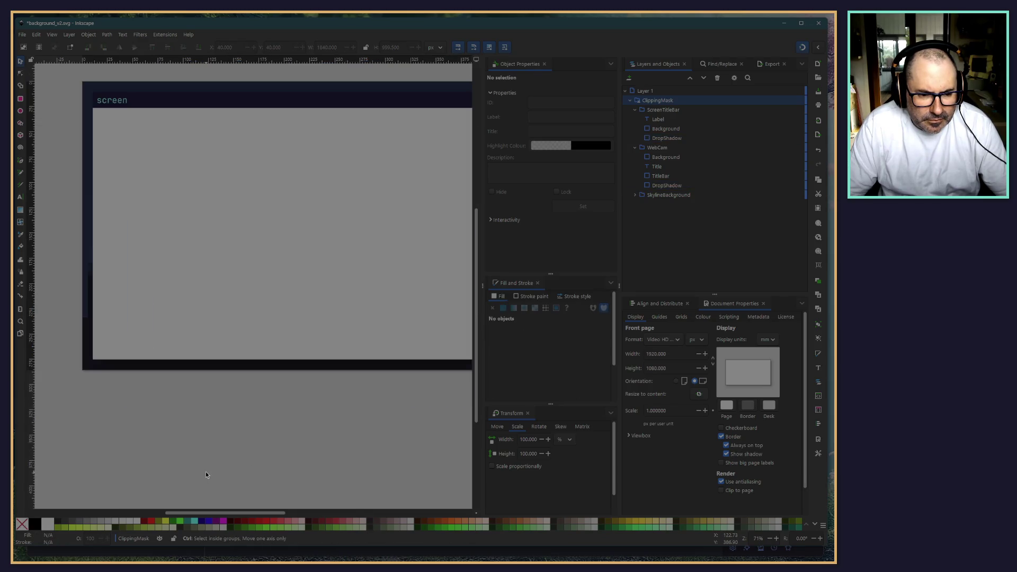
{"action": "scroll", "coordinate": [286, 419], "scroll_direction": "up", "scroll_amount": 1}
{"action": "scroll", "coordinate": [288, 418], "scroll_direction": "up", "scroll_amount": 1}
{"action": "scroll", "coordinate": [288, 415], "scroll_direction": "down", "scroll_amount": 2}
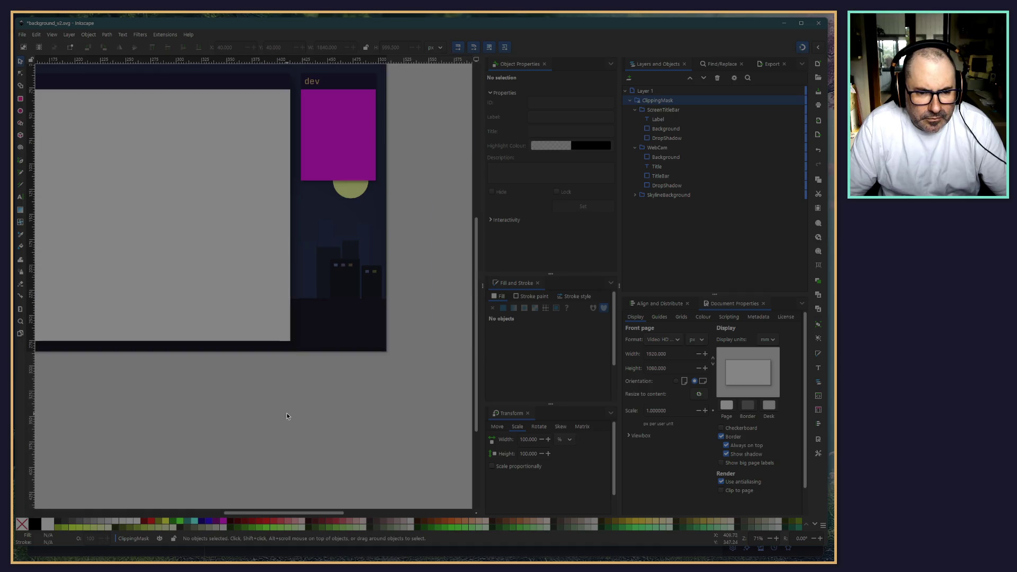
{"action": "left_click", "coordinate": [22, 34]}
{"action": "left_click", "coordinate": [31, 86]}
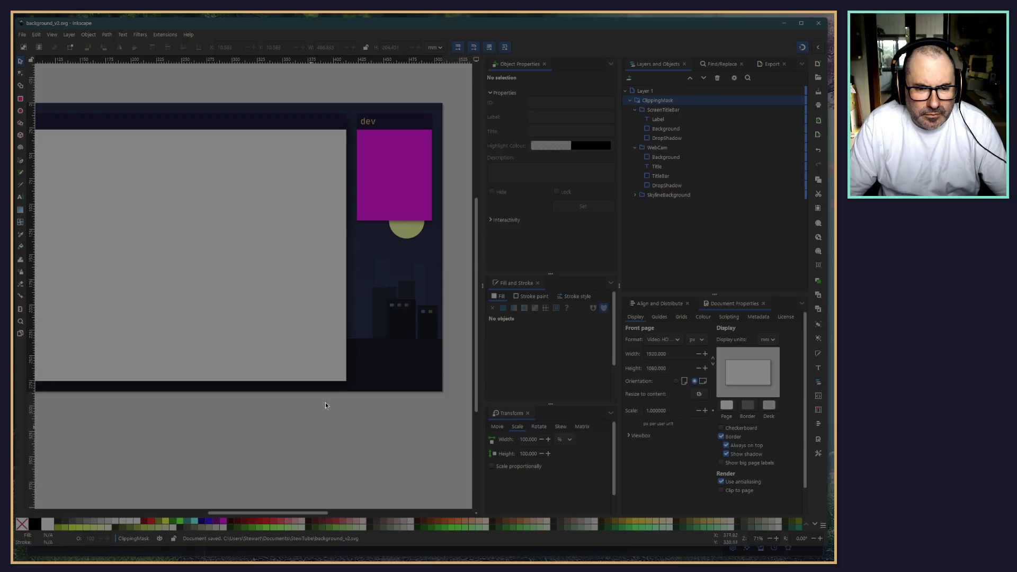
Step: Export the whole page as a 1920×1080 PNG named background_v2.png
{"action": "scroll", "coordinate": [401, 192], "scroll_direction": "up", "scroll_amount": 1}
{"action": "scroll", "coordinate": [401, 192], "scroll_direction": "up", "scroll_amount": 3}
{"action": "scroll", "coordinate": [380, 249], "scroll_direction": "down", "scroll_amount": 6}
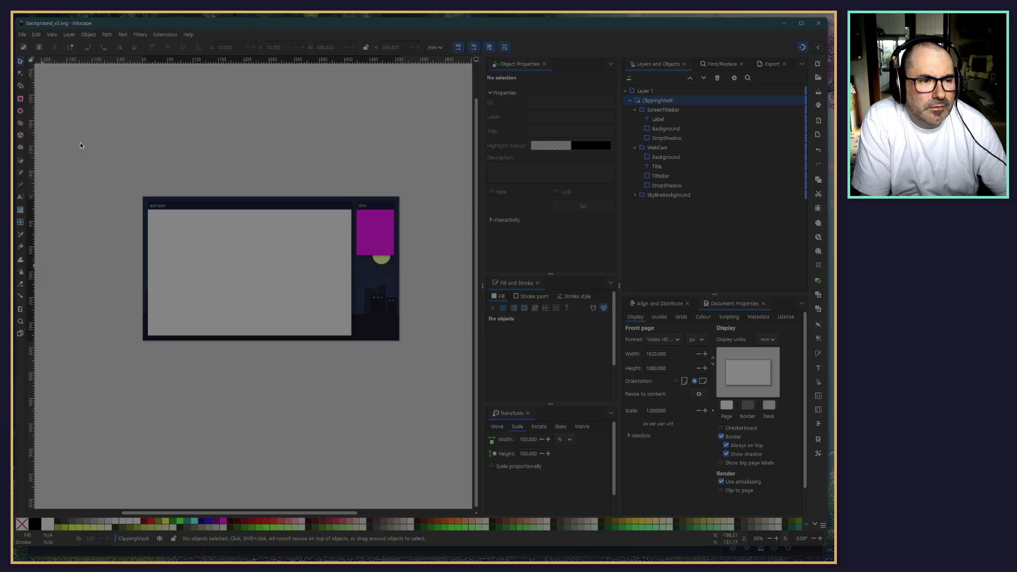
{"action": "left_click", "coordinate": [25, 35]}
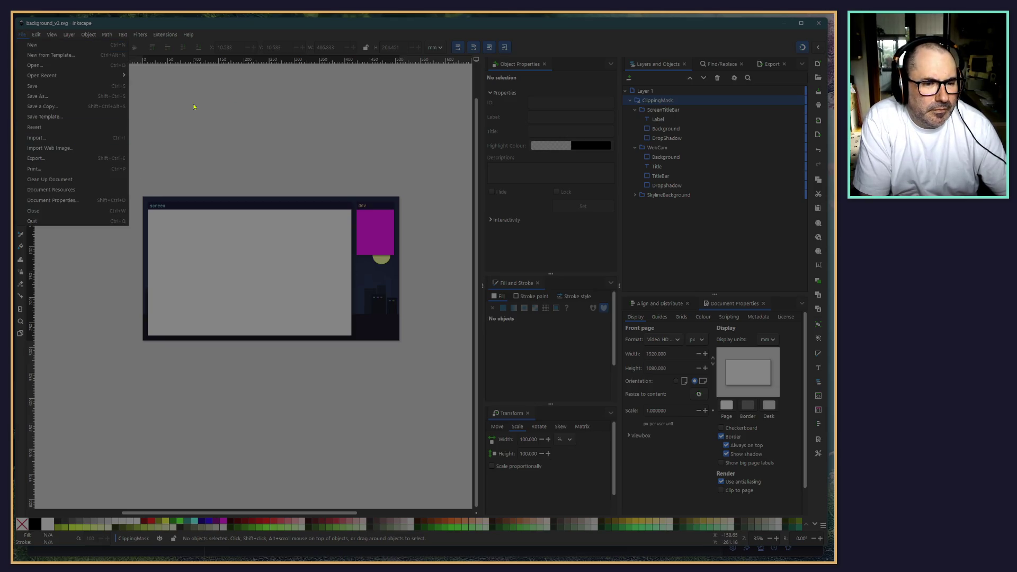
{"action": "key", "text": "Escape"}
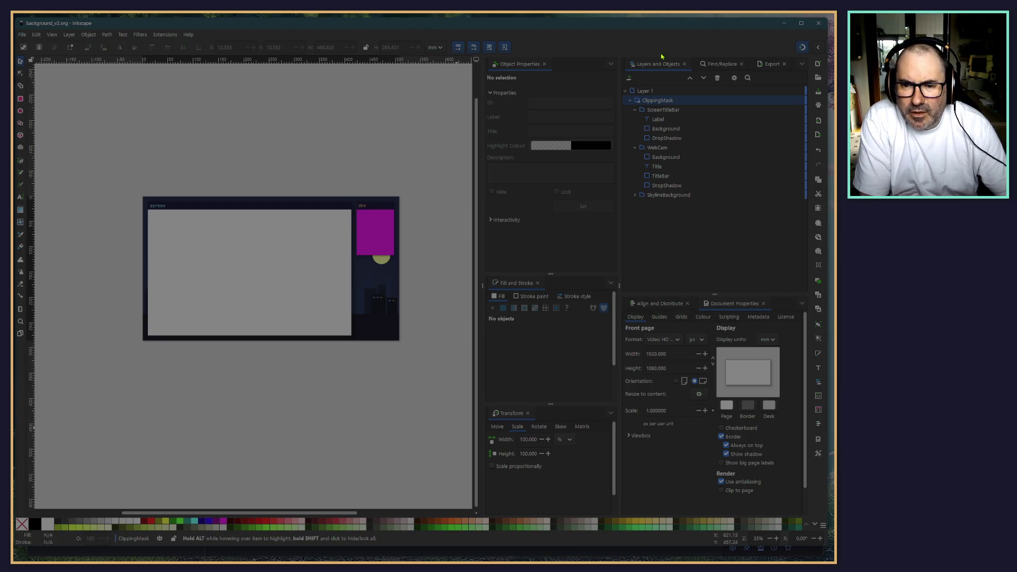
{"action": "key", "text": "ctrl+shift+e"}
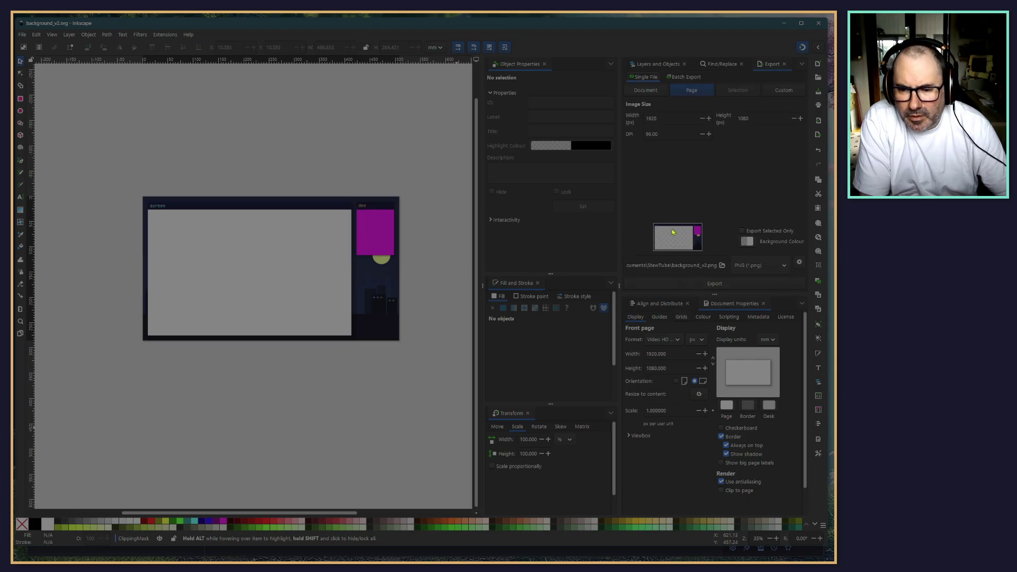
{"action": "left_click", "coordinate": [673, 284]}
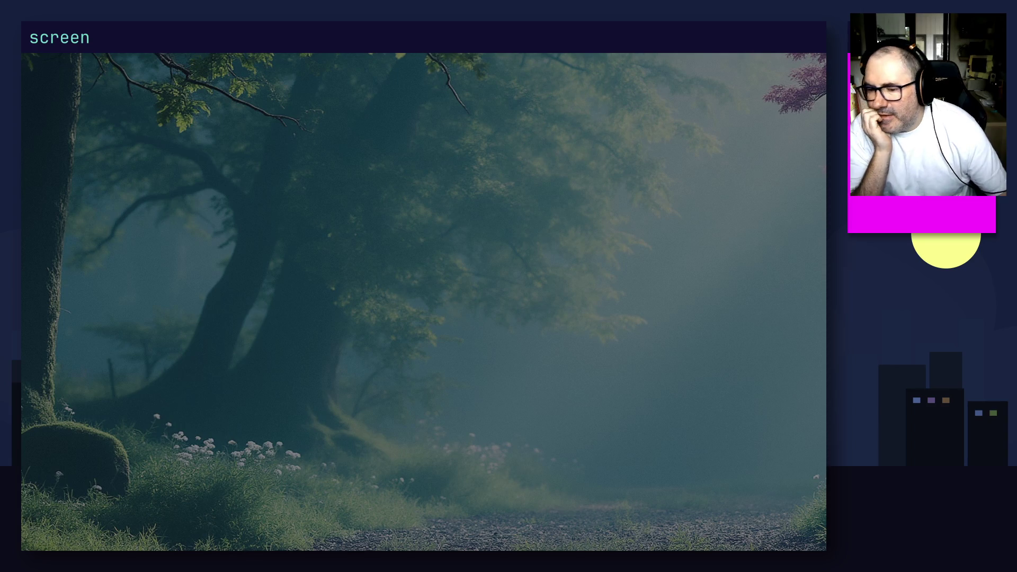
Step: After checking the OBS preview with the new background, switch windows with Alt+Tab
{"action": "key", "text": "alt+Tab"}
{"action": "key", "text": "alt+Tab"}
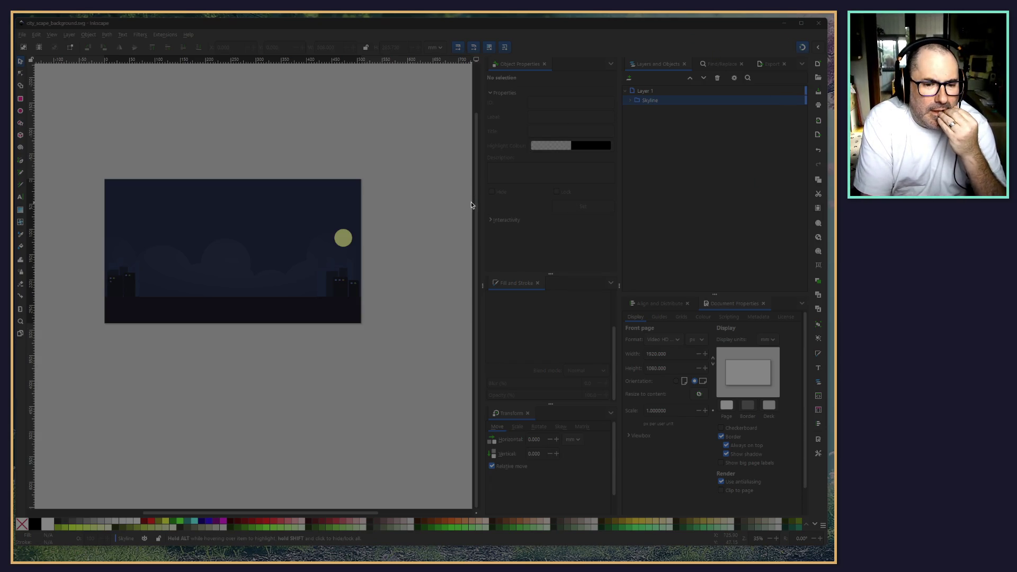
Step: Return to background_v2.svg in Inkscape and swap the Export panel for the Layers and Objects tree
{"action": "key", "text": "alt+Tab"}
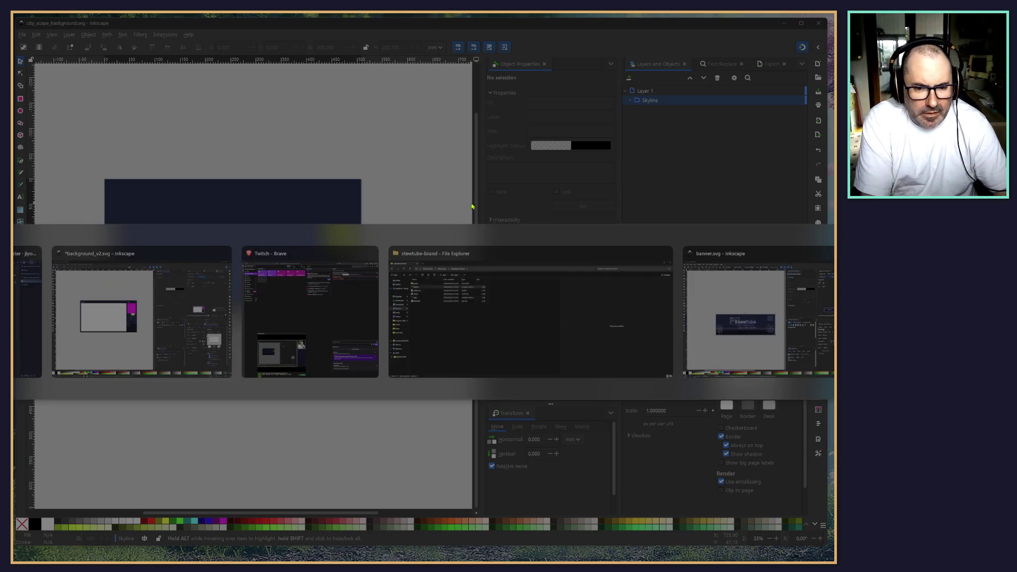
{"action": "key", "text": "alt+Tab"}
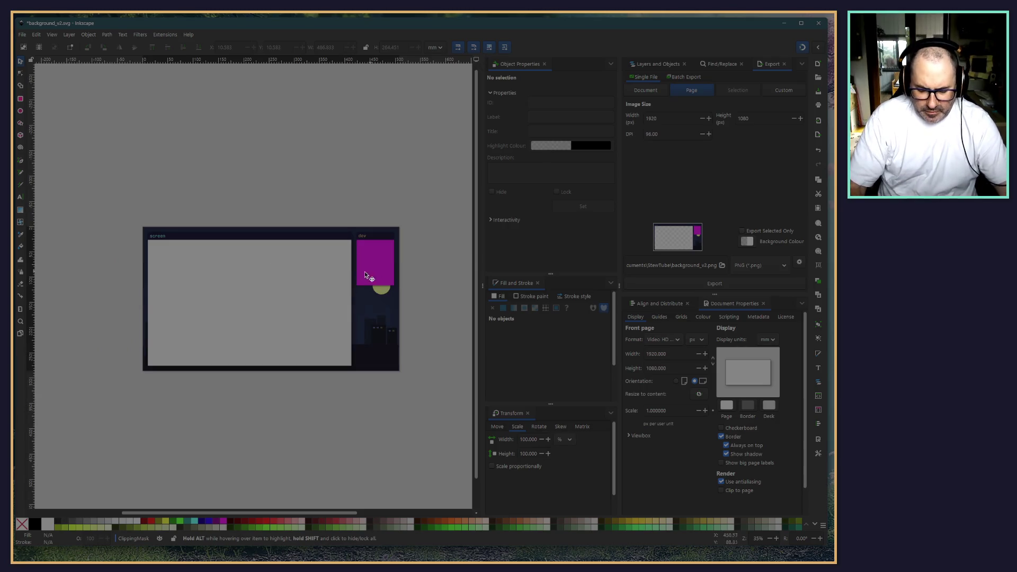
{"action": "scroll", "coordinate": [360, 278], "scroll_direction": "up", "scroll_amount": 2}
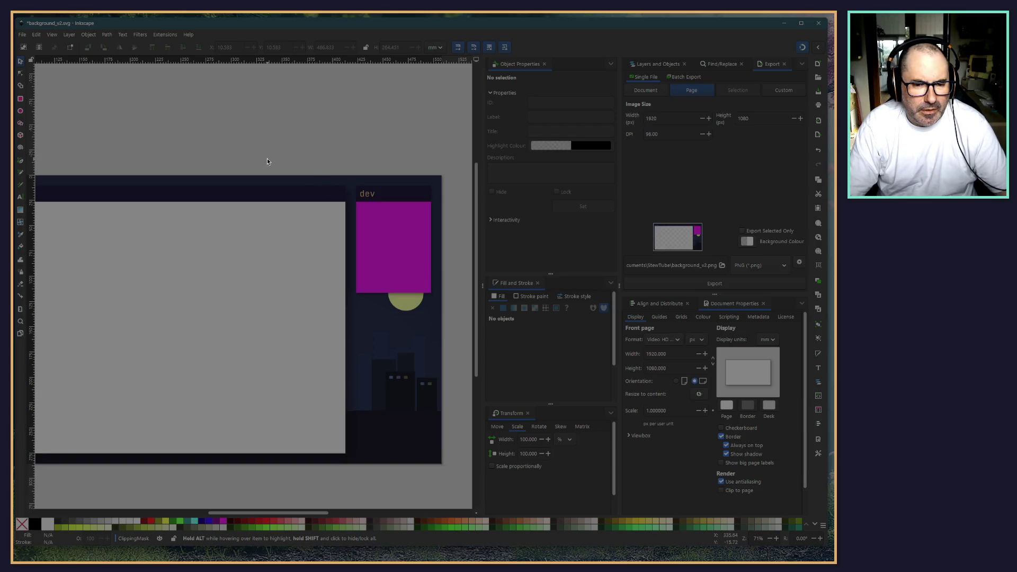
{"action": "scroll", "coordinate": [267, 162], "scroll_direction": "up", "scroll_amount": 2}
{"action": "scroll", "coordinate": [260, 125], "scroll_direction": "down", "scroll_amount": 2}
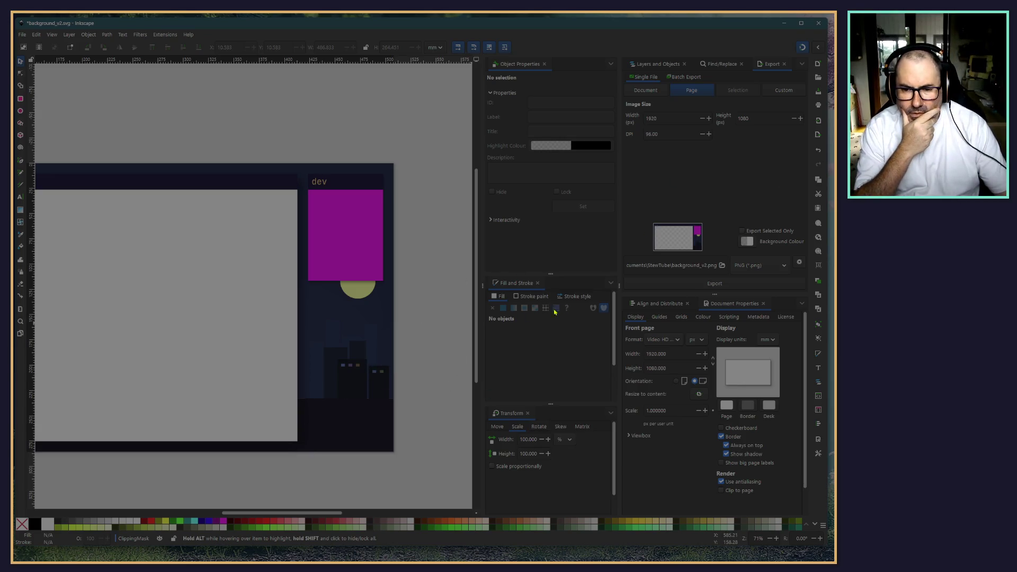
{"action": "left_click", "coordinate": [657, 64]}
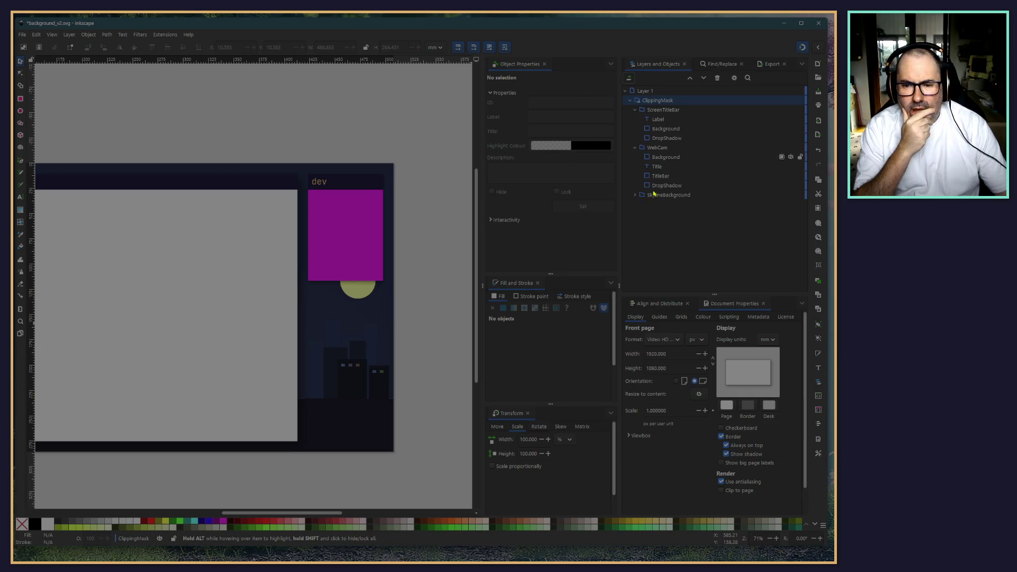
Step: Expand SkylineBackground and hide its Buildings_2 layer
{"action": "left_click", "coordinate": [634, 195]}
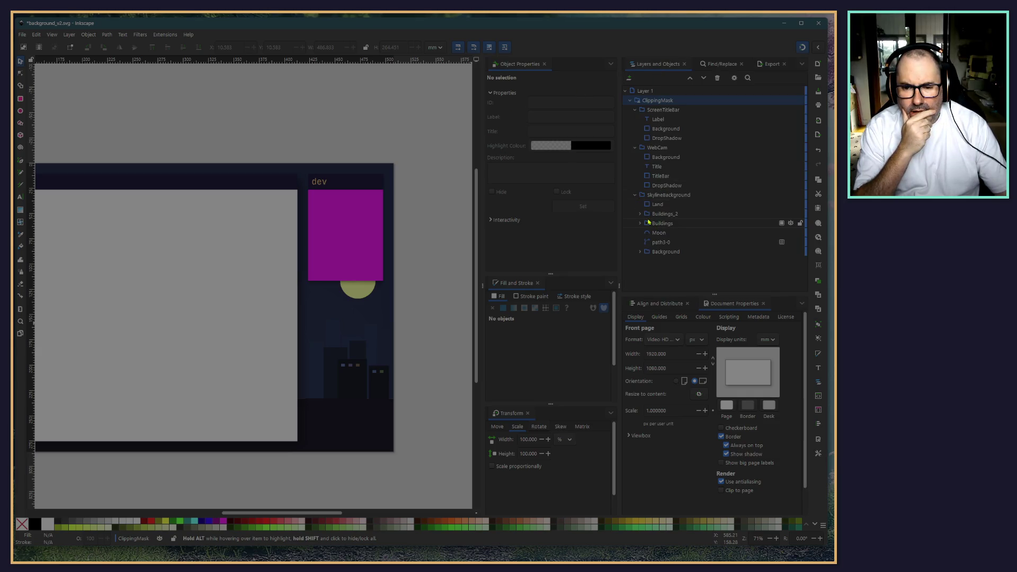
{"action": "left_click", "coordinate": [791, 214]}
{"action": "left_click", "coordinate": [791, 214]}
{"action": "left_click", "coordinate": [790, 214]}
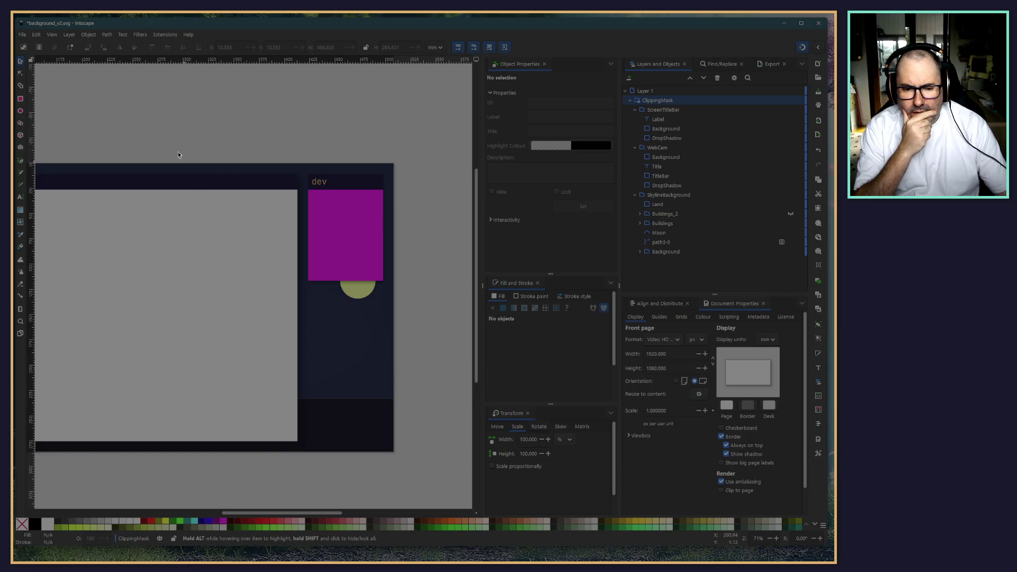
Step: Pan over to the dev webcam panel, then select the ScreenTitleBar group
{"action": "scroll", "coordinate": [139, 117], "scroll_direction": "left", "scroll_amount": 5}
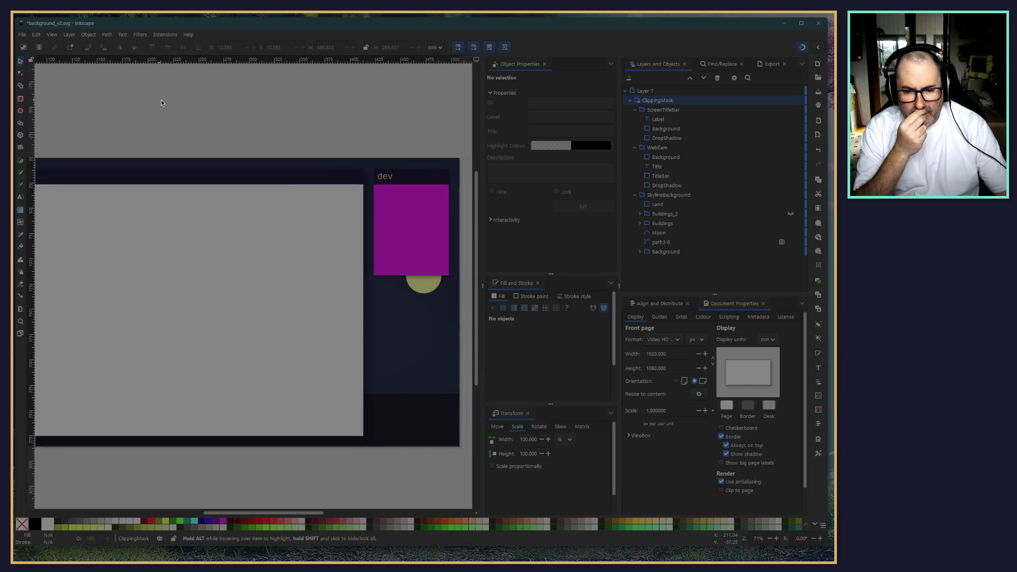
{"action": "scroll", "coordinate": [296, 106], "scroll_direction": "right", "scroll_amount": 3}
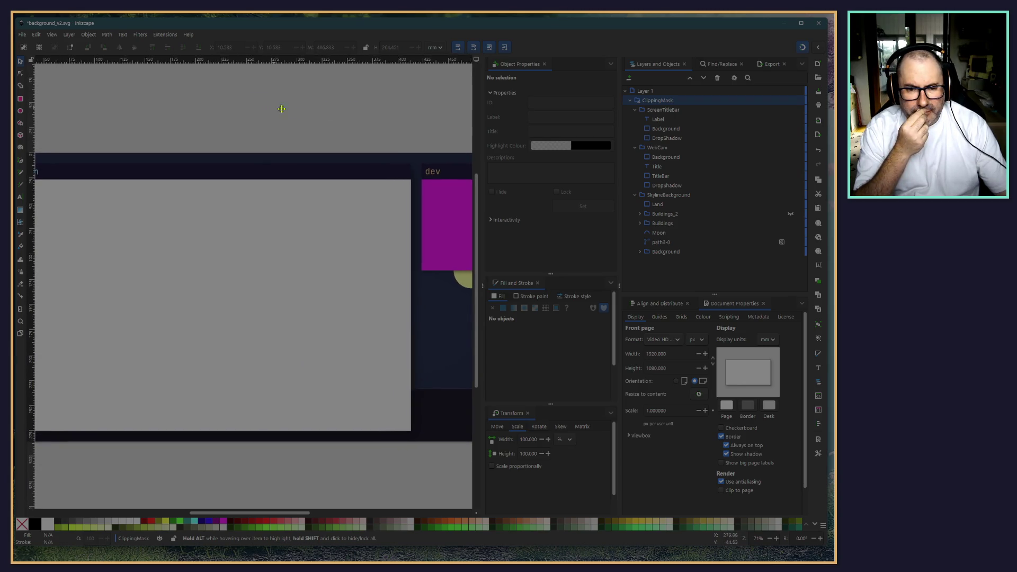
{"action": "scroll", "coordinate": [339, 114], "scroll_direction": "left", "scroll_amount": 4}
{"action": "scroll", "coordinate": [353, 120], "scroll_direction": "up", "scroll_amount": 1}
{"action": "mouse_move", "coordinate": [275, 137]}
{"action": "left_mouse_down"}
{"action": "mouse_move", "coordinate": [129, 127]}
{"action": "mouse_move", "coordinate": [241, 134]}
{"action": "left_mouse_up"}
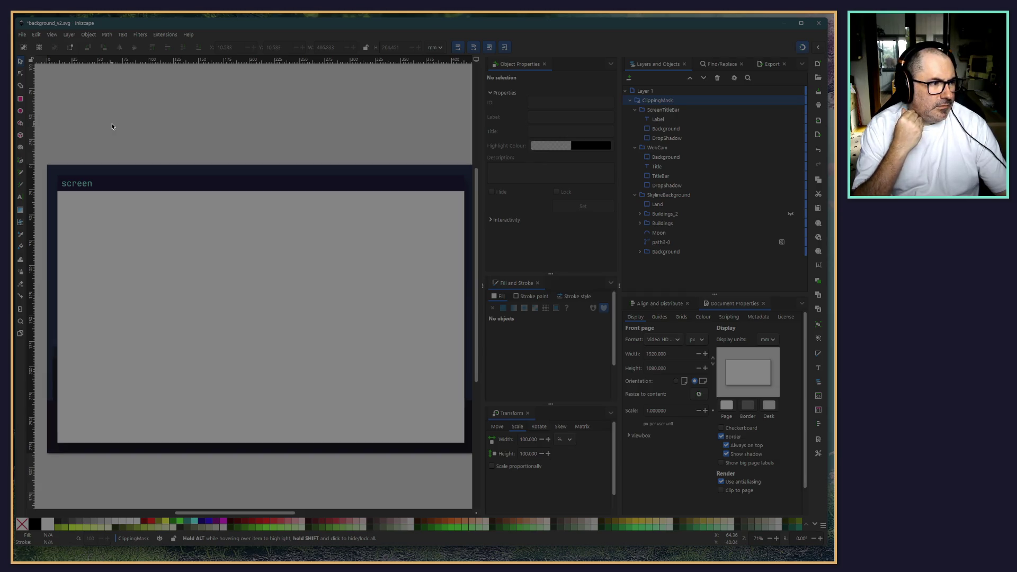
{"action": "scroll", "coordinate": [134, 127], "scroll_direction": "right", "scroll_amount": 5}
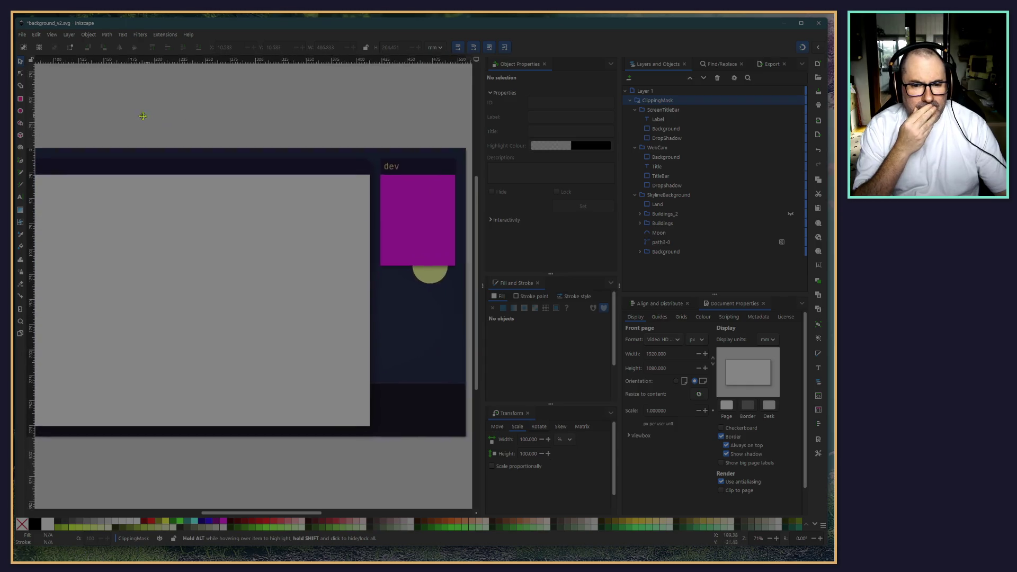
{"action": "scroll", "coordinate": [131, 119], "scroll_direction": "left", "scroll_amount": 3}
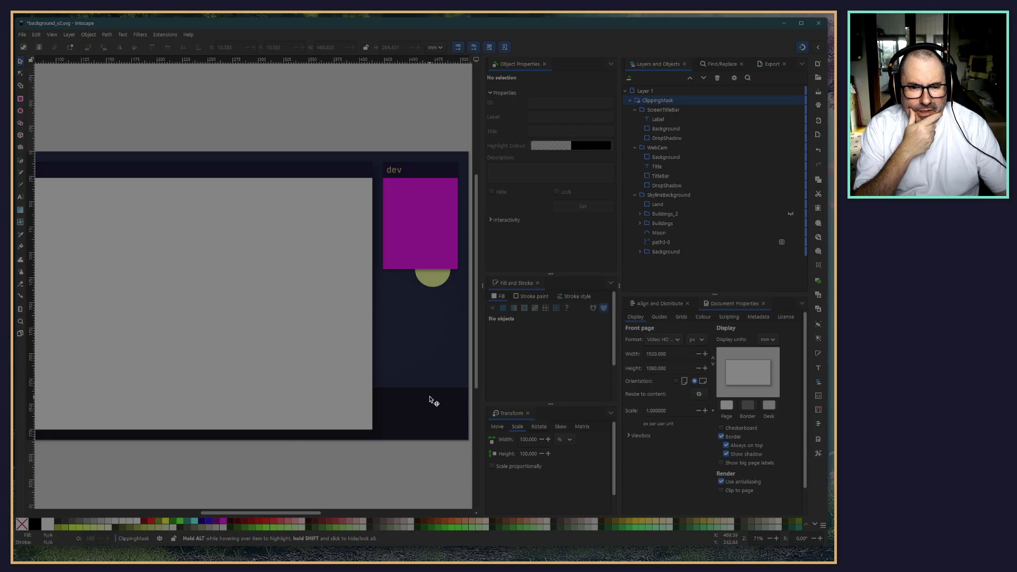
{"action": "scroll", "coordinate": [235, 120], "scroll_direction": "left", "scroll_amount": 5}
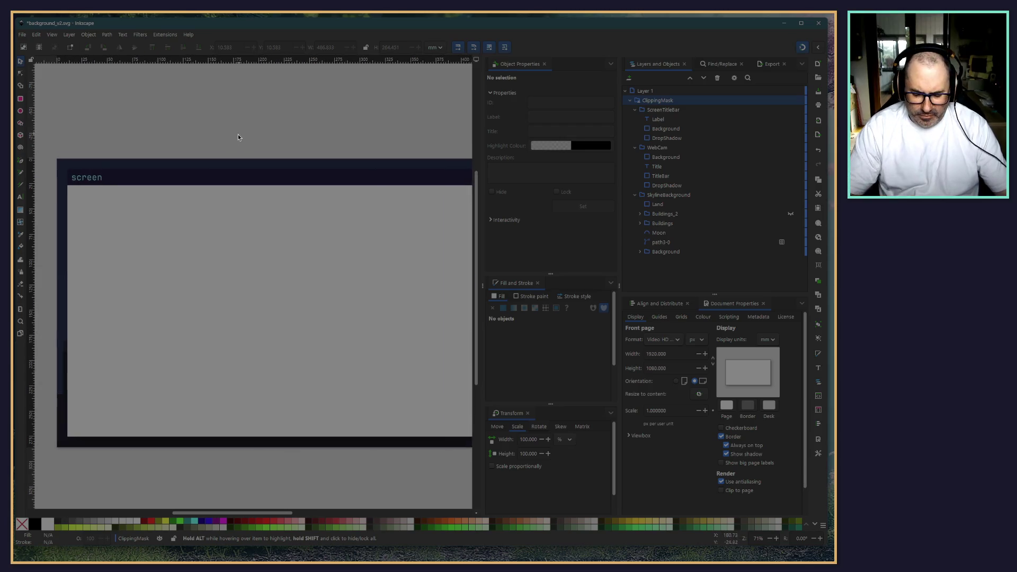
{"action": "scroll", "coordinate": [256, 164], "scroll_direction": "down", "scroll_amount": 3}
{"action": "scroll", "coordinate": [265, 166], "scroll_direction": "up", "scroll_amount": 3}
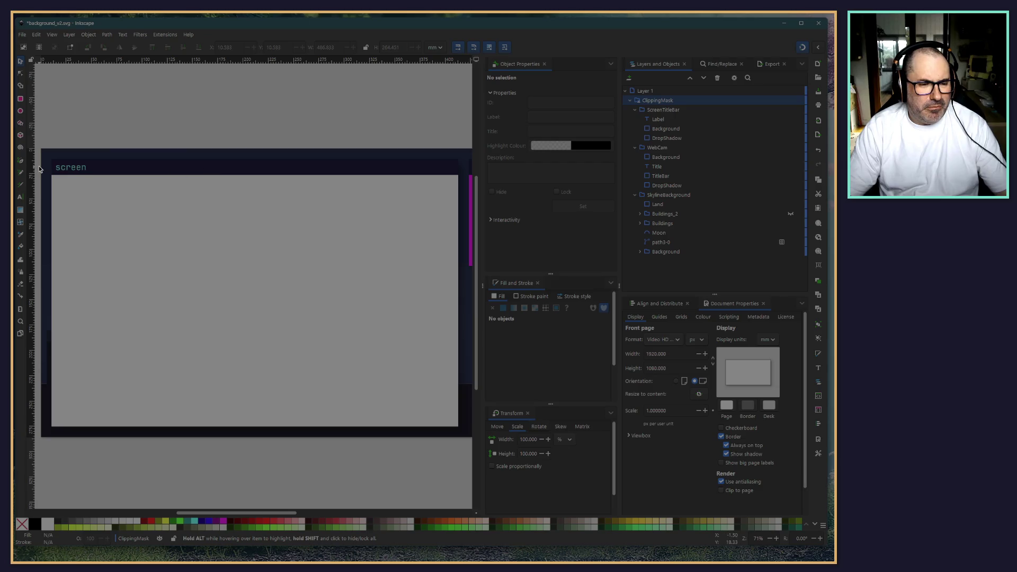
{"action": "left_click", "coordinate": [119, 170]}
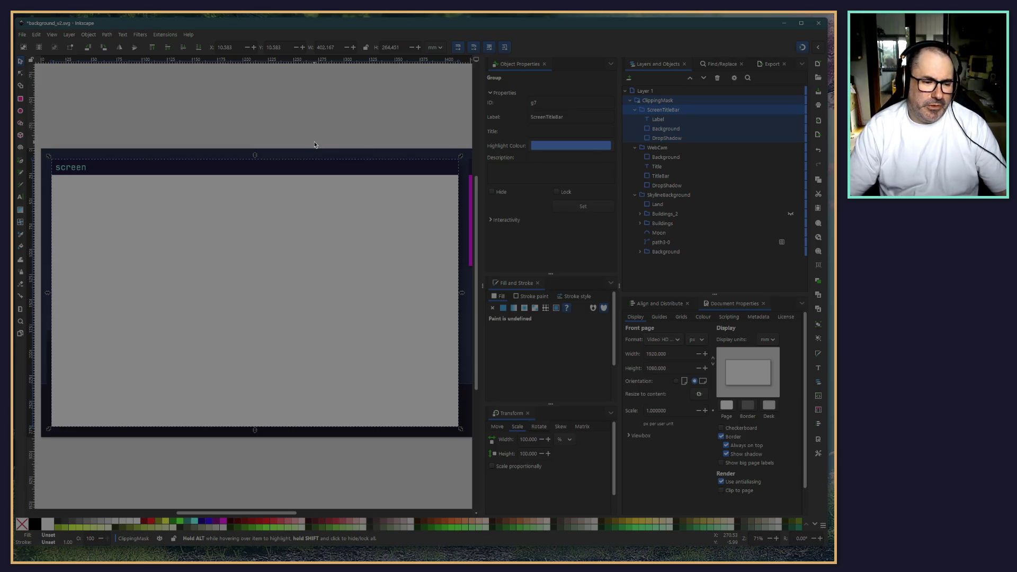
Step: Clear the selection and pan to bring the top of the screen panel into view
{"action": "left_click", "coordinate": [193, 134]}
{"action": "scroll", "coordinate": [231, 112], "scroll_direction": "right", "scroll_amount": 1}
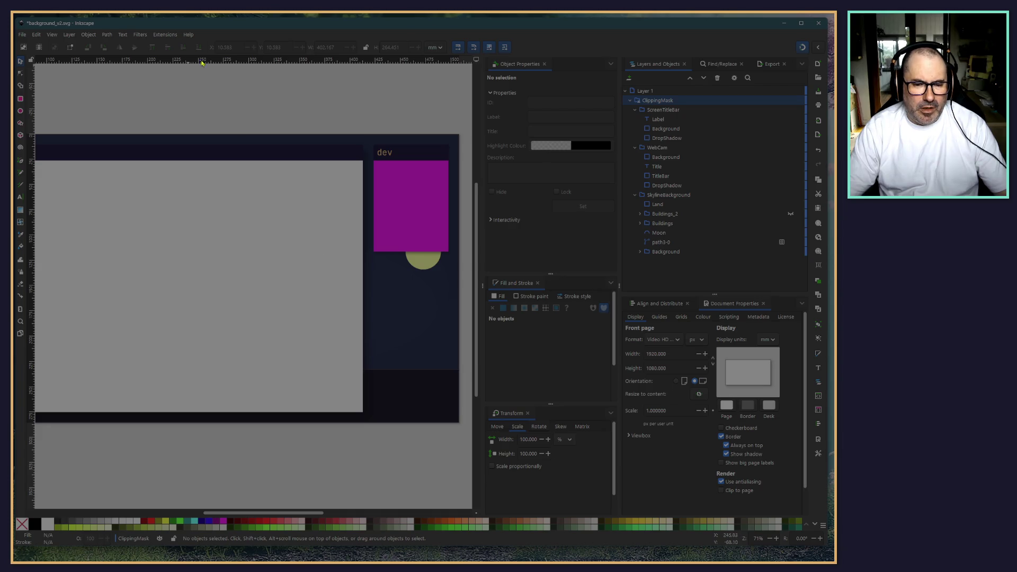
{"action": "scroll", "coordinate": [420, 223], "scroll_direction": "up", "scroll_amount": 2, "text": "ctrl"}
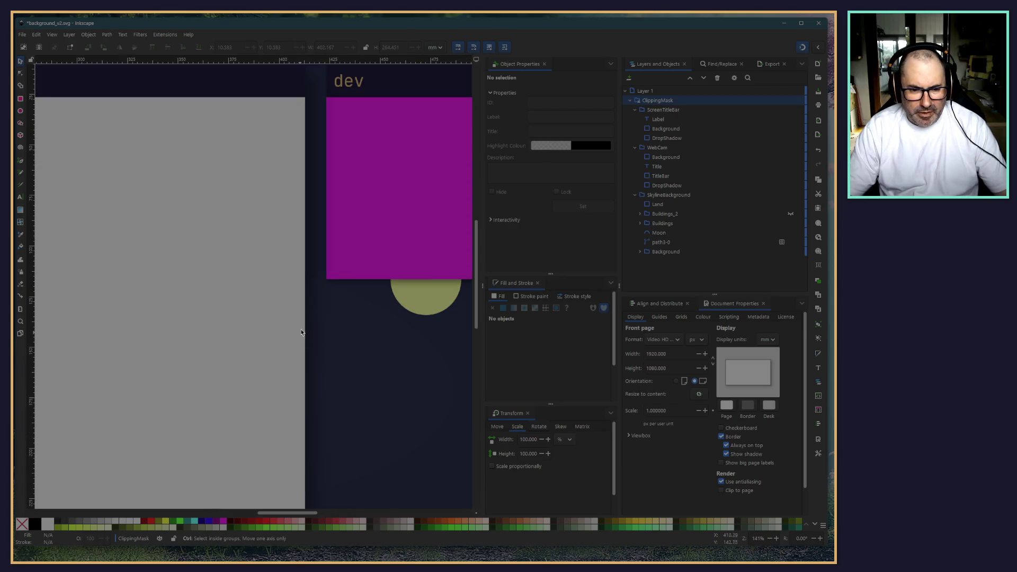
{"action": "scroll", "coordinate": [291, 236], "scroll_direction": "down", "scroll_amount": 2, "text": "ctrl"}
{"action": "scroll", "coordinate": [172, 108], "scroll_direction": "left", "scroll_amount": 3}
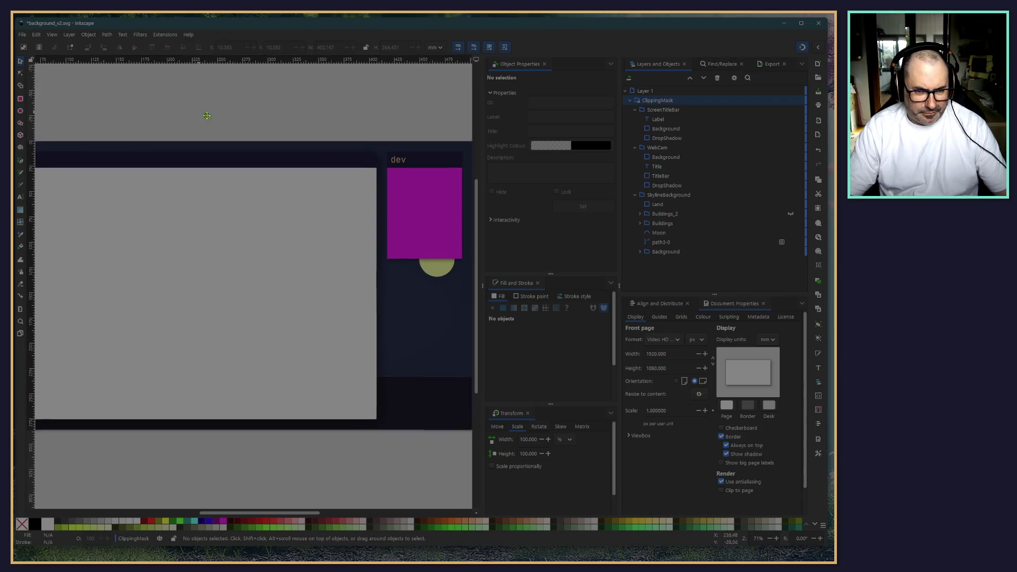
{"action": "scroll", "coordinate": [254, 131], "scroll_direction": "right", "scroll_amount": 2}
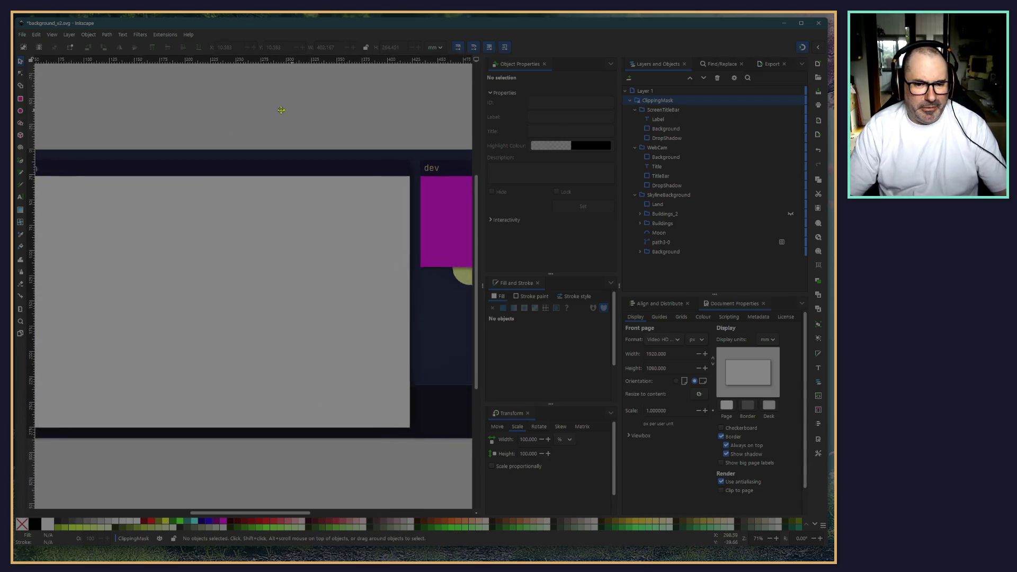
{"action": "left_click_drag", "start_coordinate": [309, 123], "coordinate": [358, 134]}
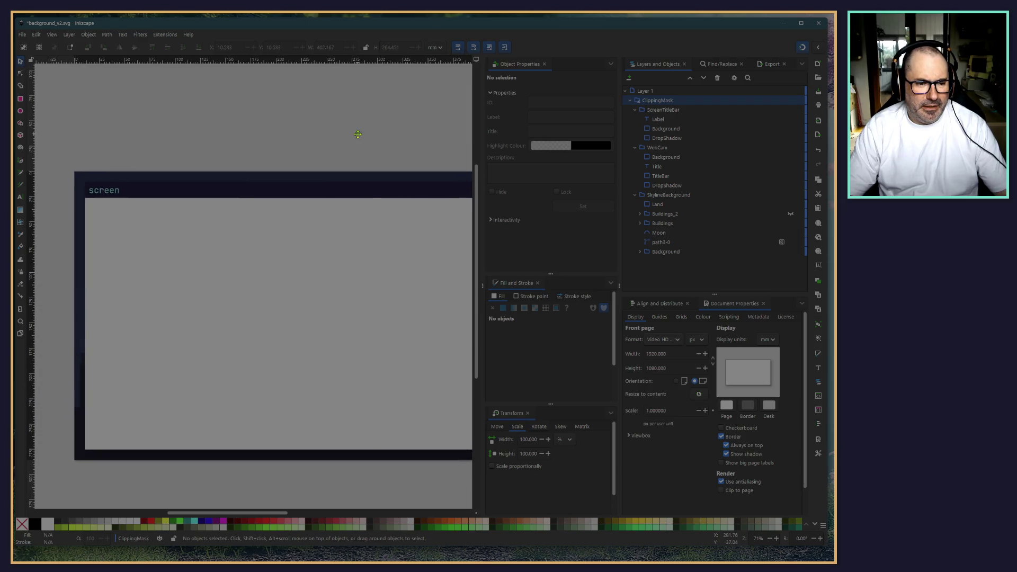
{"action": "scroll", "coordinate": [146, 307], "scroll_direction": "up", "scroll_amount": 4, "text": "ctrl"}
{"action": "scroll", "coordinate": [205, 177], "scroll_direction": "down", "scroll_amount": 1, "text": "ctrl"}
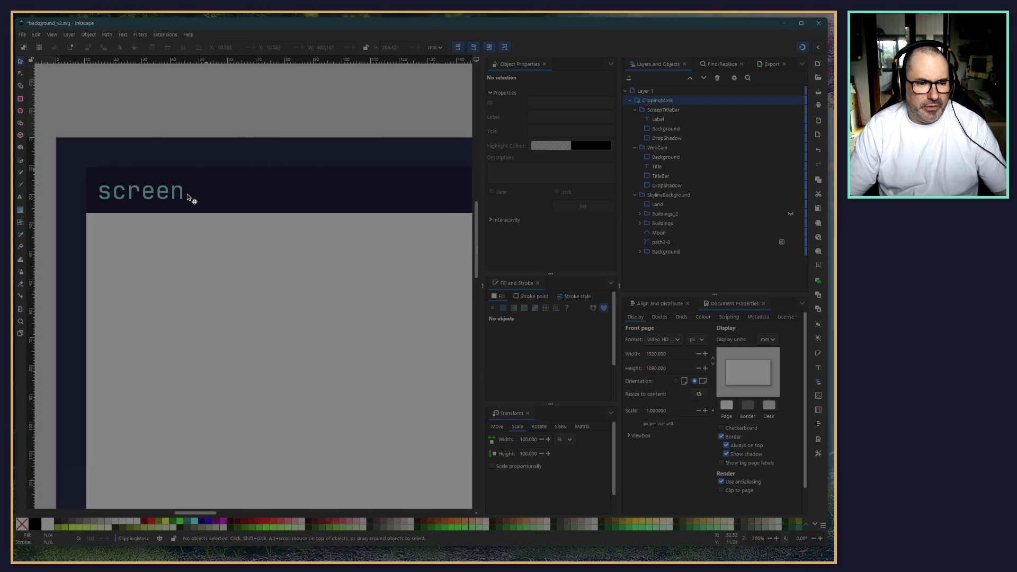
Step: Collapse SkylineBackground and select the screen title bar's Background rectangle in the tree
{"action": "left_click", "coordinate": [223, 202]}
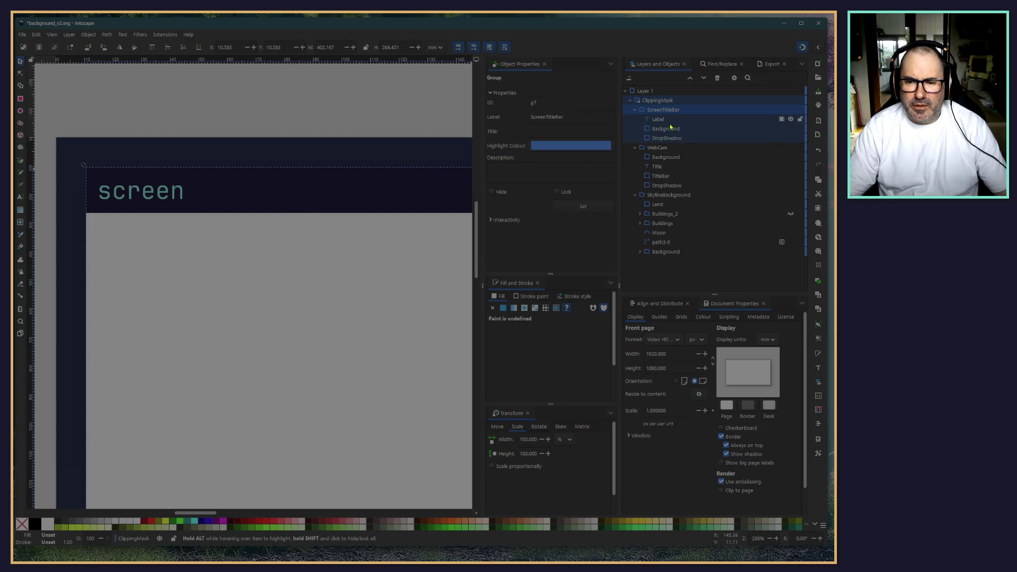
{"action": "left_click", "coordinate": [689, 120]}
{"action": "left_click", "coordinate": [683, 129]}
{"action": "left_click", "coordinate": [683, 176]}
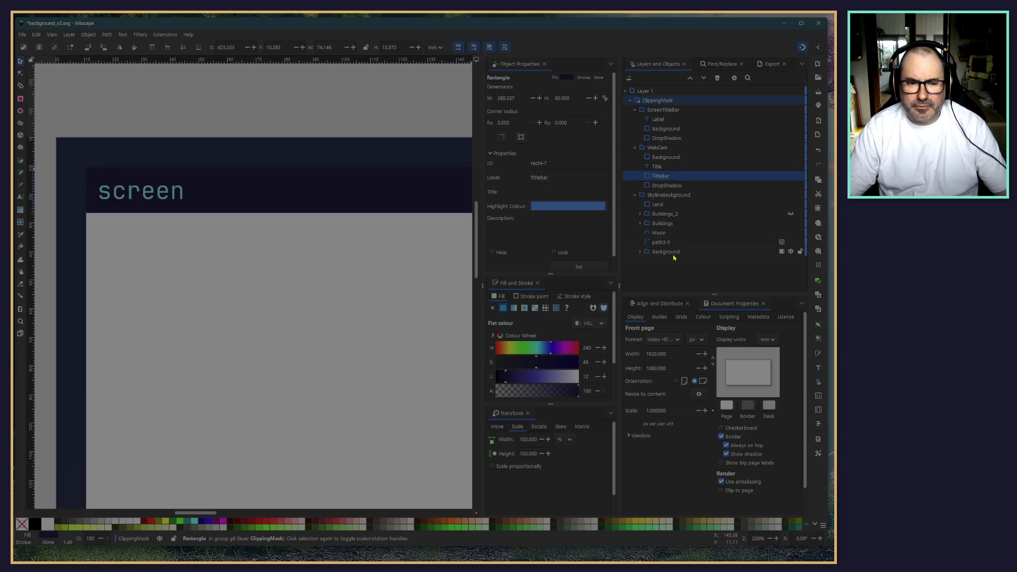
{"action": "left_click", "coordinate": [636, 196]}
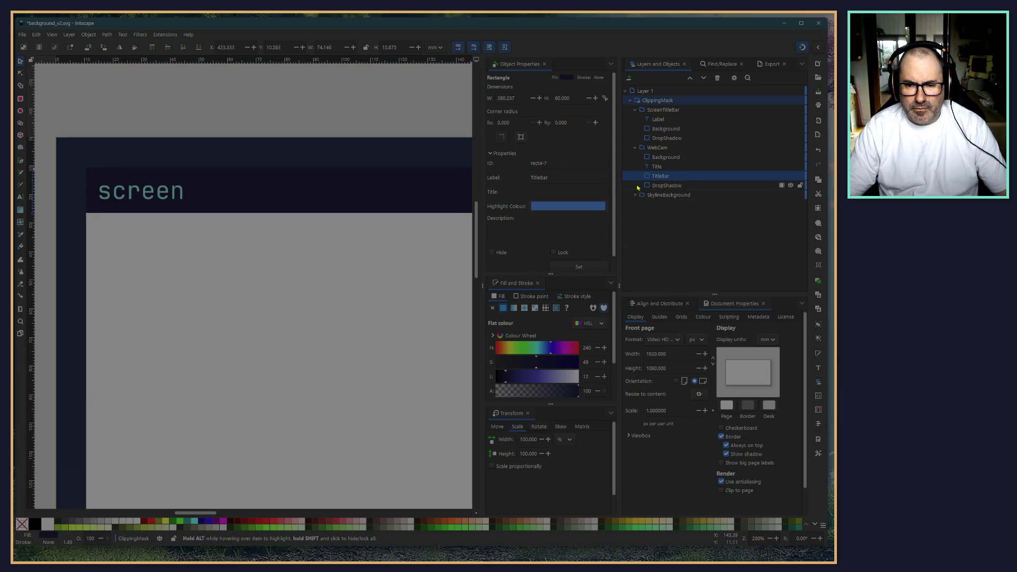
{"action": "left_click", "coordinate": [671, 130]}
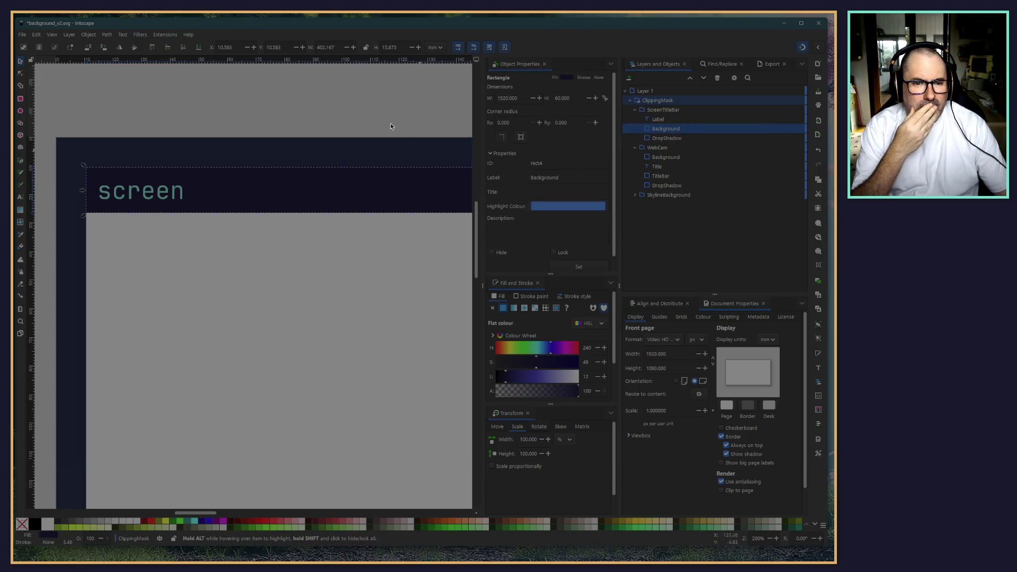
Step: Switch toolbar units to px, change the rectangle's height from 60 to 40, then deselect
{"action": "left_click", "coordinate": [435, 47]}
{"action": "left_click", "coordinate": [434, 68]}
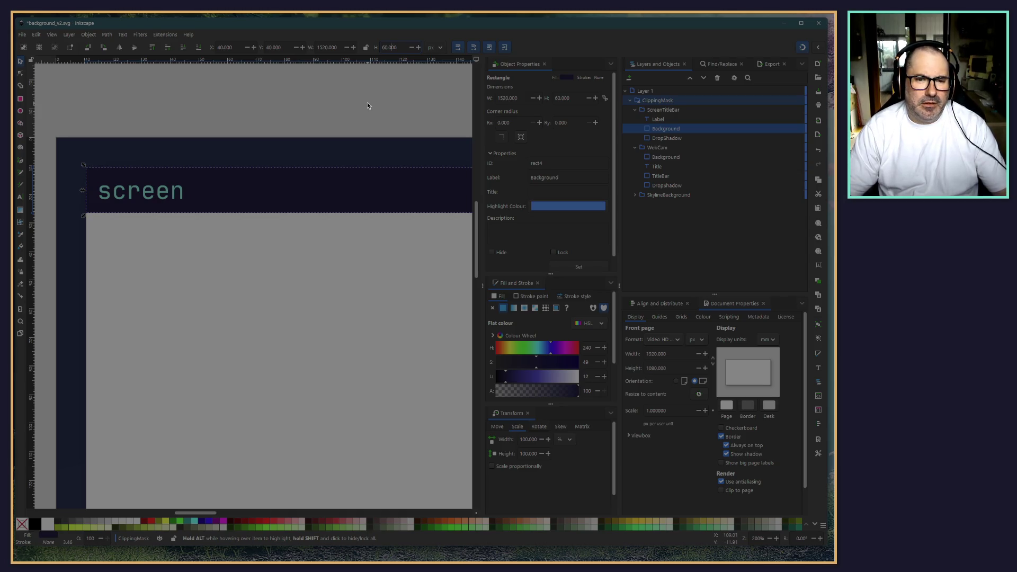
{"action": "key", "text": "Home"}
{"action": "key", "text": "Delete"}
{"action": "type", "text": "4"}
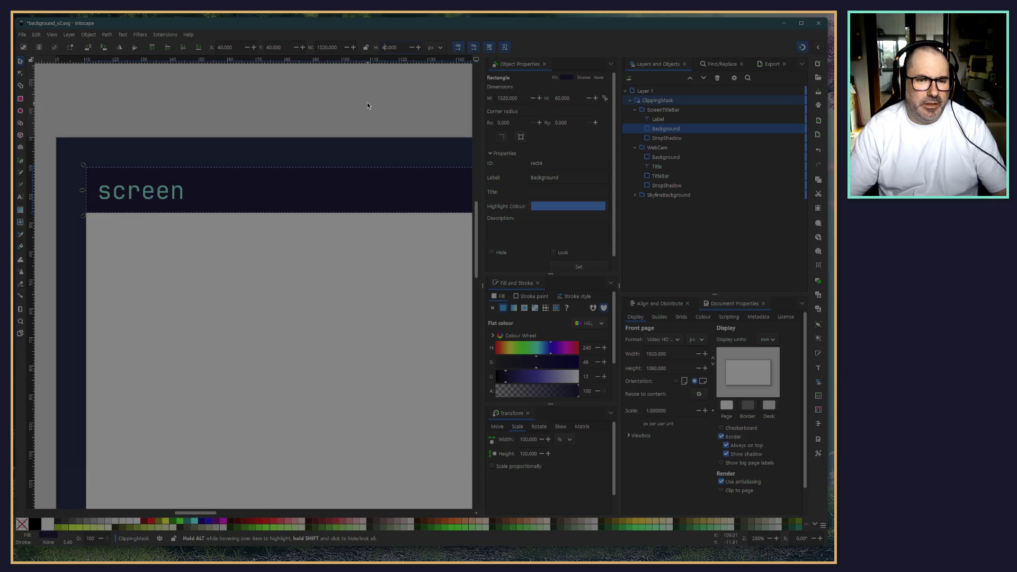
{"action": "key", "text": "Return"}
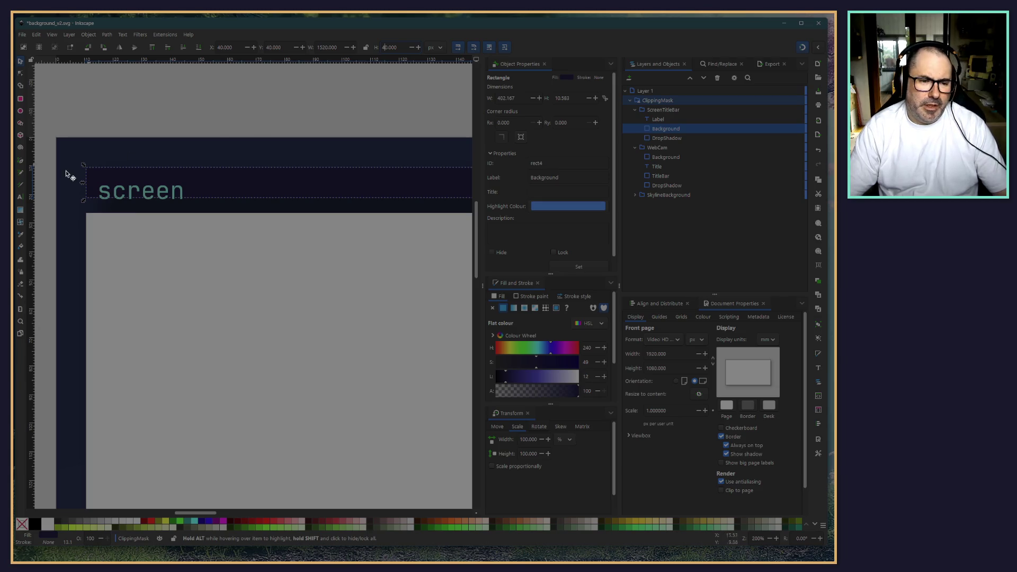
{"action": "left_click", "coordinate": [258, 107]}
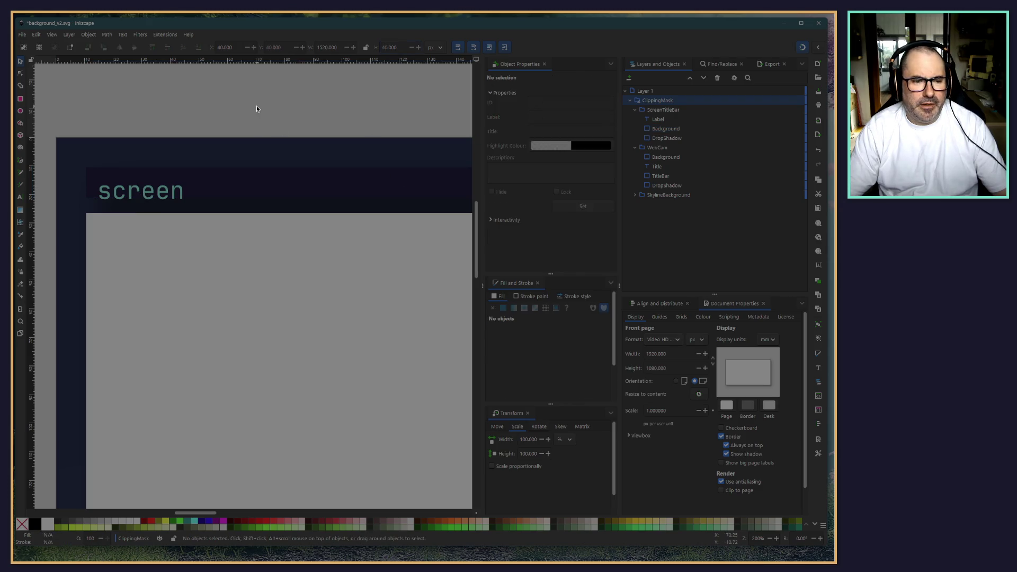
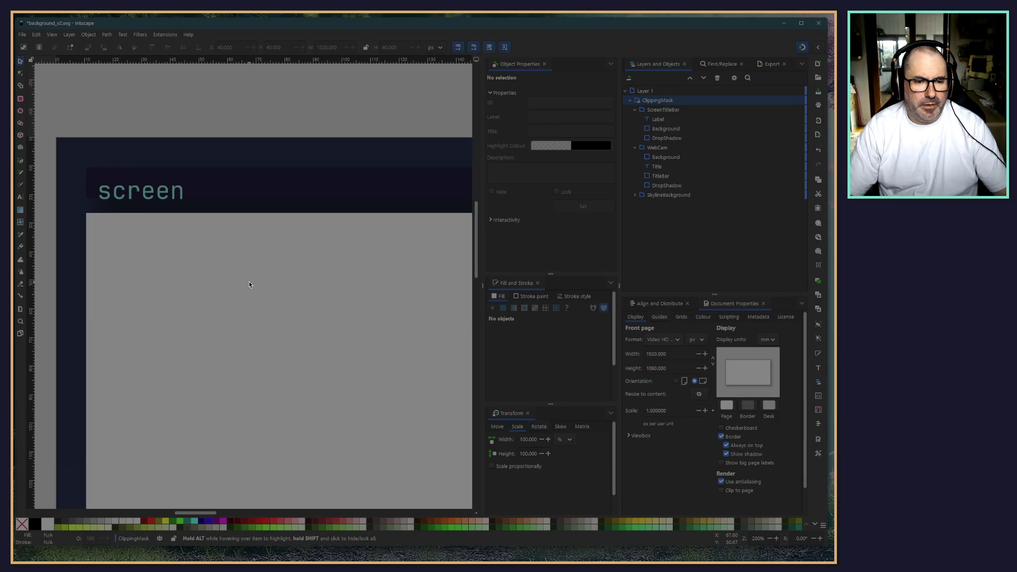
Step: Release the clip on the ClippingMask group so ScreenClip stands alone
{"action": "left_click", "coordinate": [651, 101]}
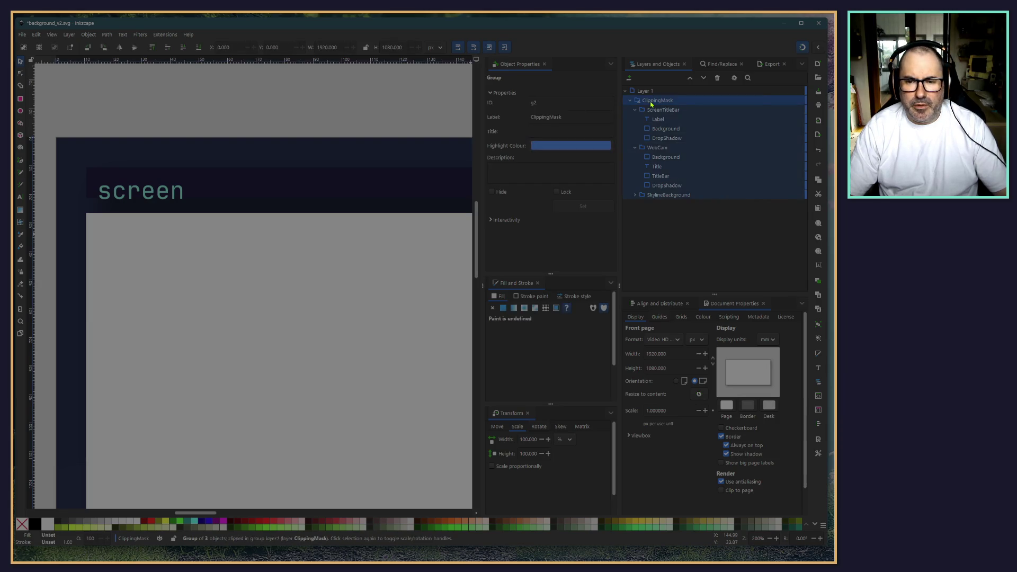
{"action": "left_click", "coordinate": [629, 100]}
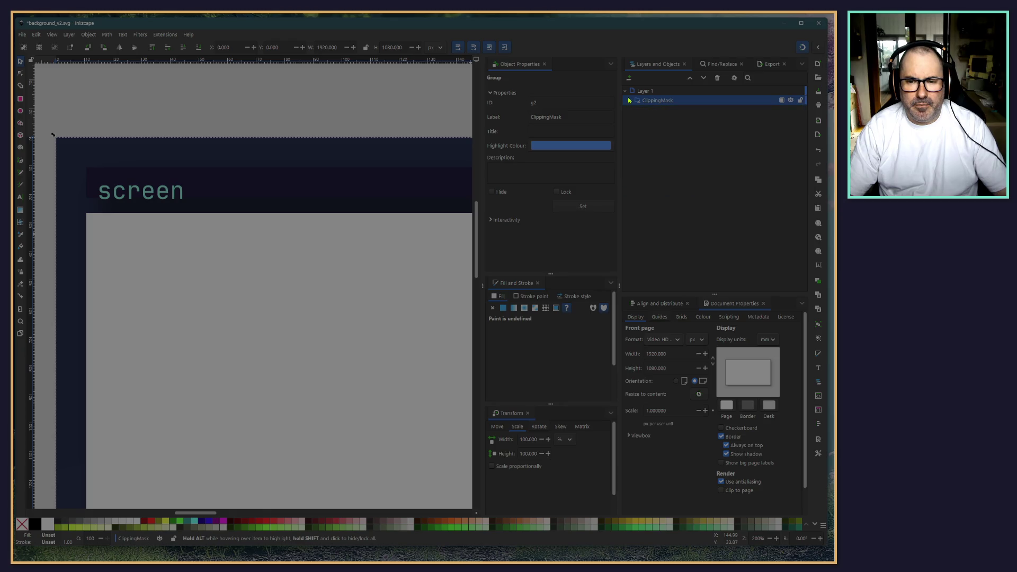
{"action": "left_click", "coordinate": [88, 35]}
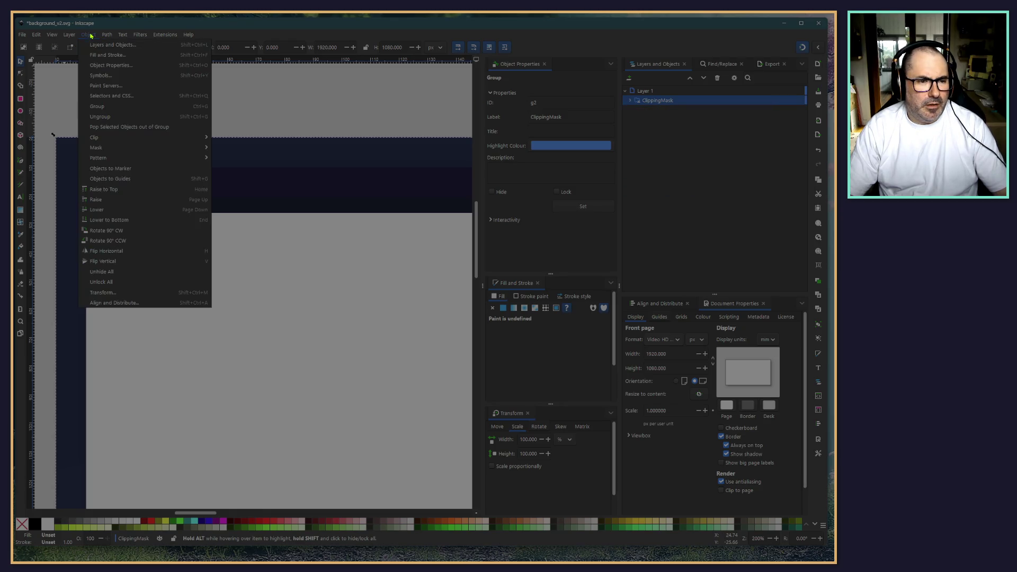
{"action": "mouse_move", "coordinate": [143, 137]}
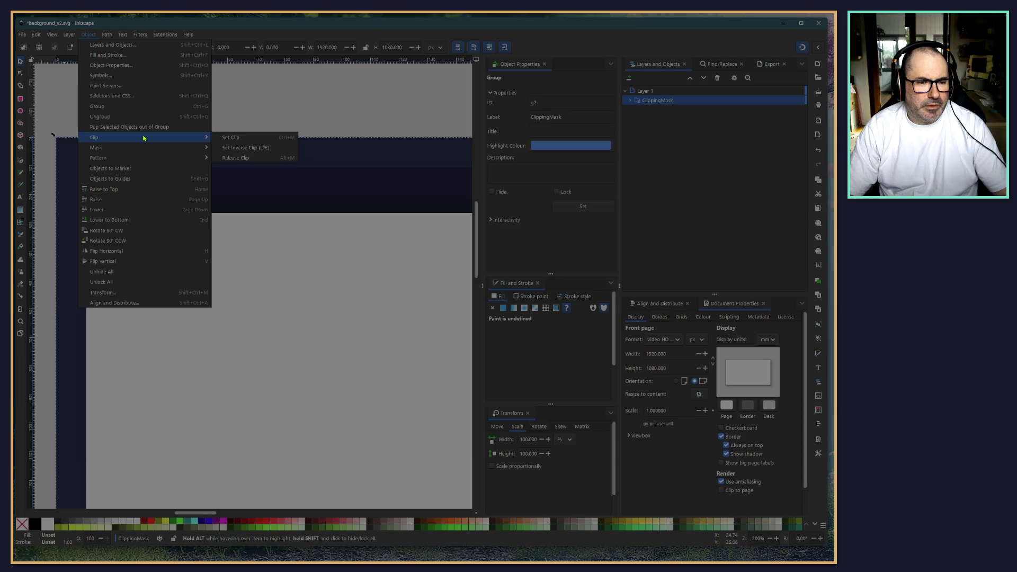
{"action": "left_click", "coordinate": [237, 158]}
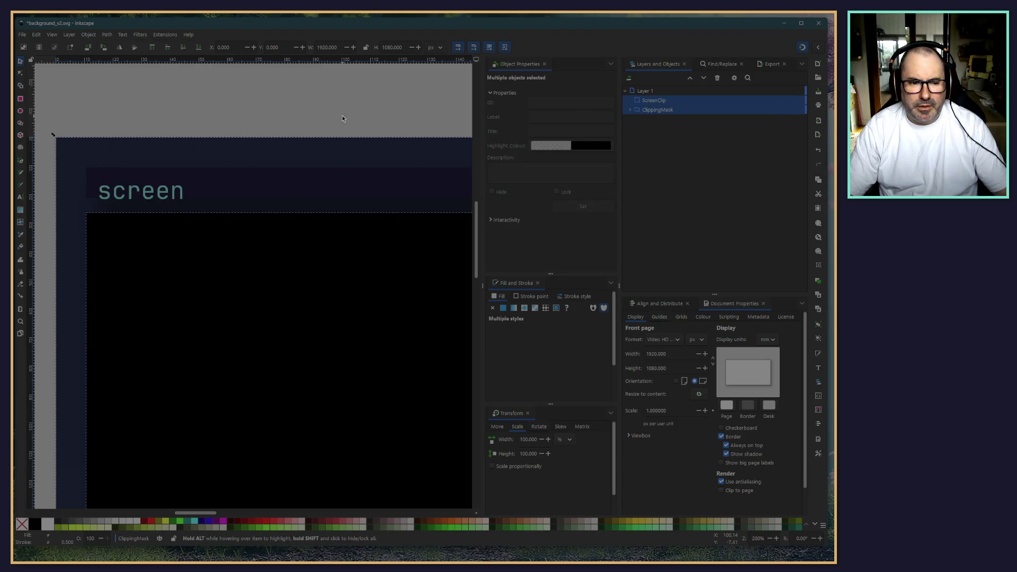
Step: Set the ScreenClip rectangle to Y 80 and height 960 px
{"action": "left_click", "coordinate": [642, 101]}
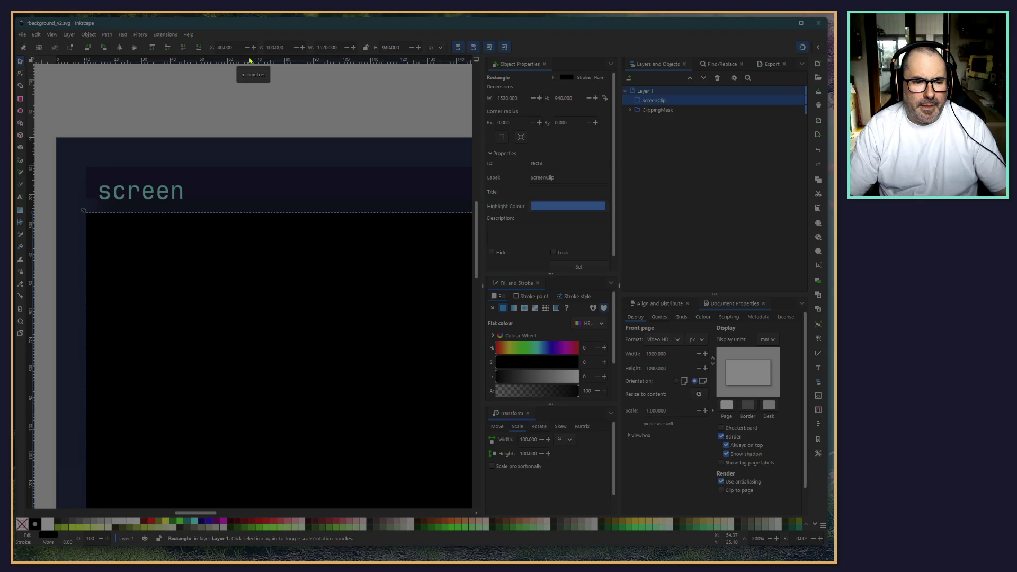
{"action": "triple_click", "coordinate": [289, 47]}
{"action": "type", "text": "80"}
{"action": "key", "text": "Return"}
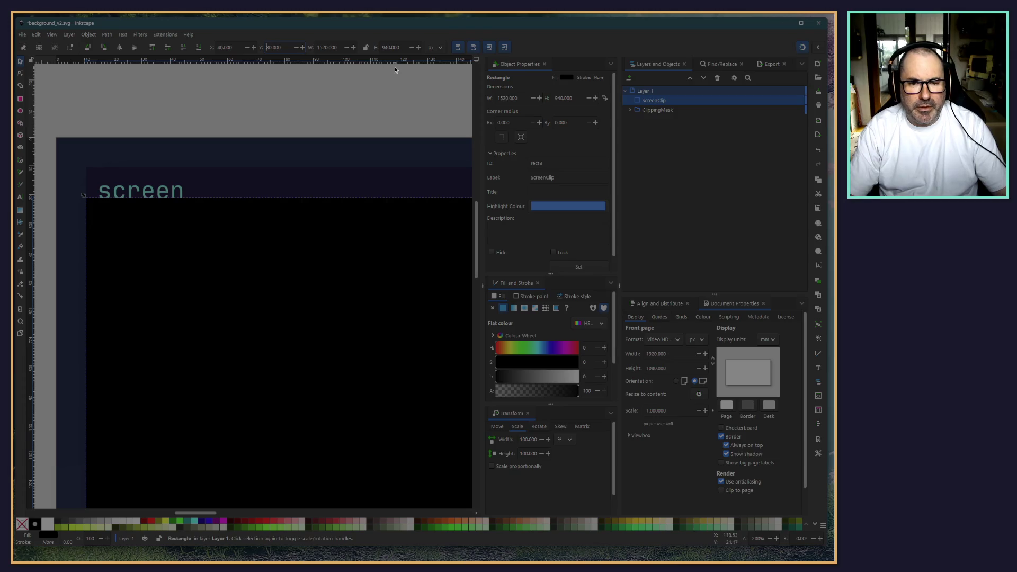
{"action": "left_click", "coordinate": [384, 47]}
{"action": "type", "text": "6"}
{"action": "key", "text": "Return"}
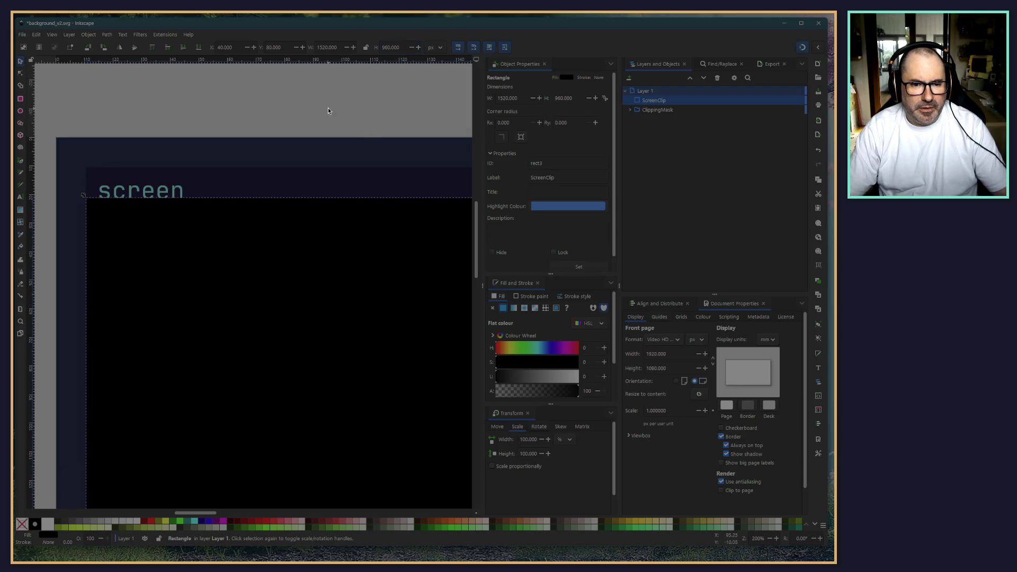
{"action": "left_click", "coordinate": [328, 107]}
{"action": "scroll", "coordinate": [328, 107], "scroll_direction": "down", "scroll_amount": 3}
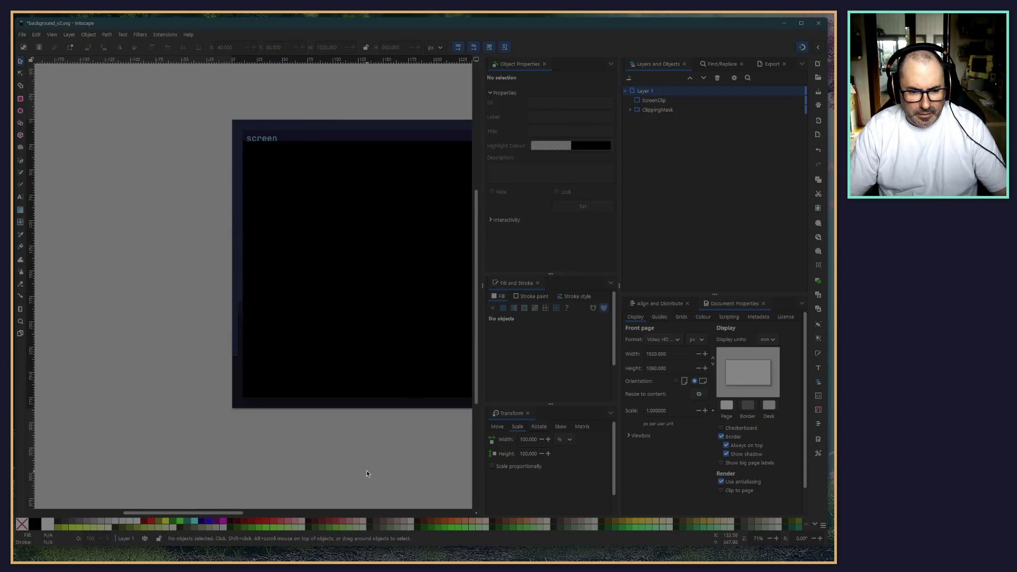
Step: Select ScreenClip together with the ClippingMask group and apply Set Clip
{"action": "scroll", "coordinate": [90, 404], "scroll_direction": "up", "scroll_amount": 5}
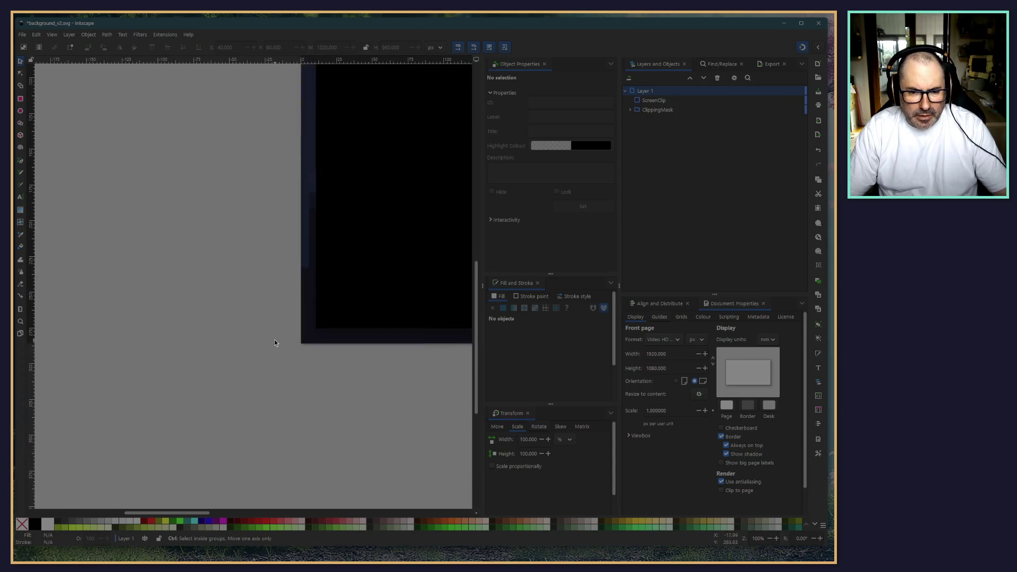
{"action": "scroll", "coordinate": [274, 339], "scroll_direction": "down", "scroll_amount": 10}
{"action": "scroll", "coordinate": [351, 256], "scroll_direction": "up", "scroll_amount": 4}
{"action": "scroll", "coordinate": [324, 273], "scroll_direction": "down", "scroll_amount": 4}
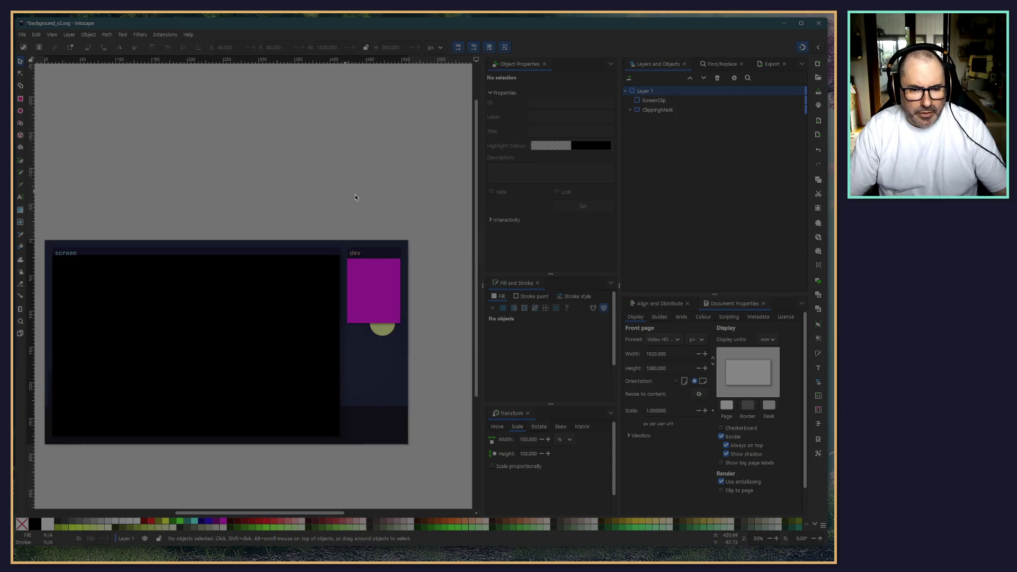
{"action": "scroll", "coordinate": [366, 208], "scroll_direction": "up", "scroll_amount": 3}
{"action": "scroll", "coordinate": [337, 200], "scroll_direction": "down", "scroll_amount": 2}
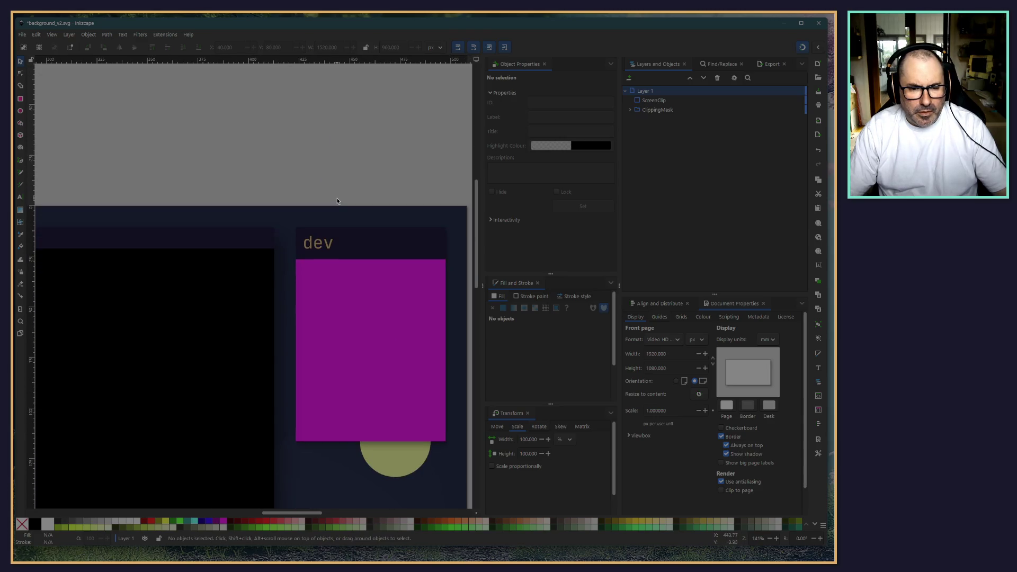
{"action": "left_click", "coordinate": [655, 100]}
{"action": "left_click", "coordinate": [656, 110], "text": "shift"}
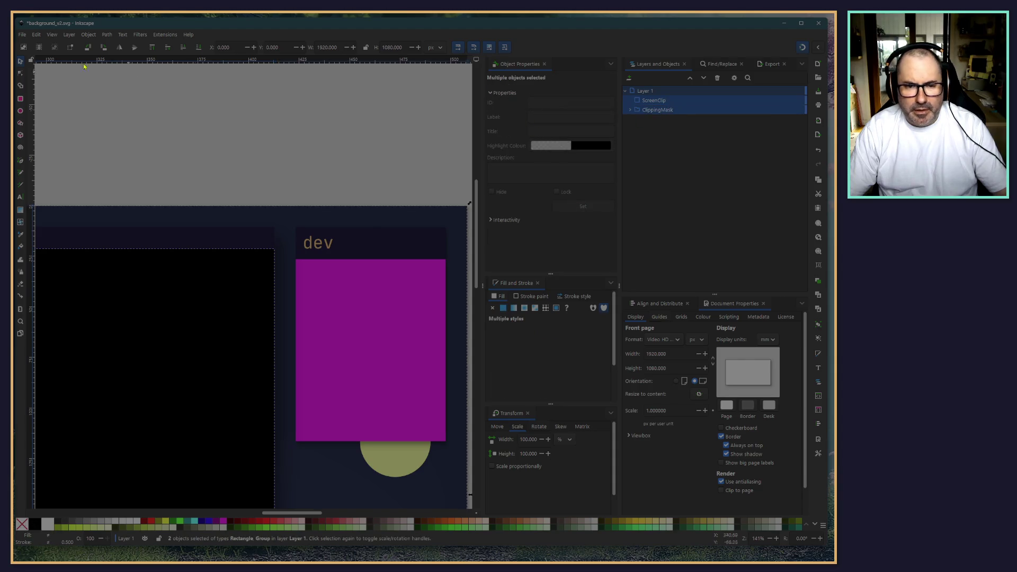
{"action": "left_click", "coordinate": [106, 34]}
{"action": "mouse_move", "coordinate": [89, 35]}
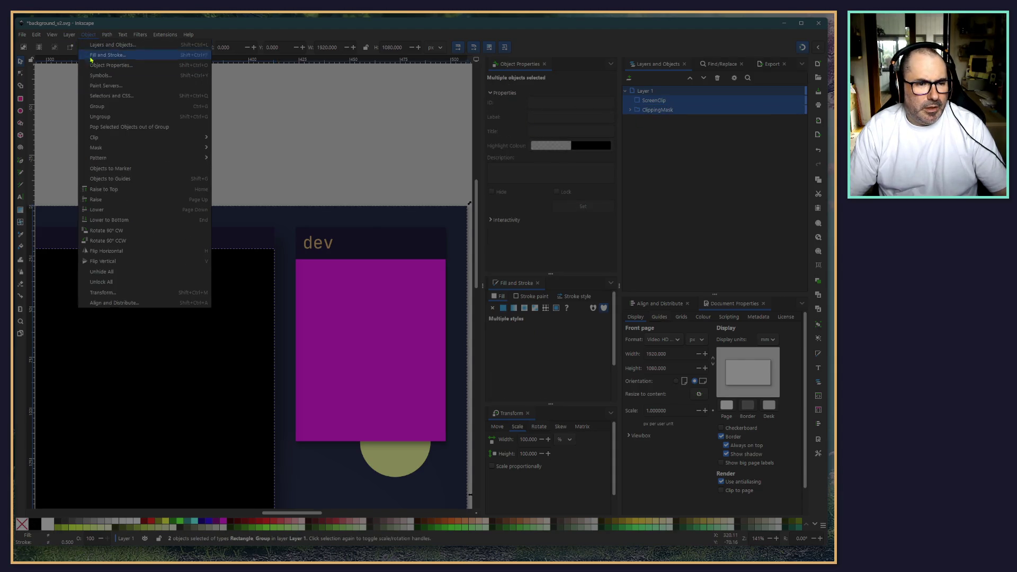
{"action": "mouse_move", "coordinate": [125, 138]}
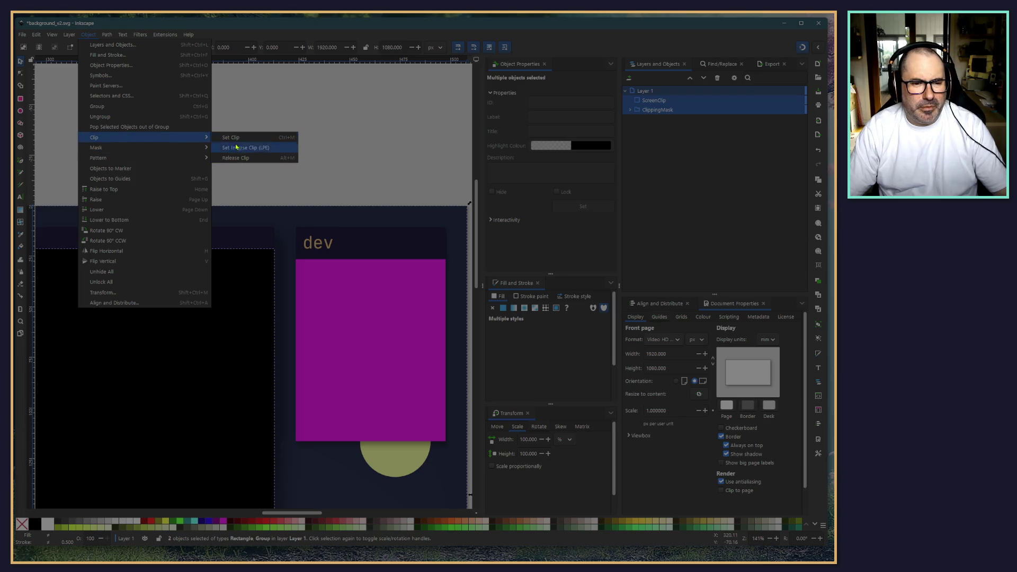
{"action": "left_click", "coordinate": [246, 138]}
{"action": "scroll", "coordinate": [182, 182], "scroll_direction": "down", "scroll_amount": 4, "text": "ctrl"}
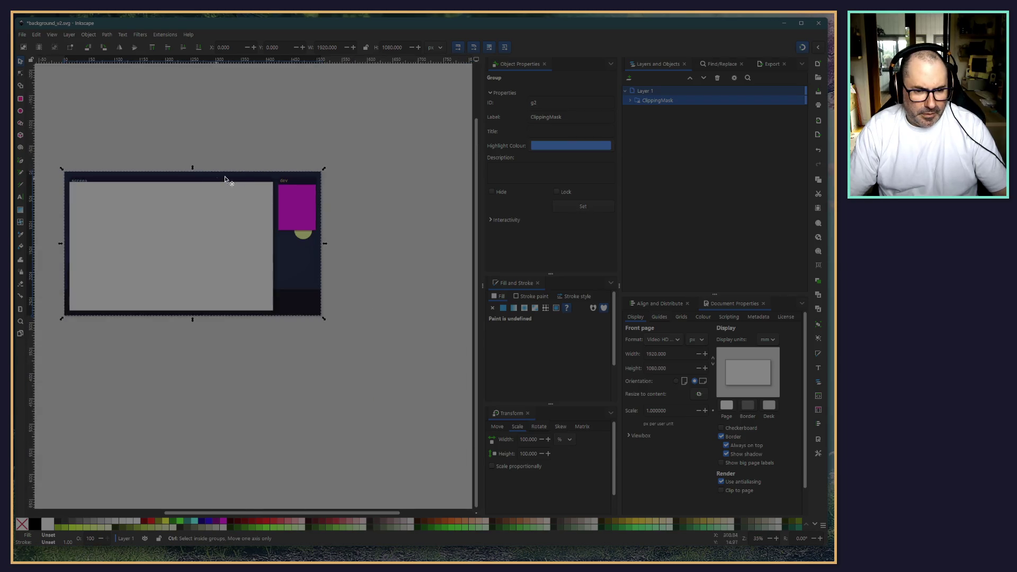
{"action": "scroll", "coordinate": [271, 164], "scroll_direction": "up", "scroll_amount": 5, "text": "ctrl"}
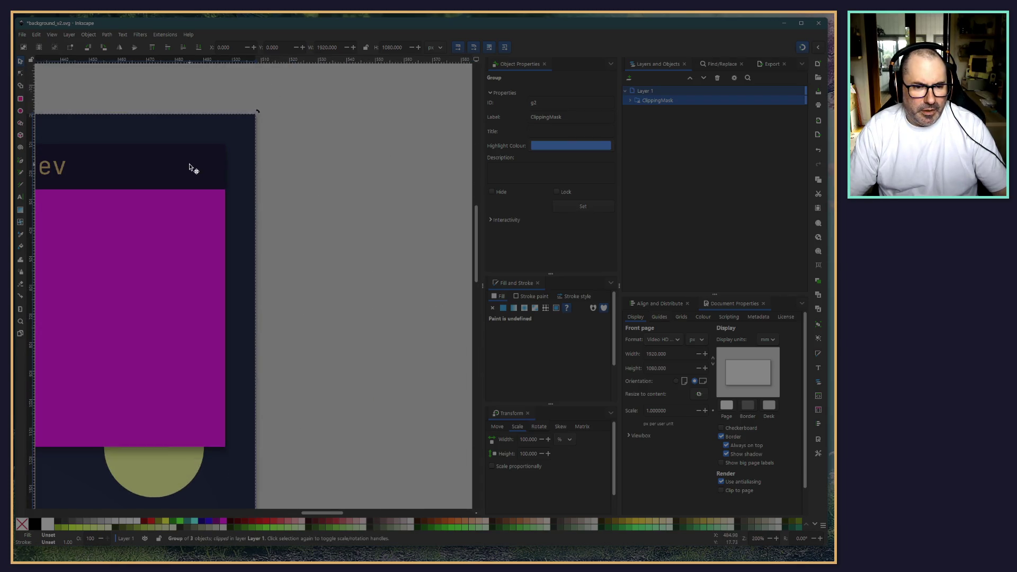
Step: Adjust the height value of the WebCam group's TitleBar rectangle
{"action": "left_click", "coordinate": [630, 100]}
{"action": "left_click", "coordinate": [656, 110]}
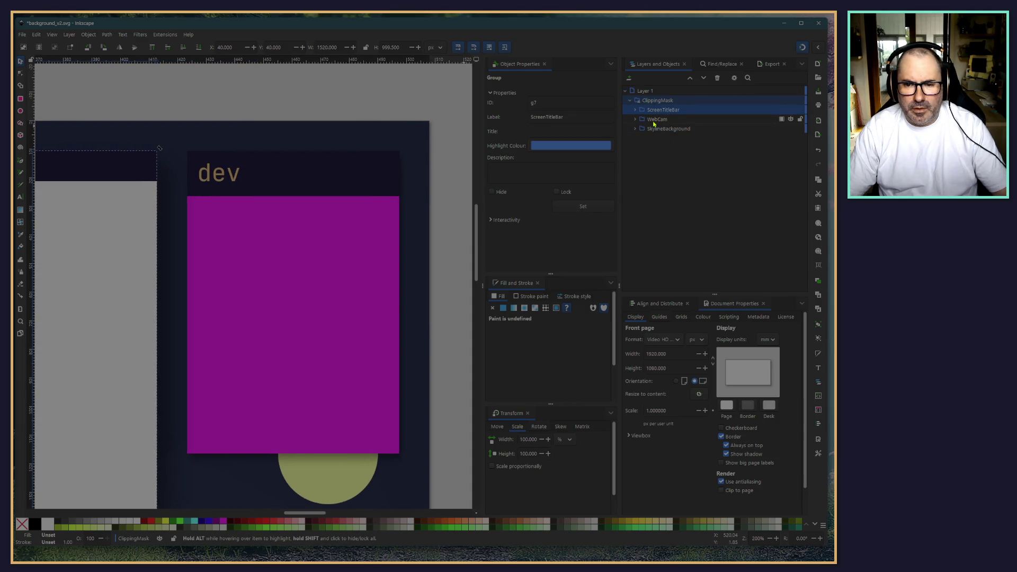
{"action": "left_click", "coordinate": [654, 121]}
{"action": "left_click", "coordinate": [635, 120]}
{"action": "left_click", "coordinate": [657, 138]}
{"action": "left_click", "coordinate": [662, 148]}
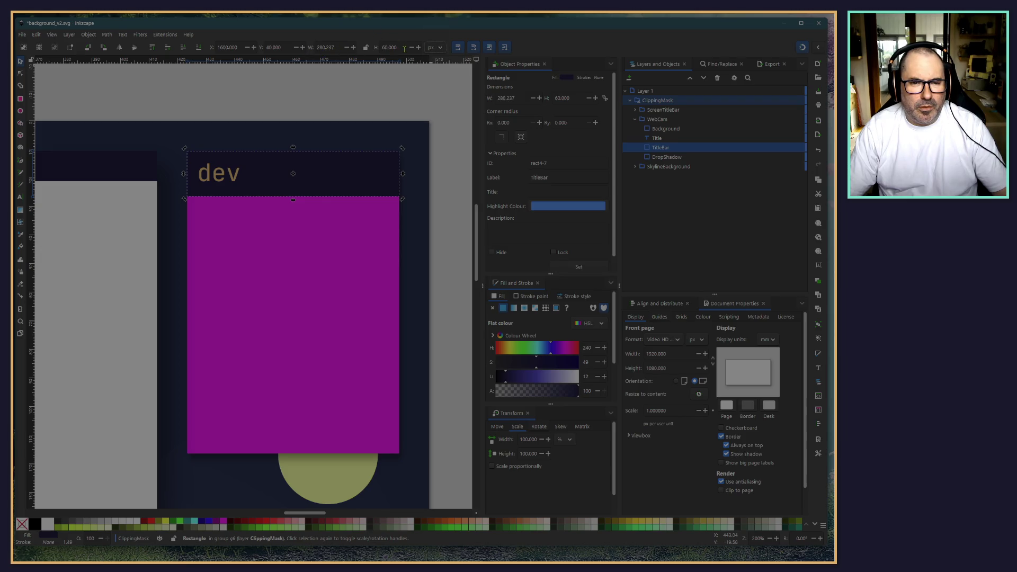
{"action": "key", "text": "BackSpace"}
{"action": "type", "text": "4"}
{"action": "key", "text": "Return"}
Step: Set the WebCam Background rectangle's height to 360
{"action": "left_click", "coordinate": [332, 271]}
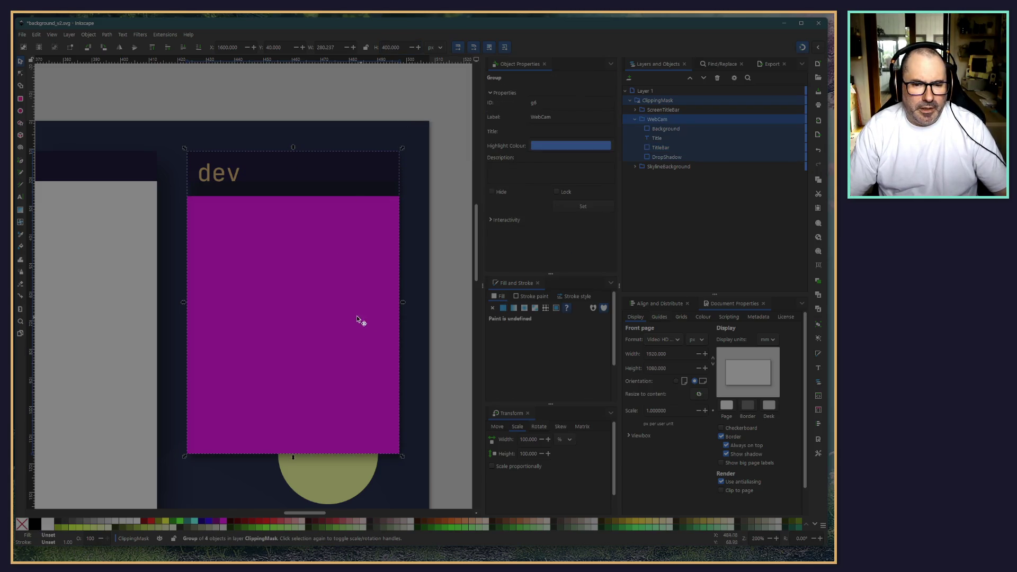
{"action": "left_click", "coordinate": [294, 91]}
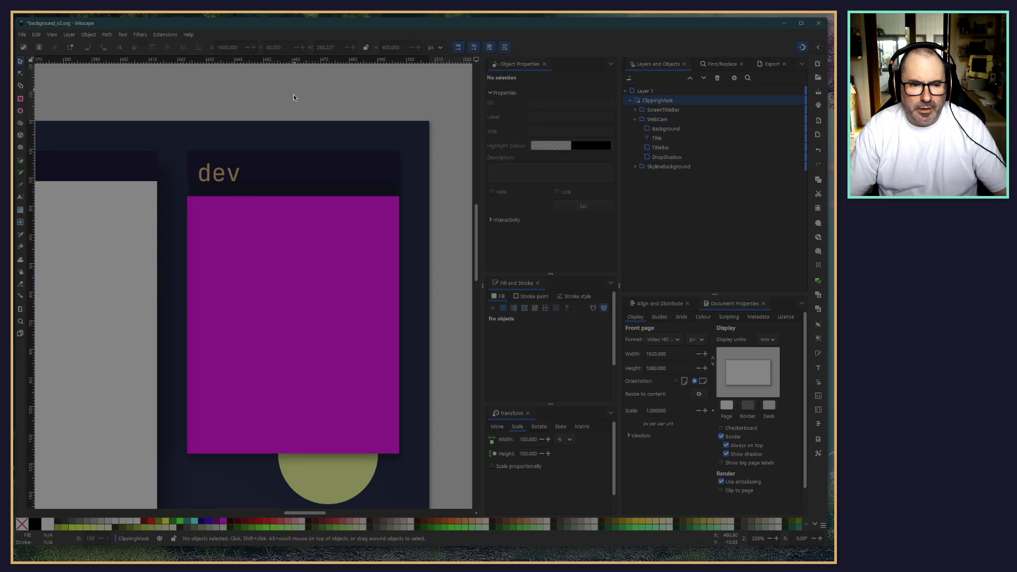
{"action": "left_click", "coordinate": [266, 307]}
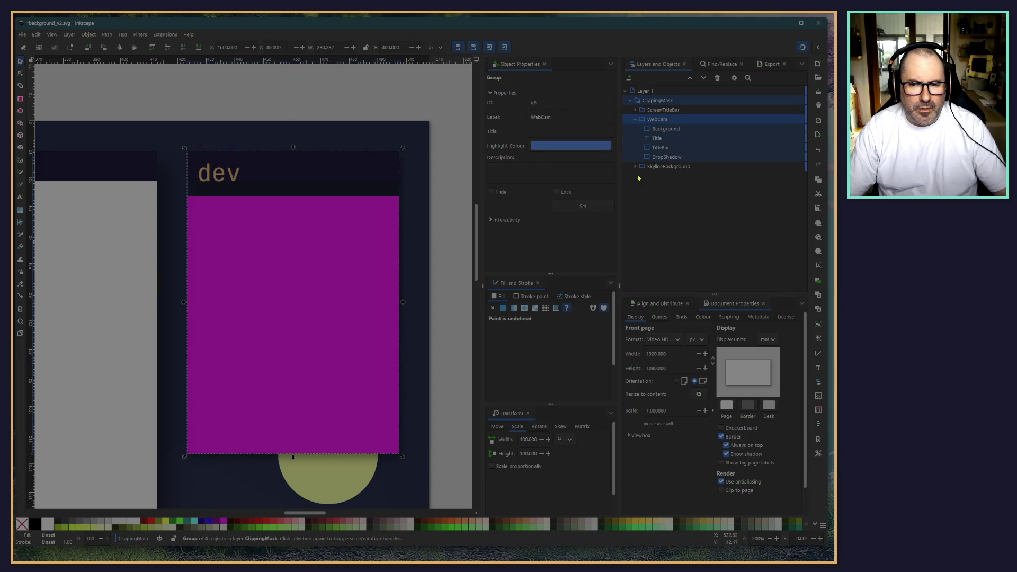
{"action": "left_click", "coordinate": [666, 129]}
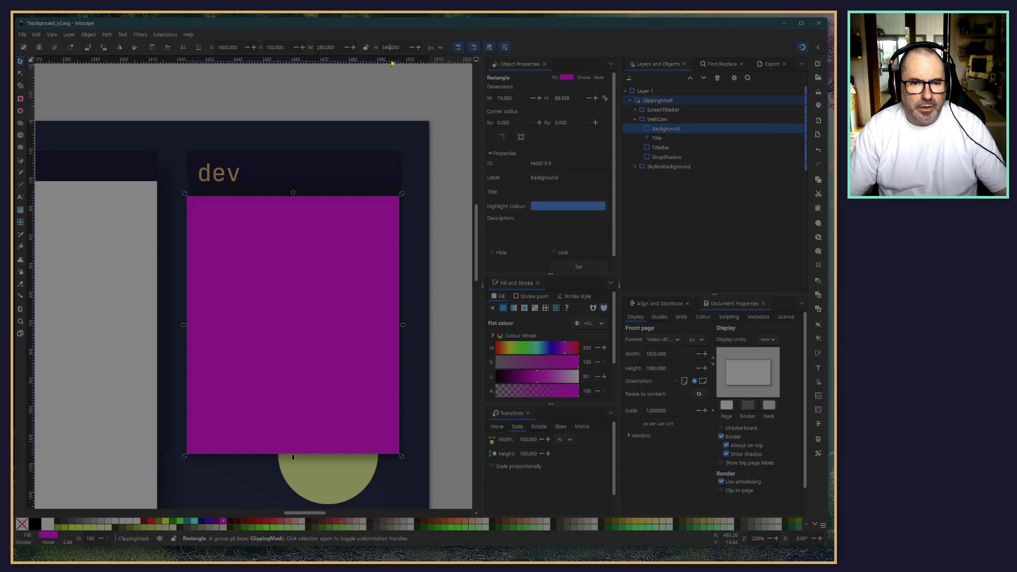
{"action": "key", "text": "Delete"}
{"action": "type", "text": "6"}
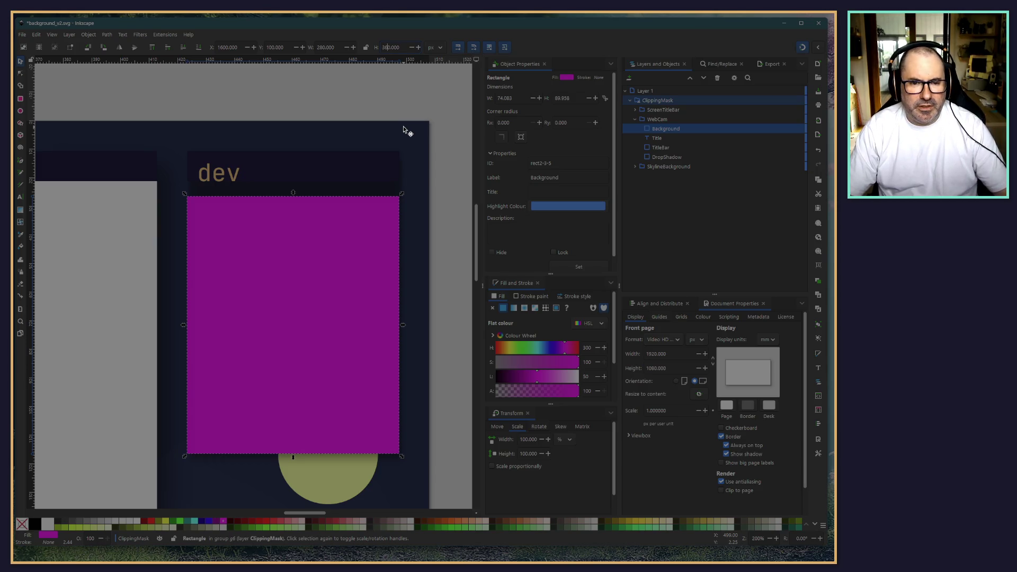
{"action": "key", "text": "Return"}
Step: Try a 220 width on the Background rectangle, then undo it back to 280
{"action": "left_click", "coordinate": [330, 47]}
{"action": "key", "text": "Delete"}
{"action": "type", "text": "2"}
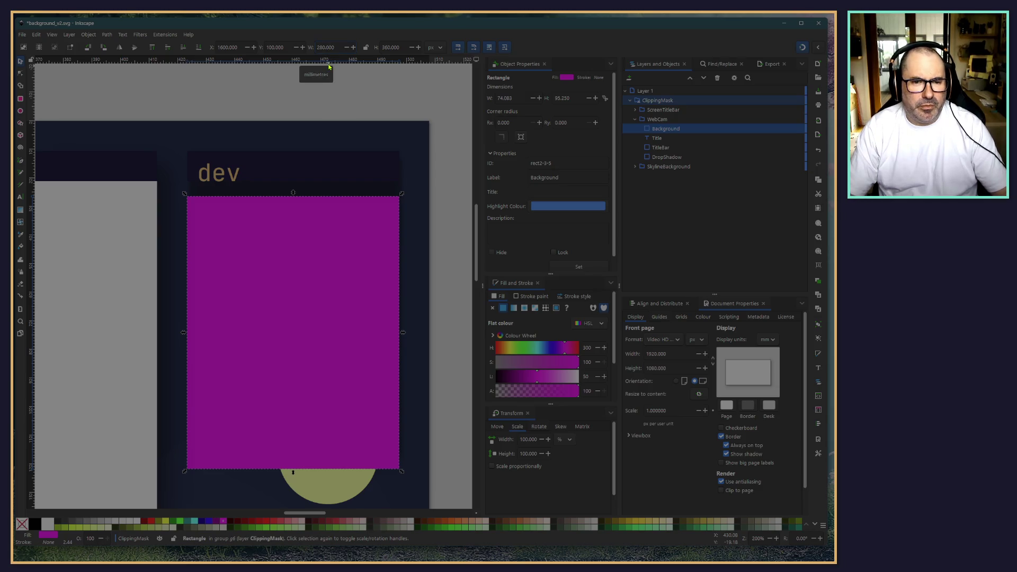
{"action": "key", "text": "Return"}
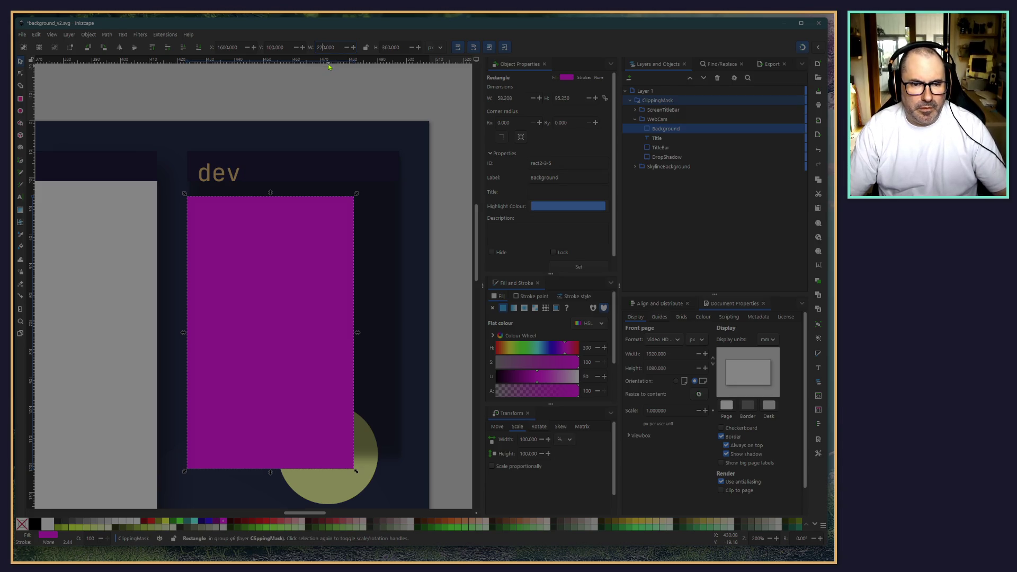
{"action": "left_click", "coordinate": [322, 96]}
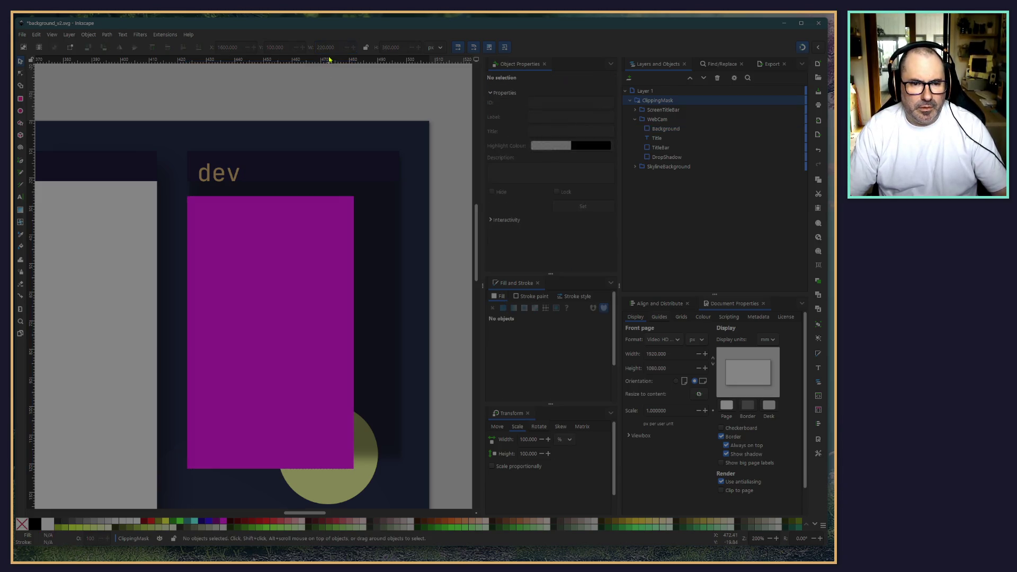
{"action": "key", "text": "ctrl+z"}
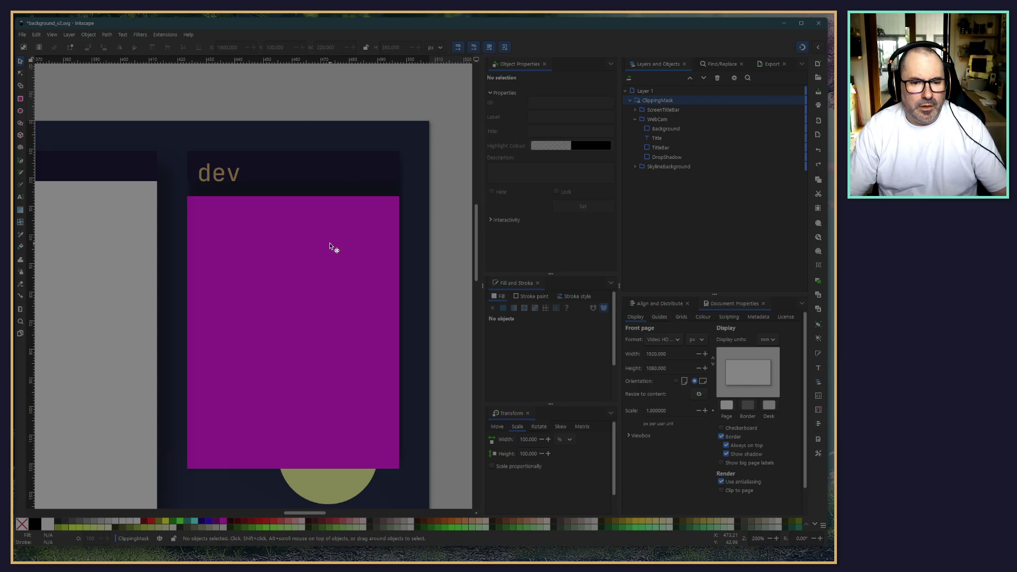
Step: Move the WebCam Background rectangle to Y 80 and deselect it
{"action": "left_click", "coordinate": [330, 243]}
{"action": "left_click", "coordinate": [272, 94]}
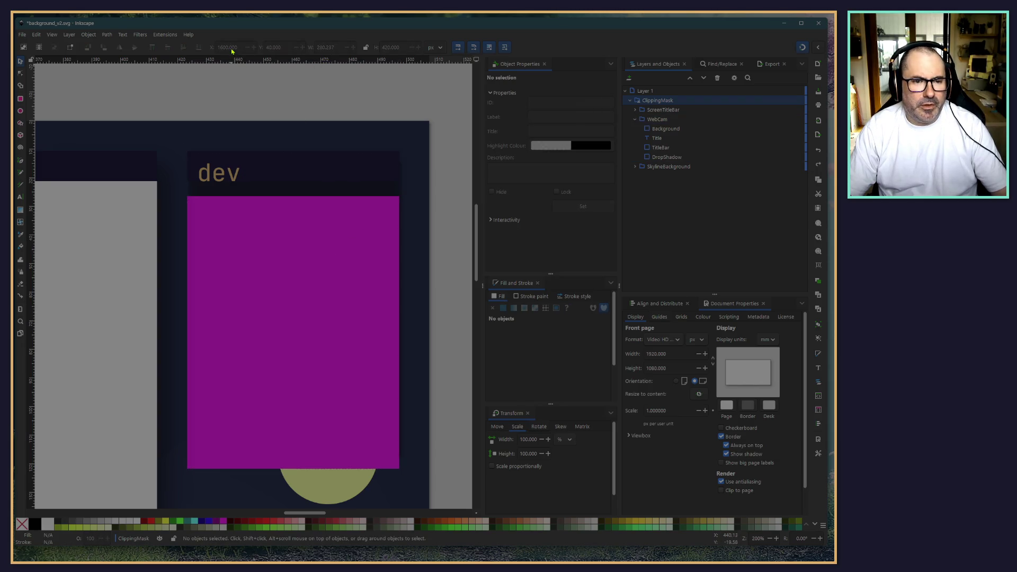
{"action": "left_click", "coordinate": [662, 128]}
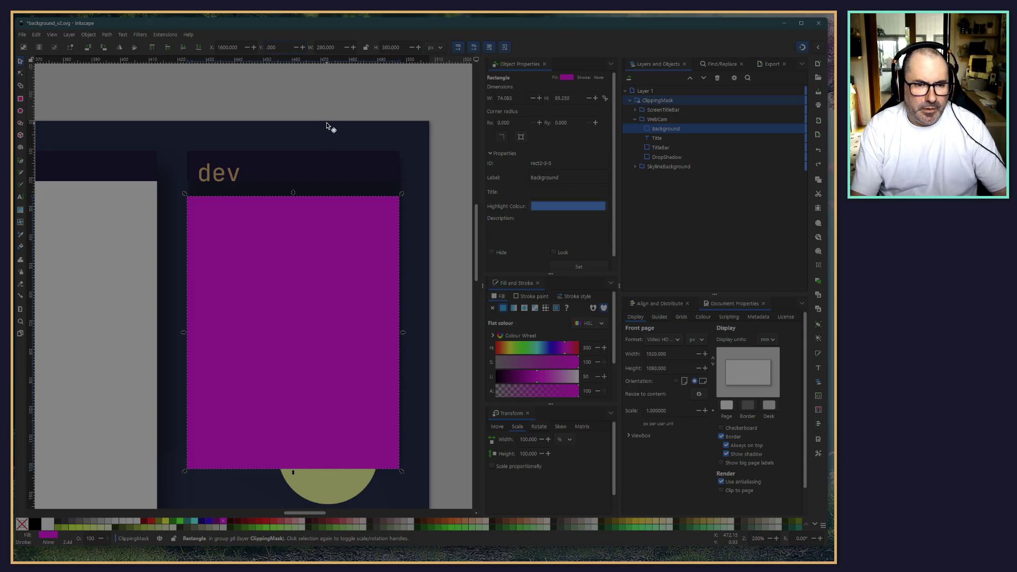
{"action": "type", "text": "80"}
{"action": "key", "text": "Return"}
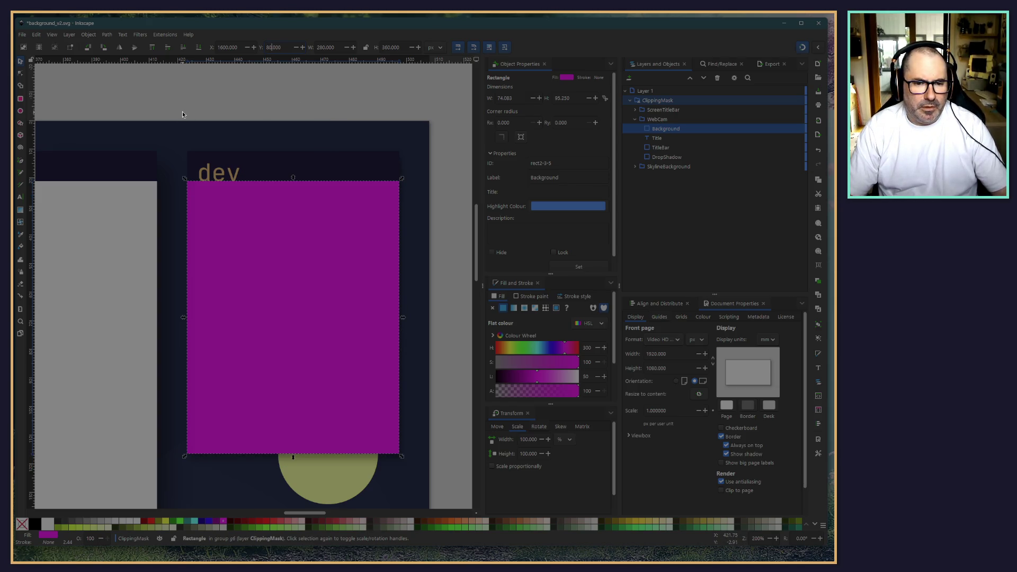
{"action": "left_click", "coordinate": [182, 115]}
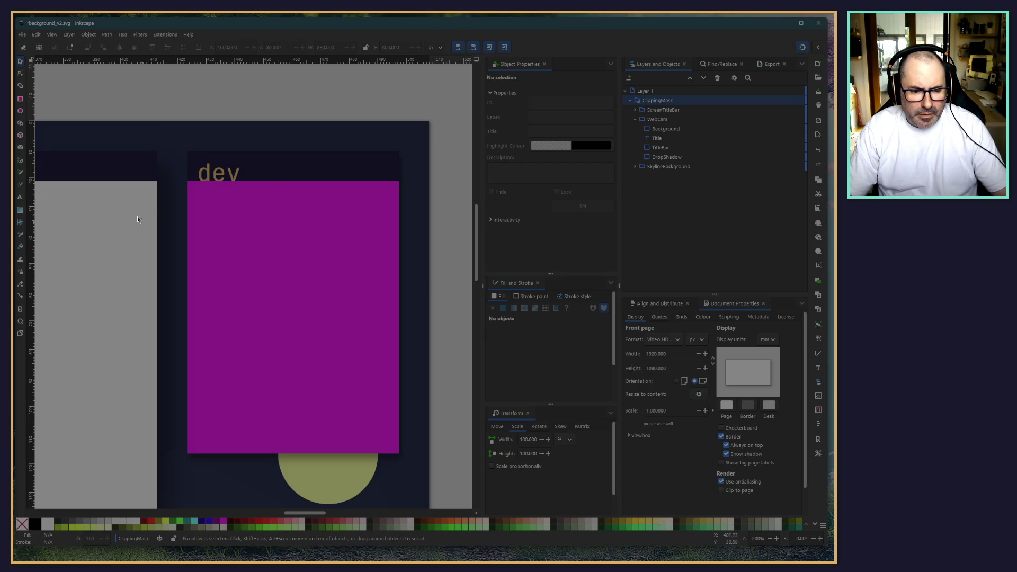
Step: Set the 'screen' label in the screen title bar to font size 20
{"action": "scroll", "coordinate": [196, 334], "scroll_direction": "down", "scroll_amount": 6, "text": "ctrl"}
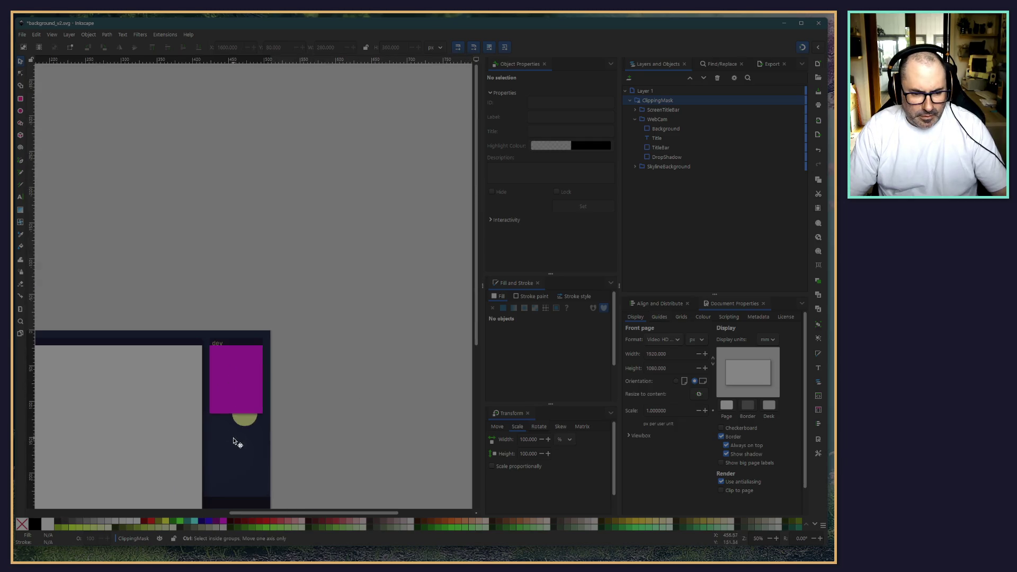
{"action": "scroll", "coordinate": [288, 452], "scroll_direction": "down", "scroll_amount": 3}
{"action": "scroll", "coordinate": [251, 369], "scroll_direction": "up", "scroll_amount": 4, "text": "ctrl"}
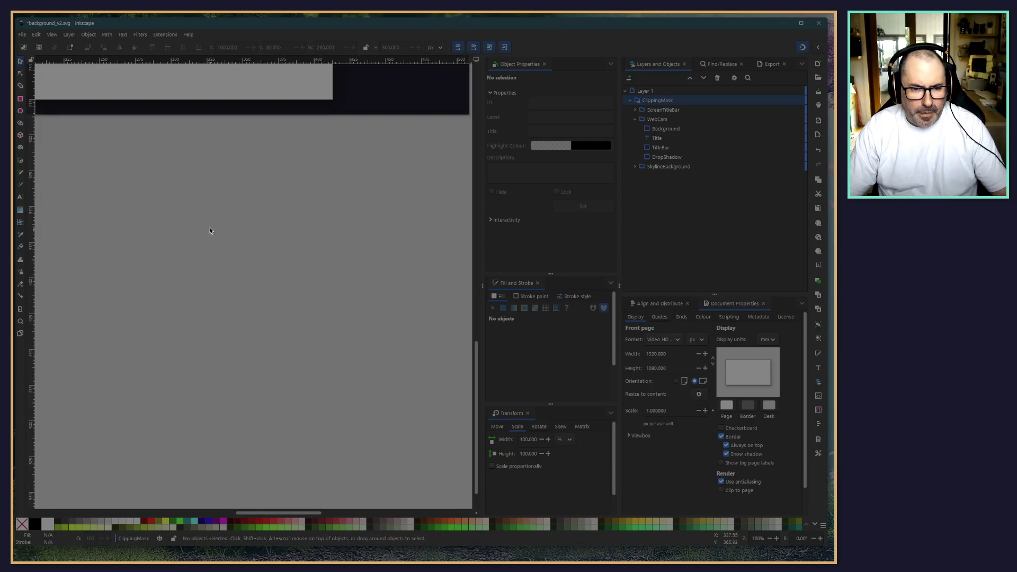
{"action": "scroll", "coordinate": [129, 207], "scroll_direction": "down", "scroll_amount": 1, "text": "ctrl"}
{"action": "scroll", "coordinate": [129, 208], "scroll_direction": "up", "scroll_amount": 4, "text": "ctrl"}
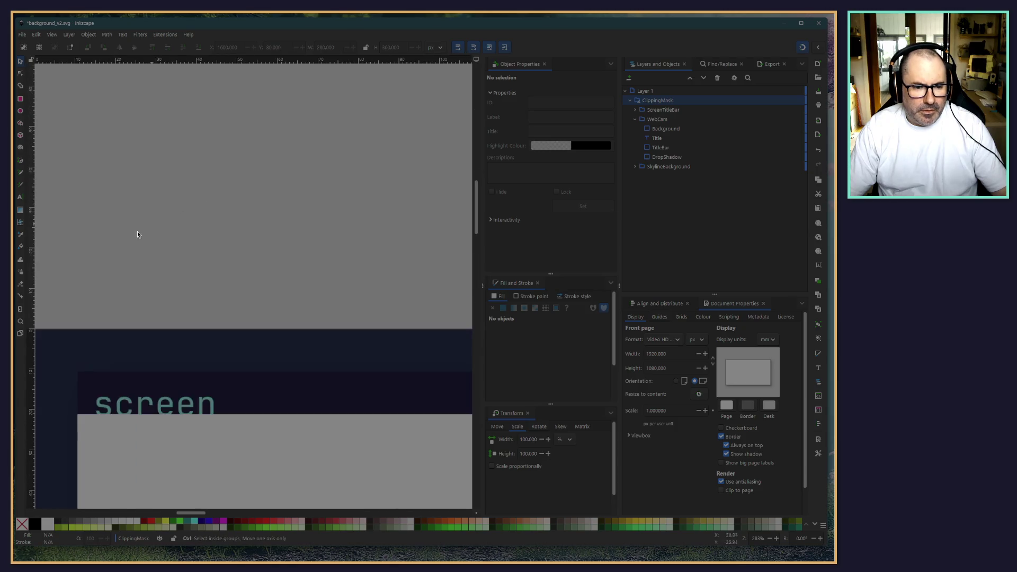
{"action": "left_click", "coordinate": [171, 324]}
{"action": "double_click", "coordinate": [171, 325]}
{"action": "double_click", "coordinate": [172, 324]}
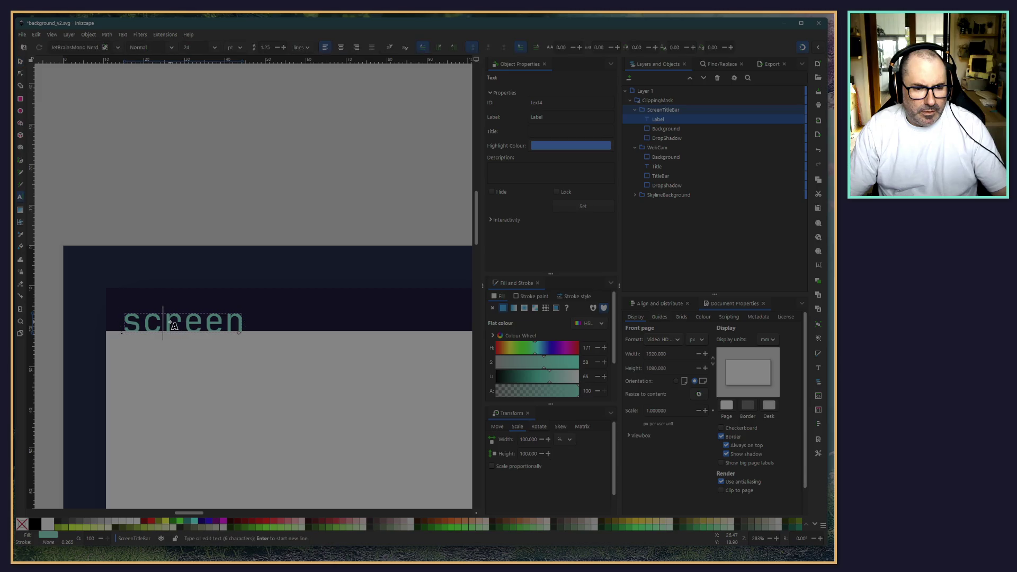
{"action": "double_click", "coordinate": [171, 324]}
{"action": "double_click", "coordinate": [191, 47]}
{"action": "type", "text": "20"}
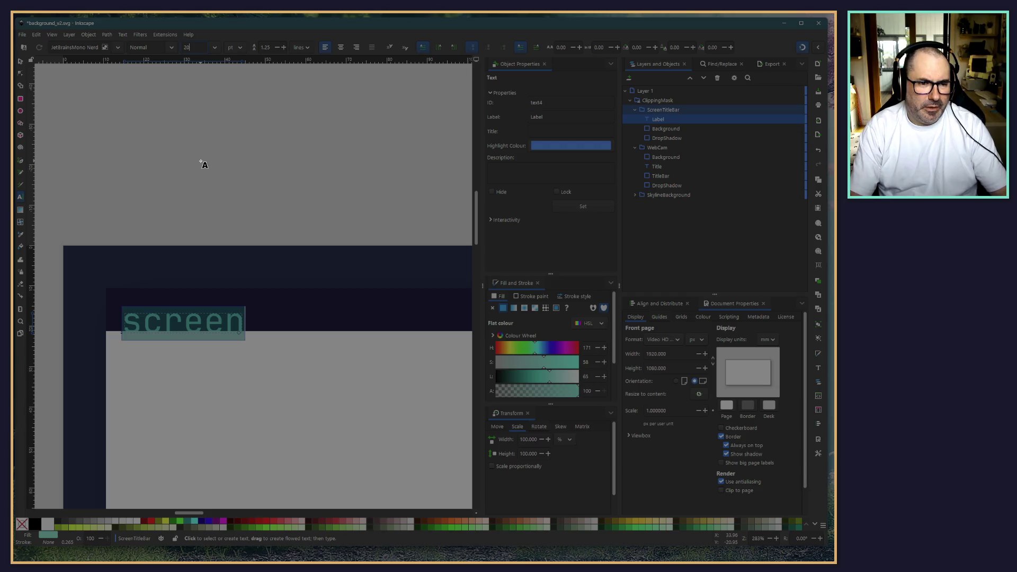
{"action": "key", "text": "Return"}
Step: Drag the 'screen' label slightly up and left within its title bar
{"action": "left_click", "coordinate": [21, 62]}
{"action": "key", "text": "Escape"}
{"action": "left_click_drag", "start_coordinate": [164, 320], "coordinate": [160, 305]}
{"action": "left_click", "coordinate": [267, 173]}
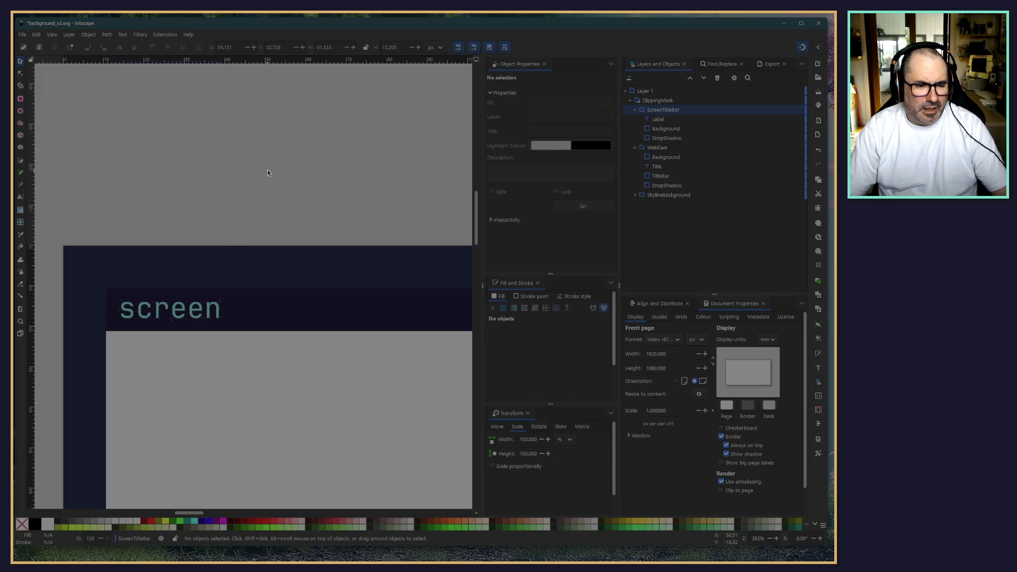
{"action": "scroll", "coordinate": [376, 180], "scroll_direction": "down", "scroll_amount": 3, "text": "ctrl"}
Step: Set the webcam's 'dev' title text to font size 20
{"action": "scroll", "coordinate": [386, 157], "scroll_direction": "right", "scroll_amount": 10}
{"action": "scroll", "coordinate": [273, 223], "scroll_direction": "up", "scroll_amount": 3, "text": "ctrl"}
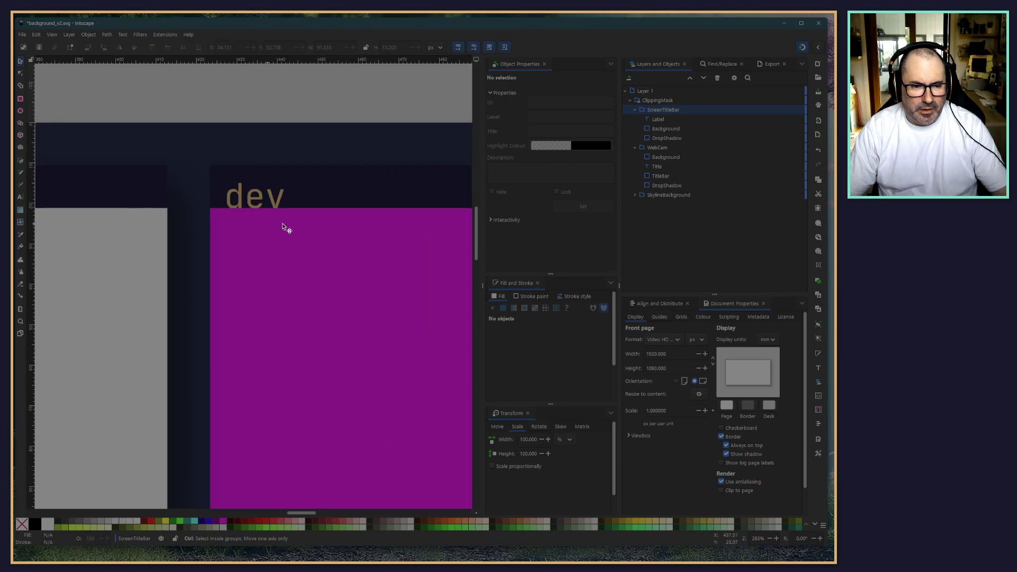
{"action": "scroll", "coordinate": [273, 224], "scroll_direction": "up", "scroll_amount": 2, "text": "ctrl"}
{"action": "left_click", "coordinate": [243, 190]}
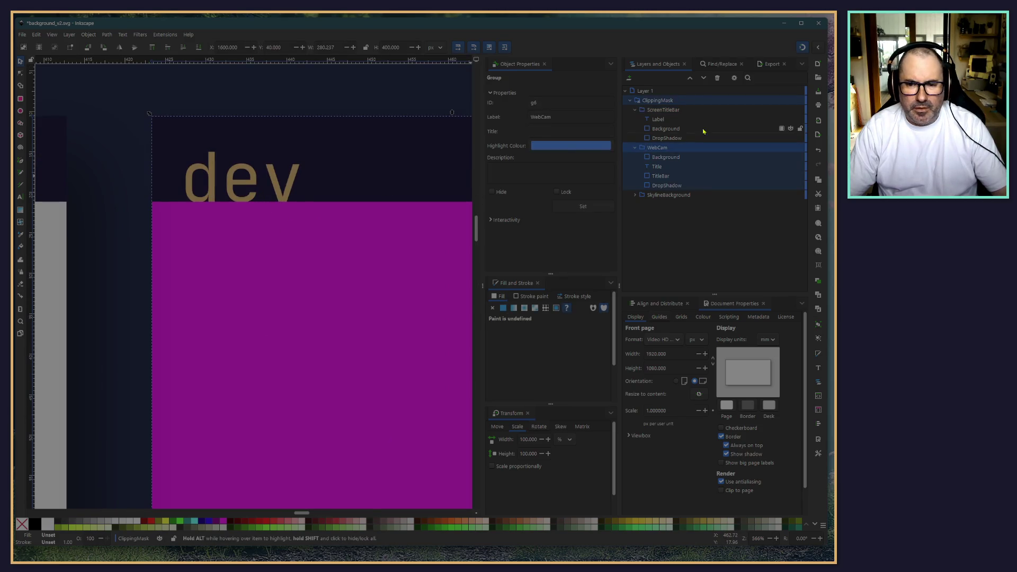
{"action": "left_click", "coordinate": [657, 166]}
{"action": "double_click", "coordinate": [236, 186]}
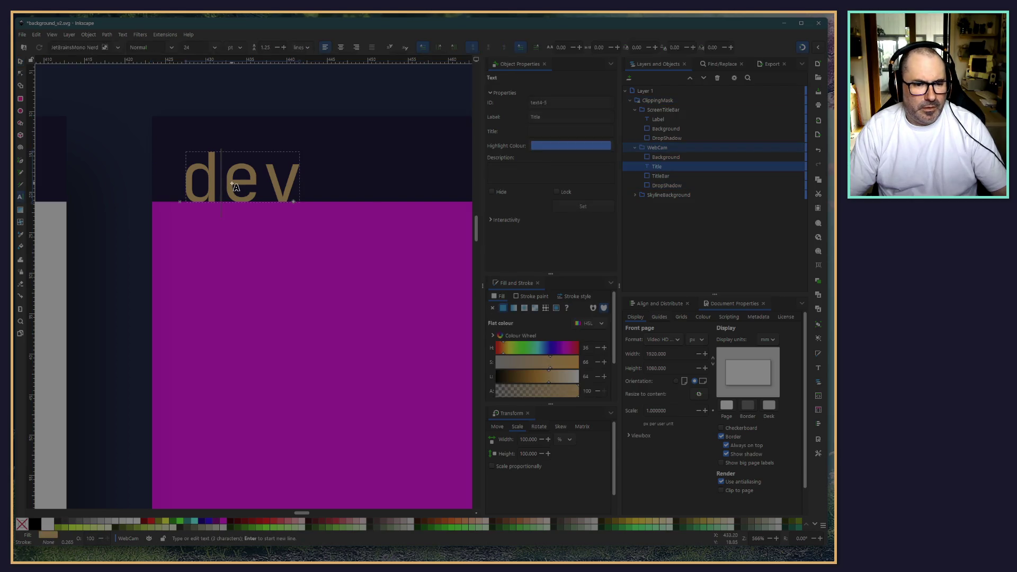
{"action": "key", "text": "ctrl+a"}
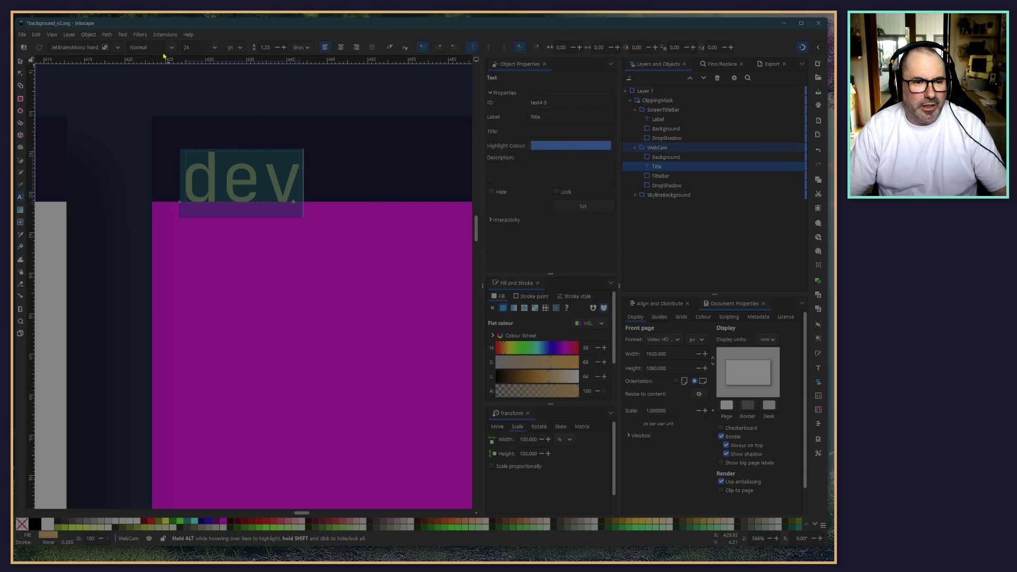
{"action": "key", "text": "BackSpace"}
{"action": "type", "text": "0"}
{"action": "key", "text": "Return"}
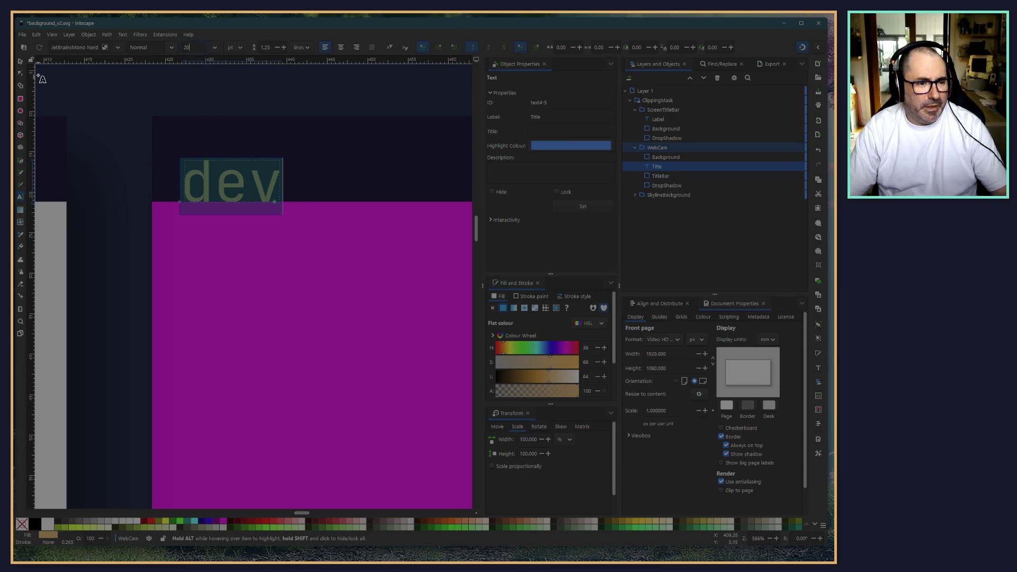
Step: Drag the 'dev' title up inside its title bar
{"action": "left_click", "coordinate": [20, 62]}
{"action": "mouse_move", "coordinate": [200, 181]}
{"action": "left_mouse_down"}
{"action": "mouse_move", "coordinate": [201, 159]}
{"action": "mouse_move", "coordinate": [199, 168]}
{"action": "left_mouse_up"}
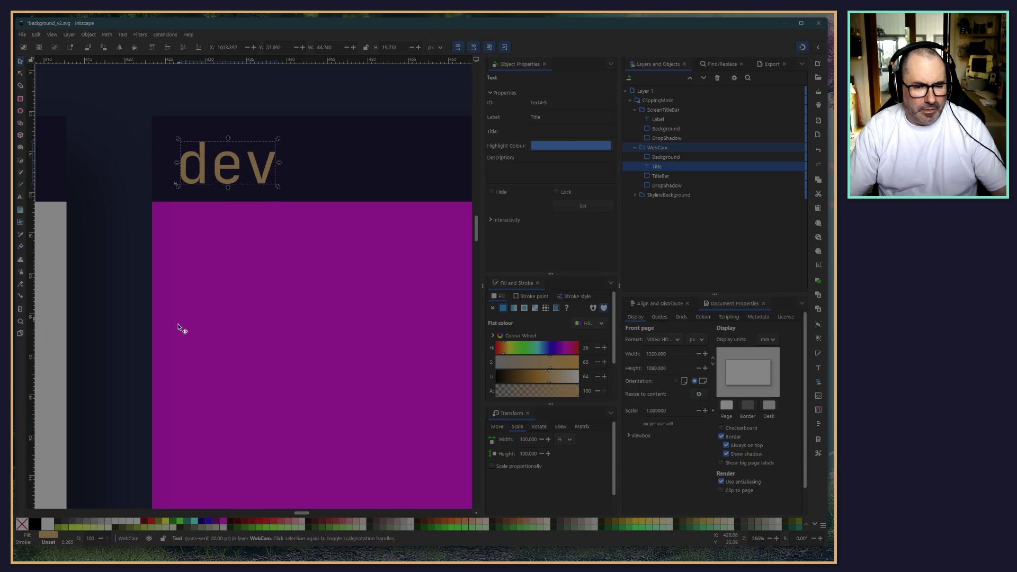
{"action": "scroll", "coordinate": [186, 273], "scroll_direction": "down", "scroll_amount": 10}
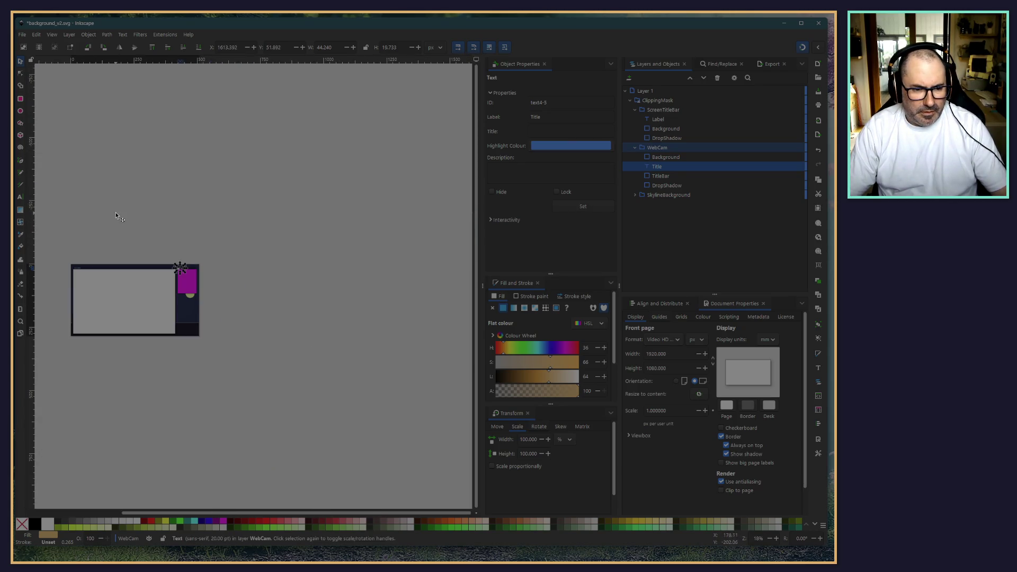
{"action": "left_click", "coordinate": [116, 221]}
{"action": "scroll", "coordinate": [203, 230], "scroll_direction": "up", "scroll_amount": 4}
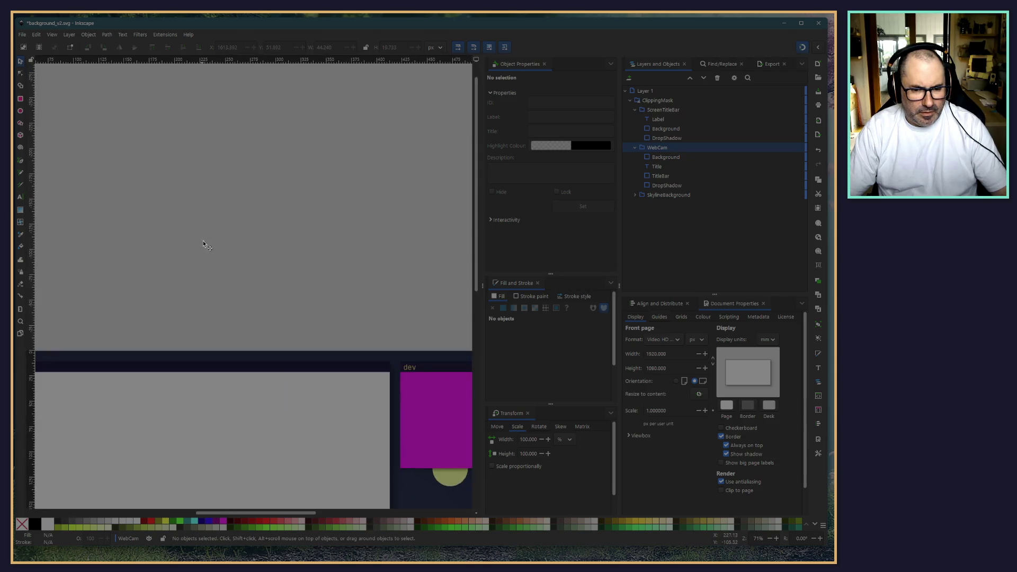
{"action": "scroll", "coordinate": [203, 143], "scroll_direction": "down", "scroll_amount": 1}
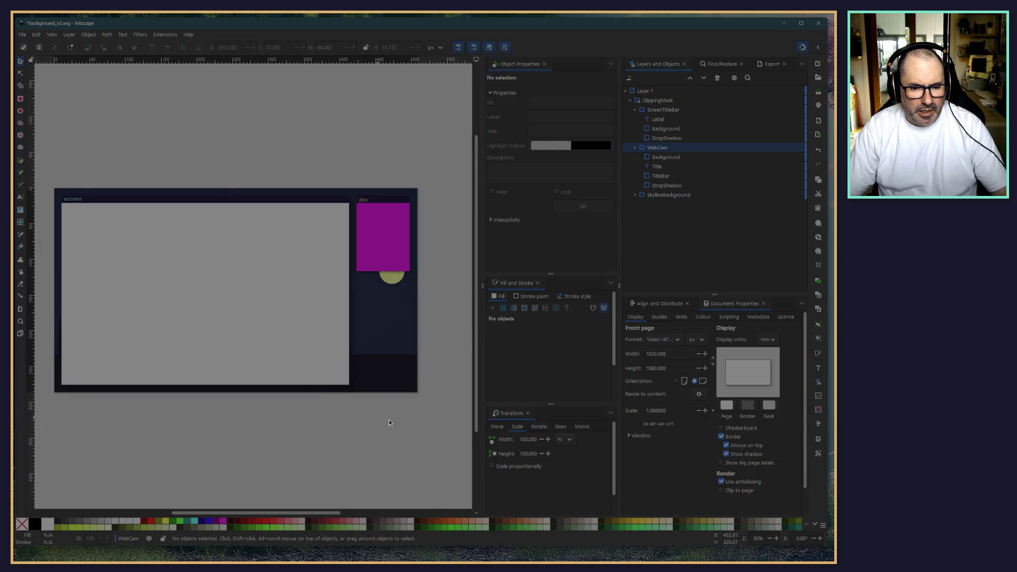
{"action": "scroll", "coordinate": [448, 252], "scroll_direction": "up", "scroll_amount": 4}
{"action": "scroll", "coordinate": [396, 252], "scroll_direction": "left", "scroll_amount": 3}
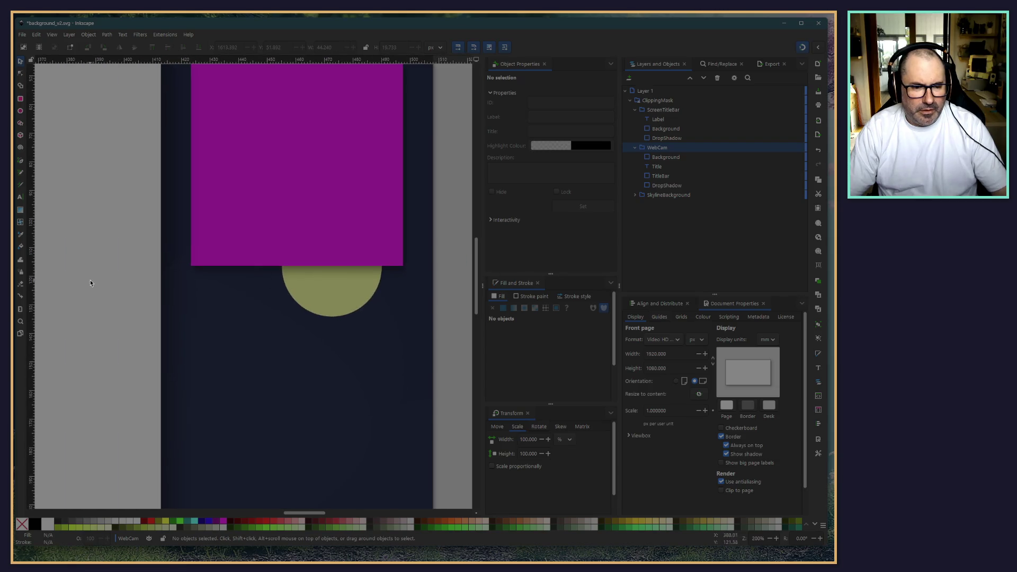
Step: Select the screen panel's DropShadow rectangle in Layers and Objects
{"action": "scroll", "coordinate": [221, 230], "scroll_direction": "down", "scroll_amount": 3}
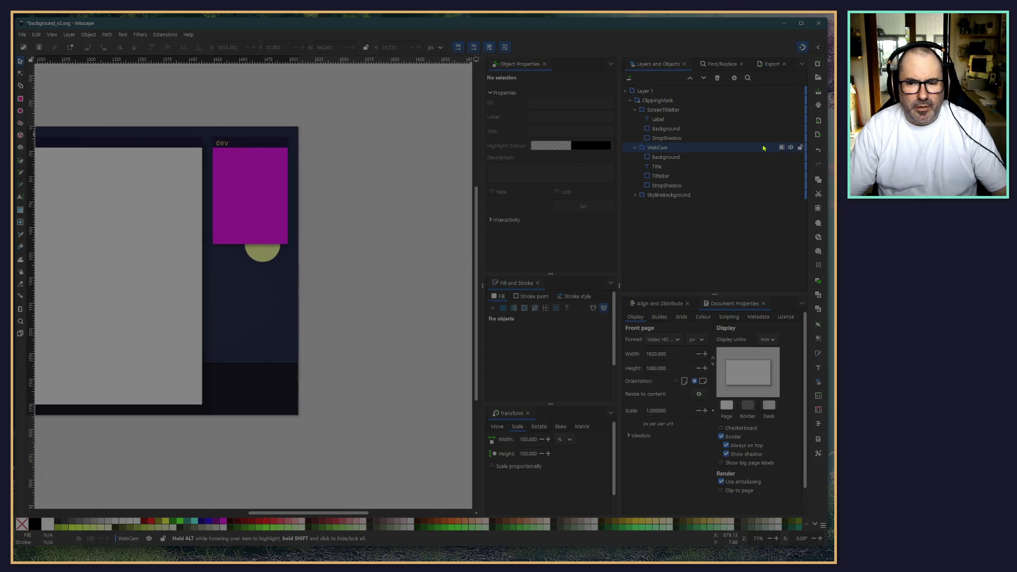
{"action": "left_click", "coordinate": [701, 142]}
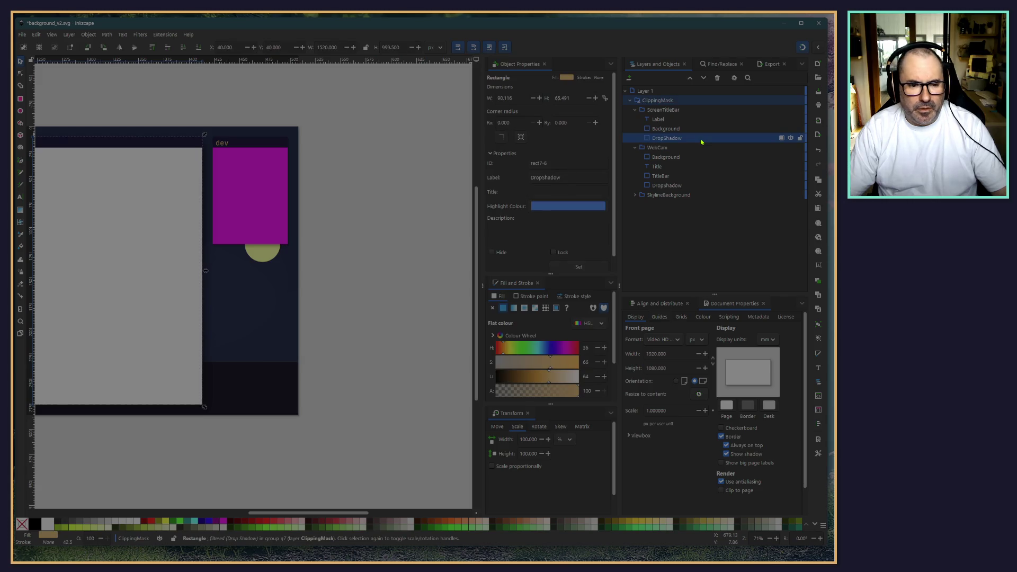
{"action": "scroll", "coordinate": [262, 97], "scroll_direction": "left", "scroll_amount": 3}
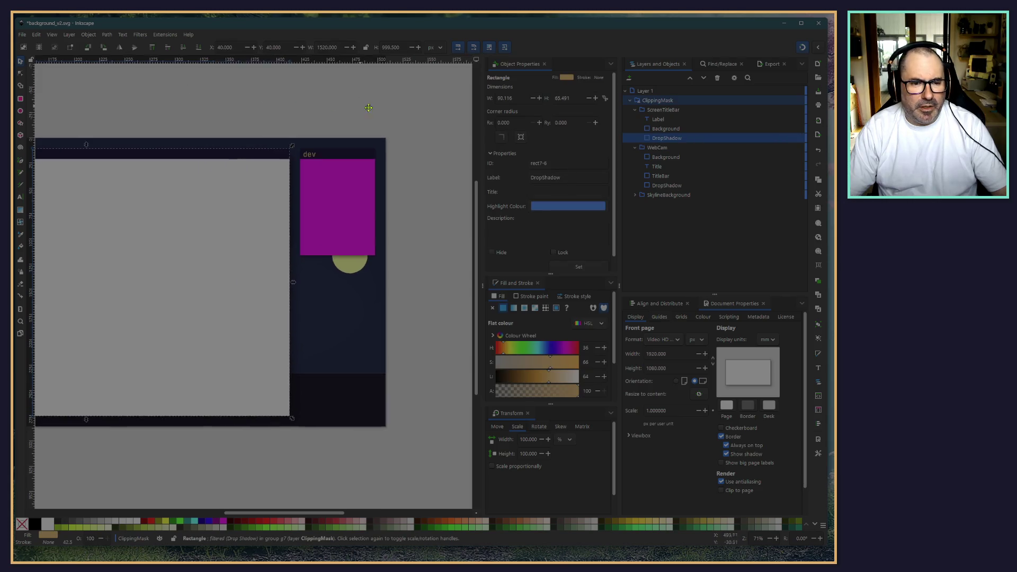
{"action": "left_click", "coordinate": [118, 36]}
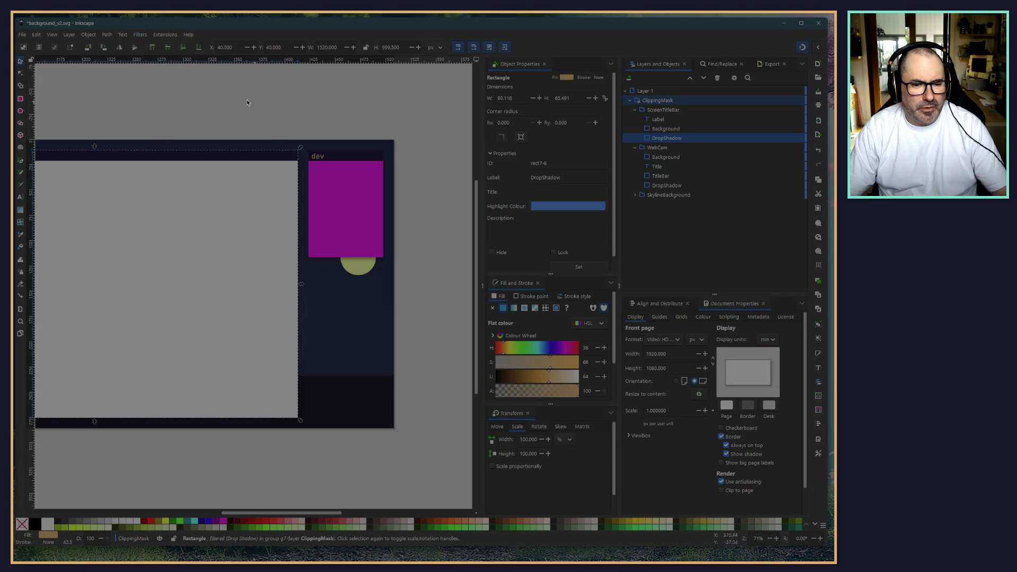
{"action": "left_click", "coordinate": [122, 35]}
{"action": "left_click", "coordinate": [297, 95]}
{"action": "scroll", "coordinate": [307, 144], "scroll_direction": "up", "scroll_amount": 6}
{"action": "scroll", "coordinate": [297, 279], "scroll_direction": "down", "scroll_amount": 2}
{"action": "scroll", "coordinate": [351, 329], "scroll_direction": "down", "scroll_amount": 2}
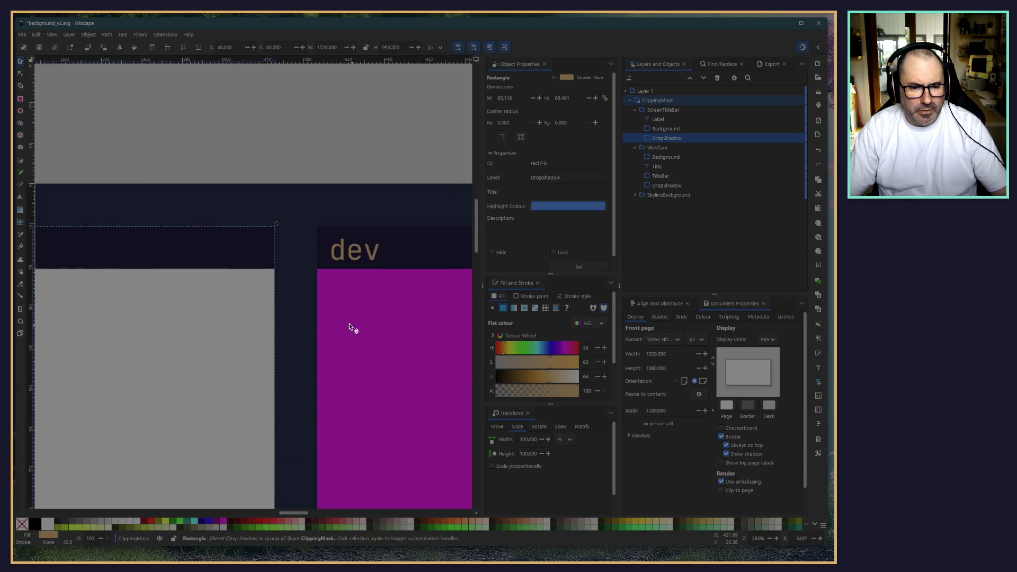
{"action": "scroll", "coordinate": [268, 166], "scroll_direction": "down", "scroll_amount": 3}
{"action": "scroll", "coordinate": [215, 397], "scroll_direction": "up", "scroll_amount": 2}
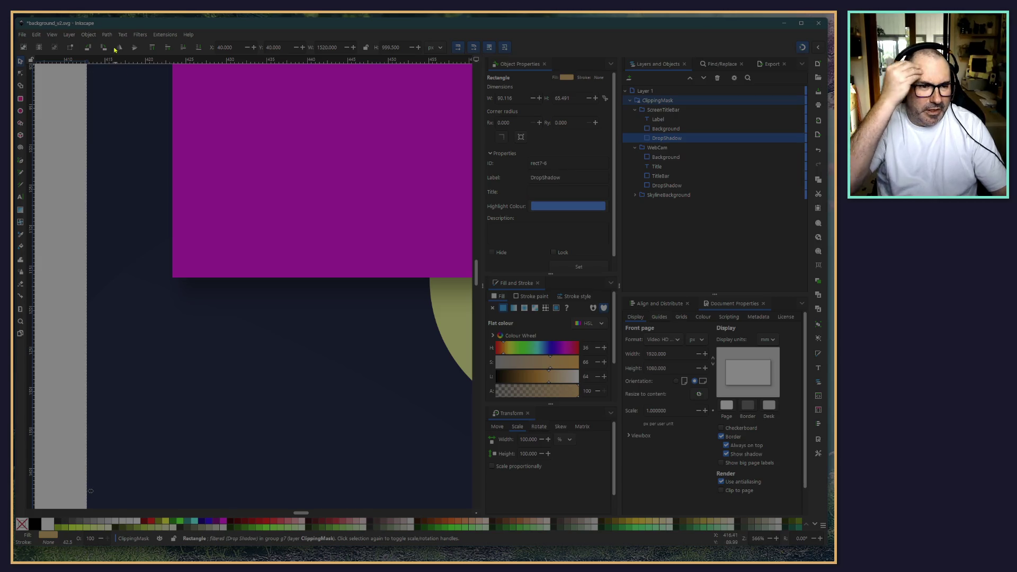
Step: Open Filters > Shadows and Glows > Drop Shadow for that rectangle
{"action": "left_click", "coordinate": [94, 35]}
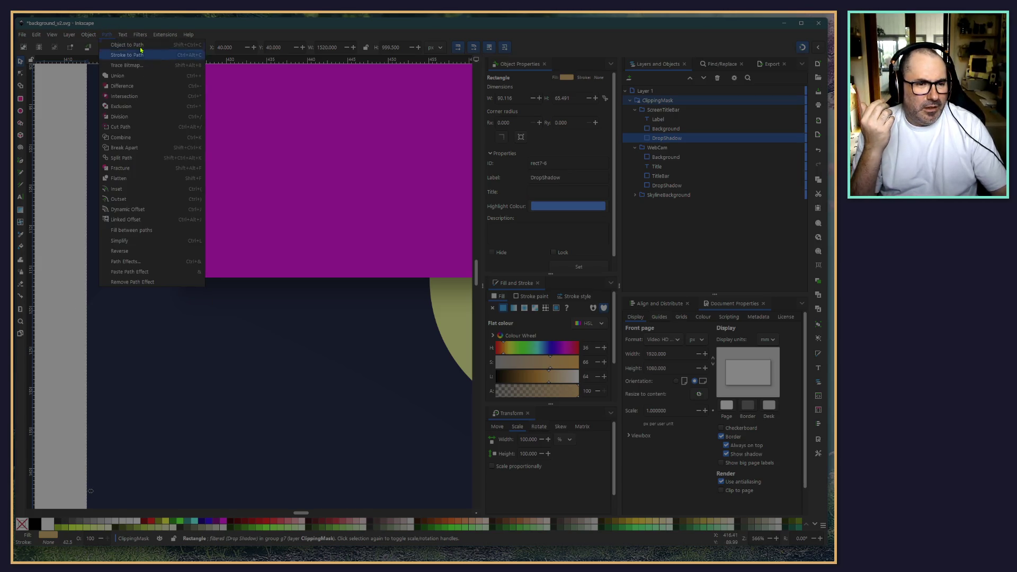
{"action": "mouse_move", "coordinate": [140, 34]}
{"action": "mouse_move", "coordinate": [193, 229]}
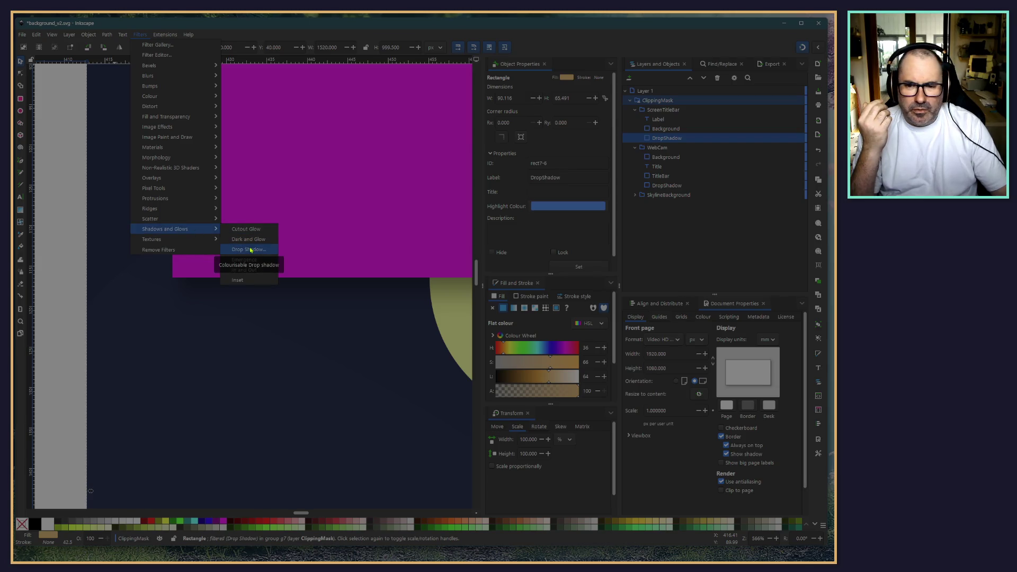
{"action": "left_click", "coordinate": [250, 249]}
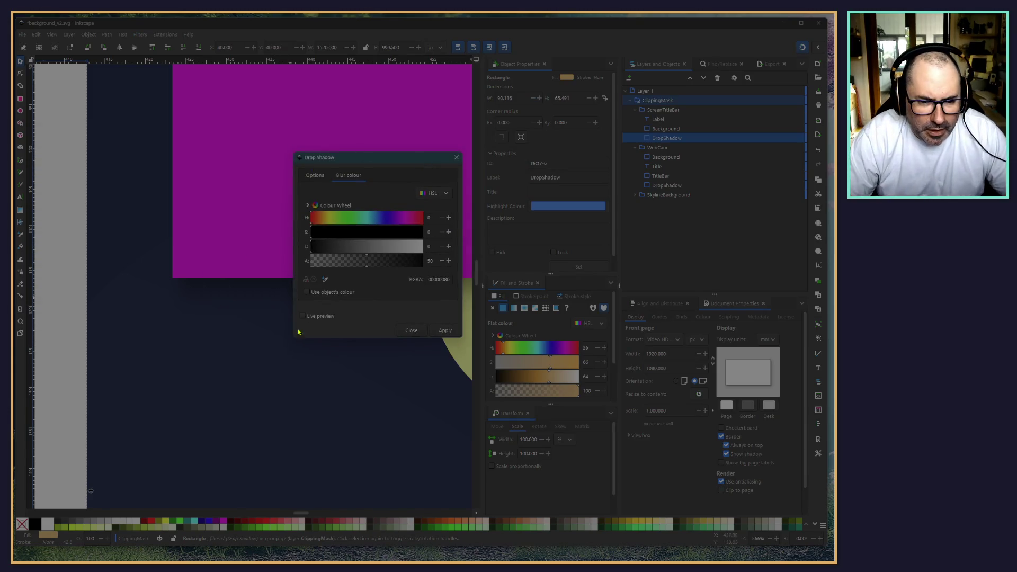
Step: Enable live preview, set blur radius and both shadow offsets to 0.2 px, then close
{"action": "left_click", "coordinate": [307, 316]}
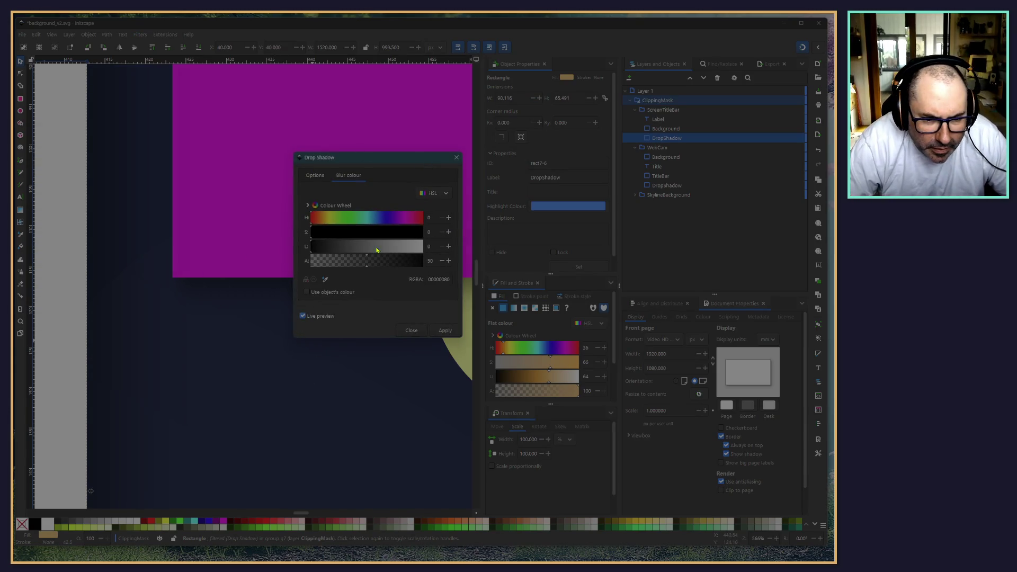
{"action": "left_click", "coordinate": [314, 175]}
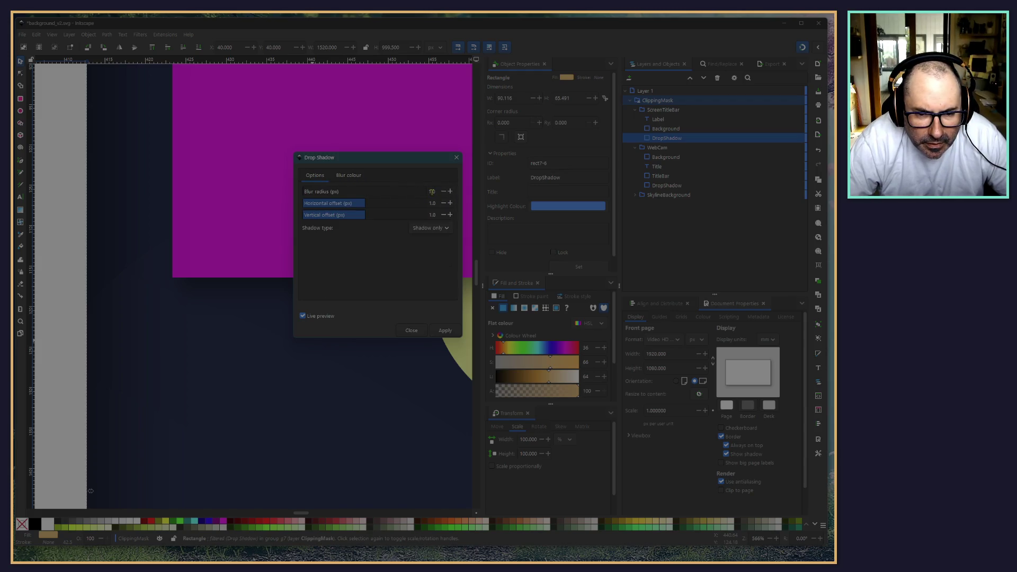
{"action": "type", "text": "0.5"}
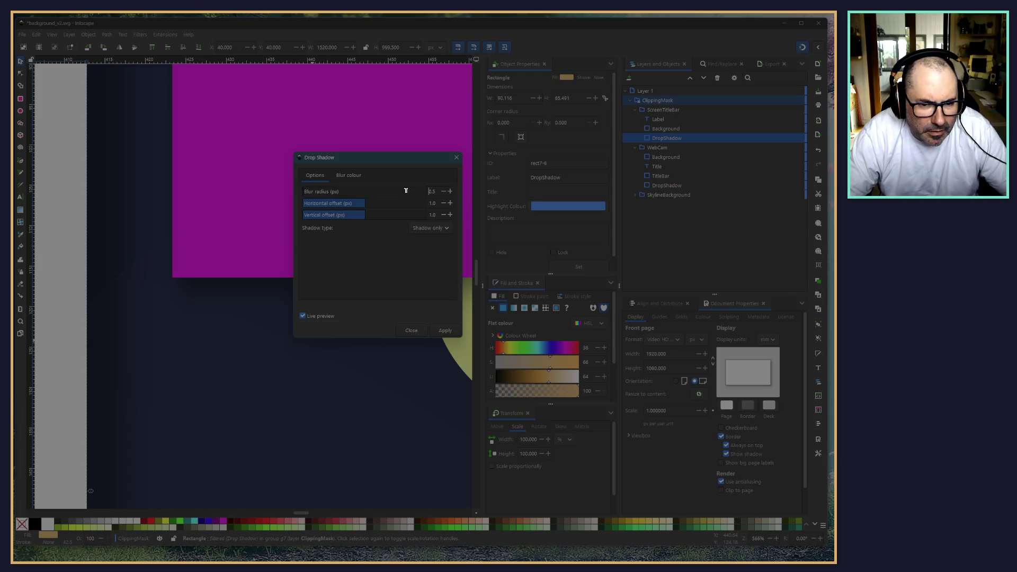
{"action": "double_click", "coordinate": [432, 203]}
{"action": "type", "text": "0.5"}
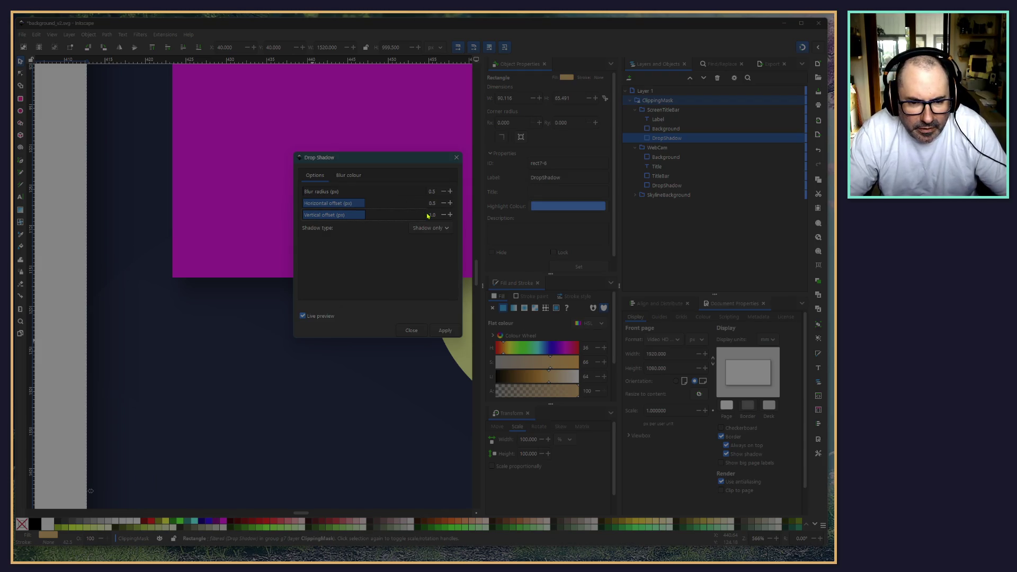
{"action": "double_click", "coordinate": [434, 215]}
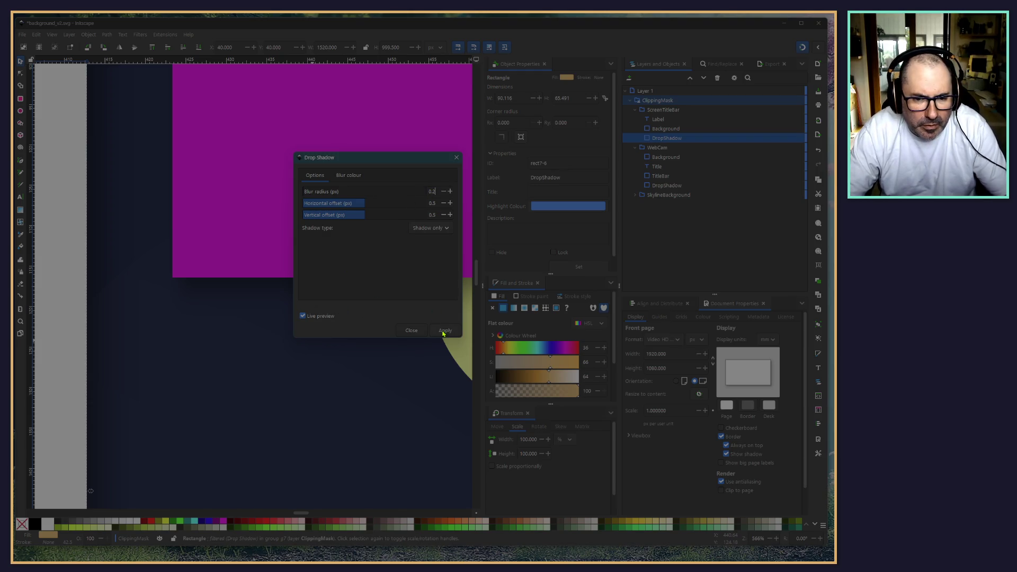
{"action": "left_click", "coordinate": [434, 203]}
{"action": "key", "text": "BackSpace"}
{"action": "type", "text": "2"}
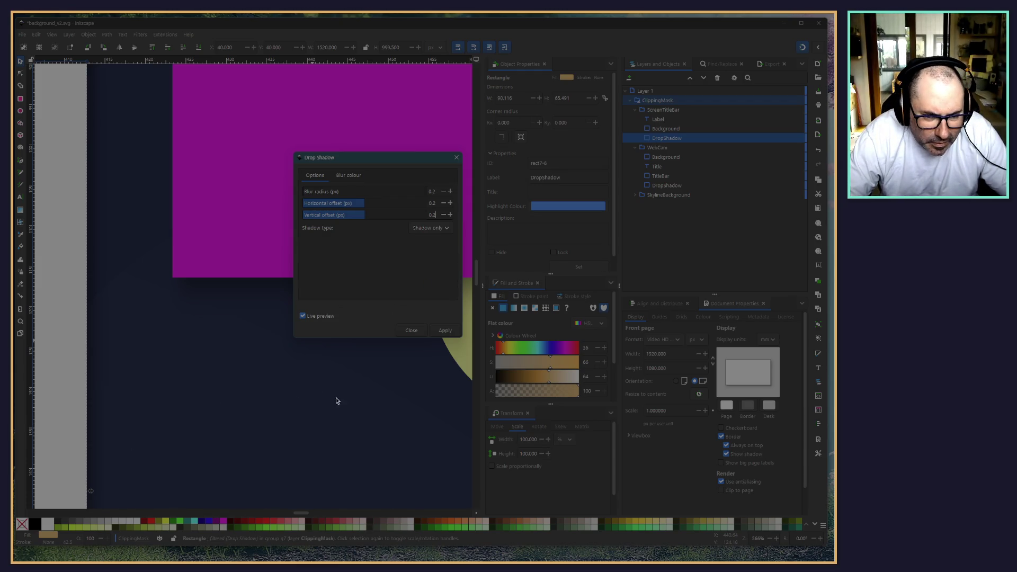
{"action": "left_click", "coordinate": [412, 330]}
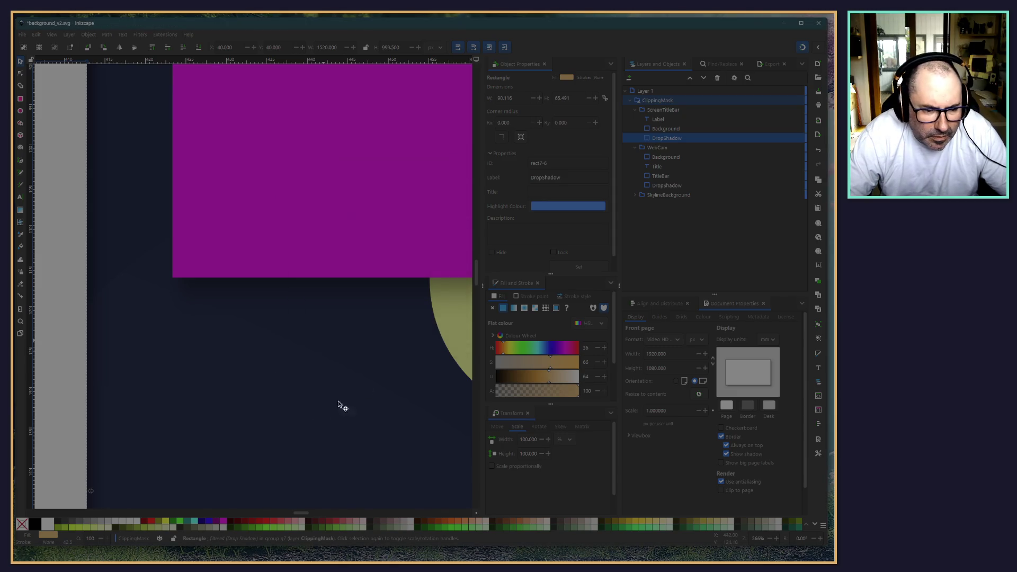
Step: Zoom out, clear the selection and save the overlay drawing
{"action": "left_click", "coordinate": [226, 433]}
{"action": "scroll", "coordinate": [224, 430], "scroll_direction": "down", "scroll_amount": 3, "text": "ctrl"}
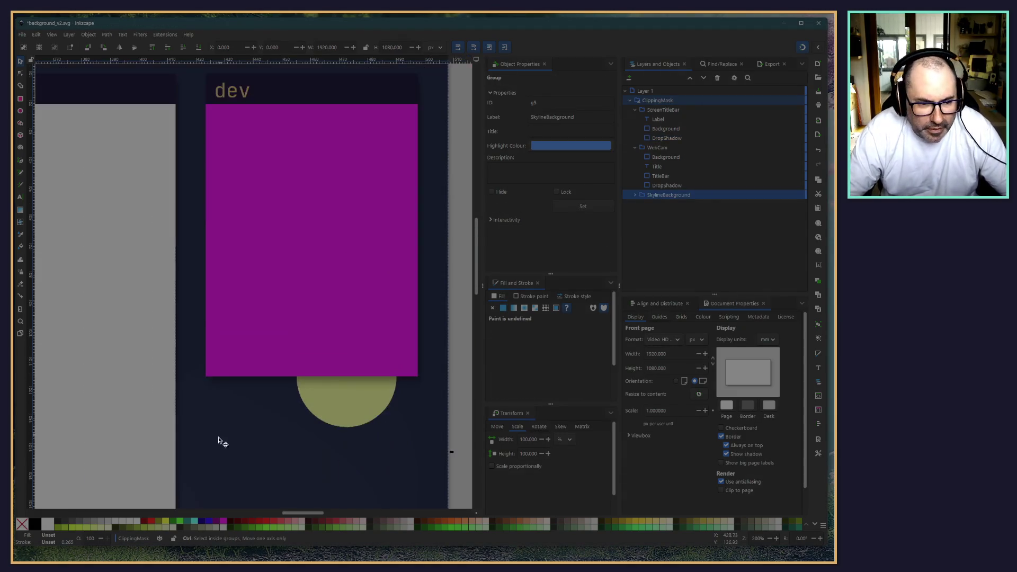
{"action": "scroll", "coordinate": [238, 431], "scroll_direction": "down", "scroll_amount": 3, "text": "ctrl"}
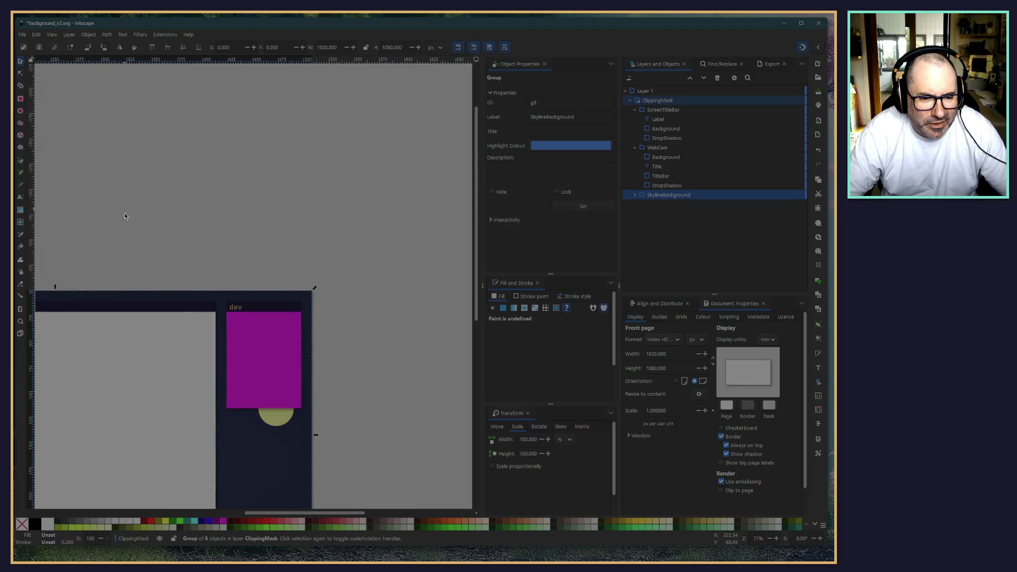
{"action": "scroll", "coordinate": [127, 175], "scroll_direction": "down", "scroll_amount": 7}
{"action": "scroll", "coordinate": [133, 148], "scroll_direction": "left", "scroll_amount": 8}
{"action": "left_click", "coordinate": [101, 95]}
{"action": "scroll", "coordinate": [159, 96], "scroll_direction": "left", "scroll_amount": 5}
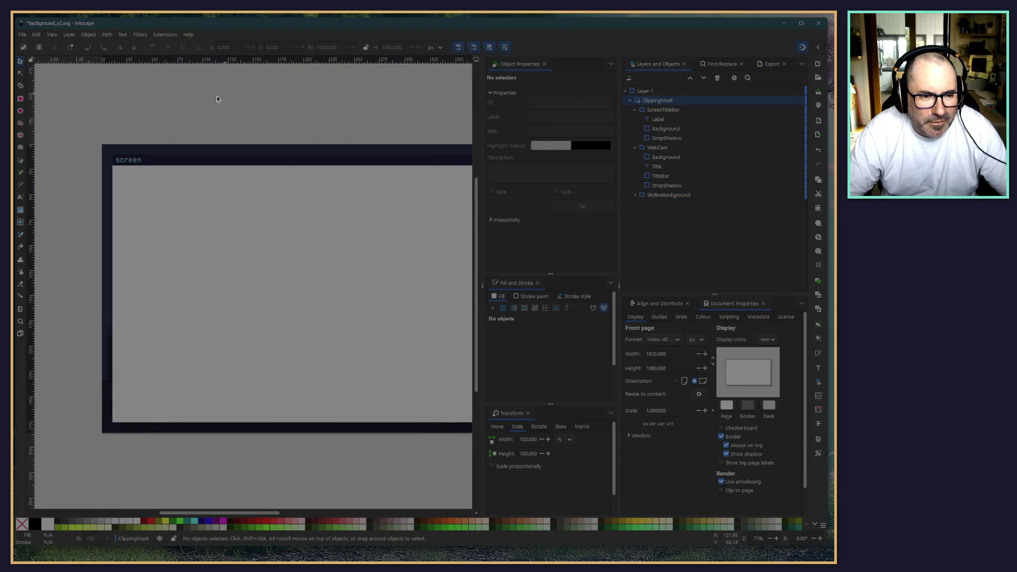
{"action": "left_click", "coordinate": [22, 34]}
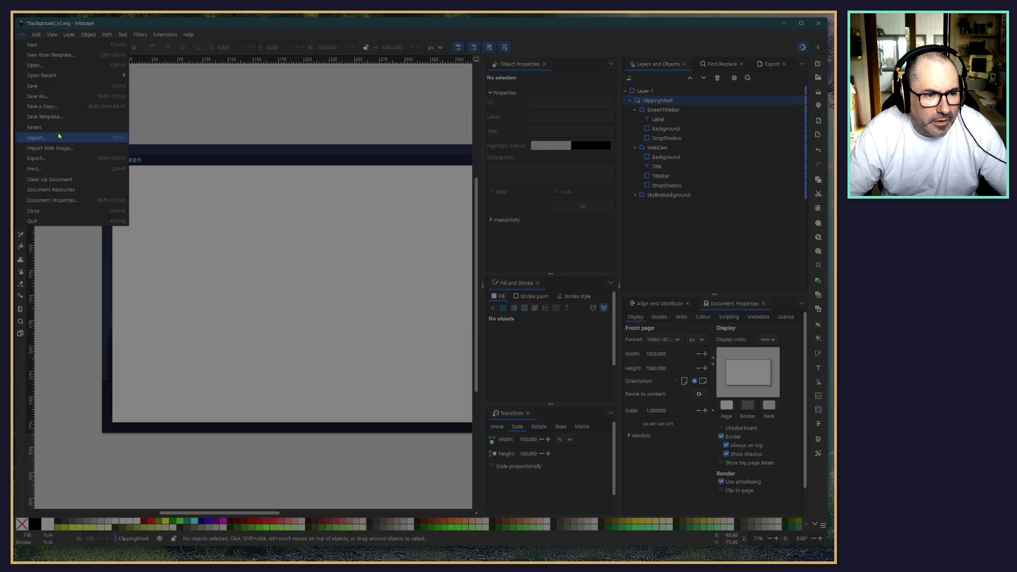
{"action": "left_click", "coordinate": [46, 88]}
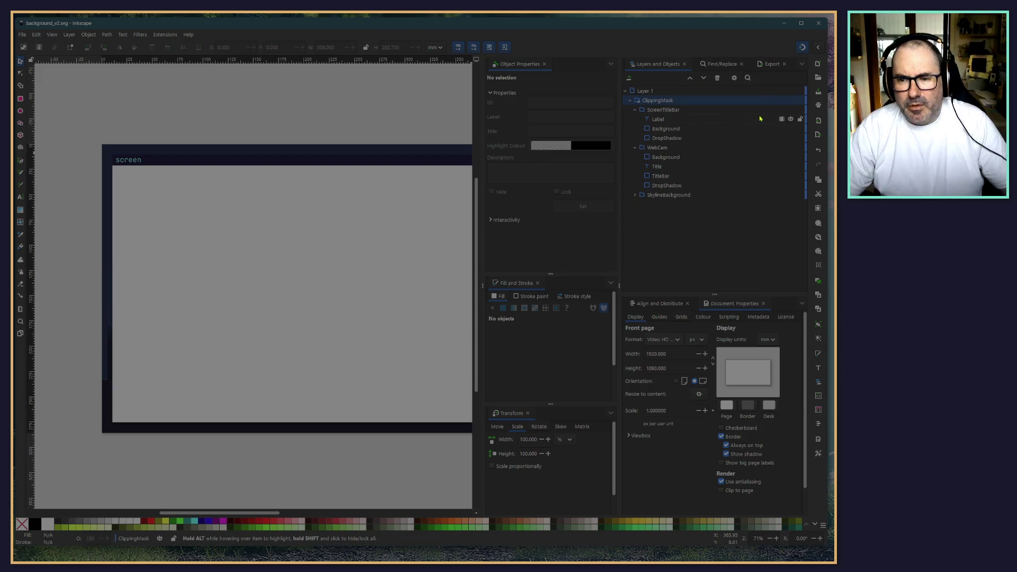
Step: Export the 1920×1080 page, replacing the existing background_v2.png
{"action": "left_click", "coordinate": [764, 66]}
{"action": "left_click", "coordinate": [715, 283]}
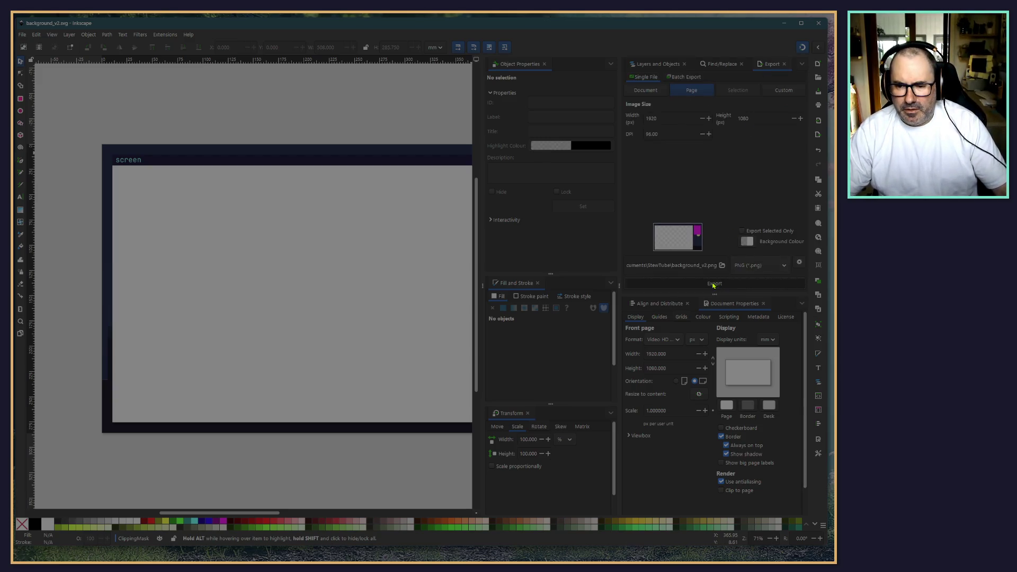
{"action": "left_click", "coordinate": [439, 326]}
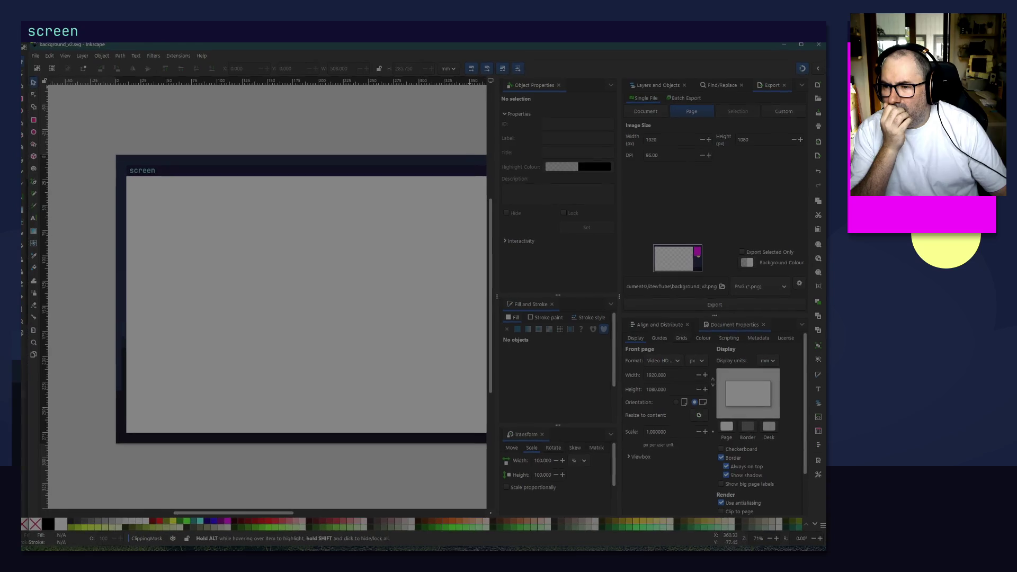
Step: Minimize Inkscape to check the new background in the OBS scene, then return to Inkscape
{"action": "left_click_drag", "start_coordinate": [23, 43], "coordinate": [27, 48]}
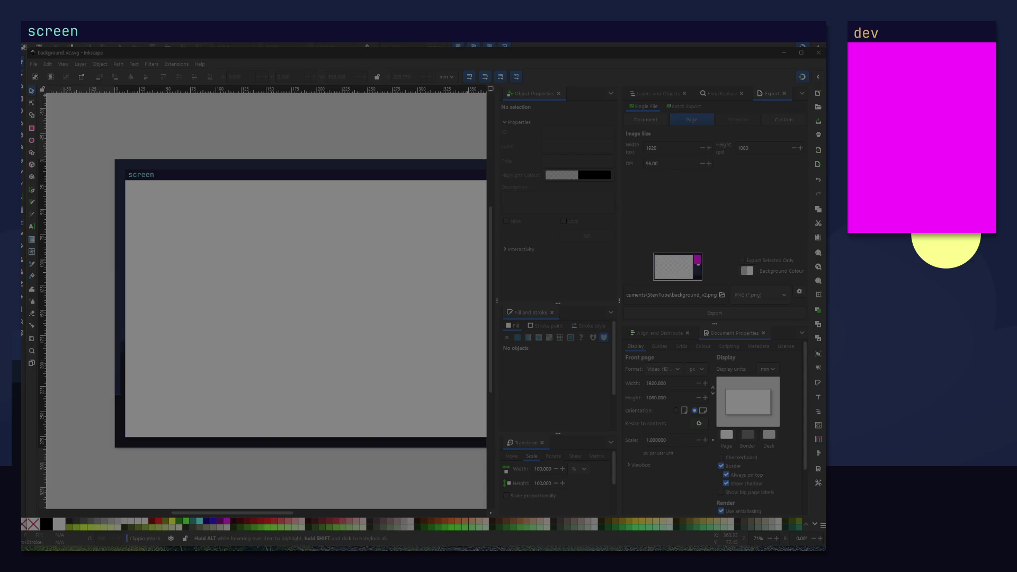
{"action": "left_click", "coordinate": [784, 52]}
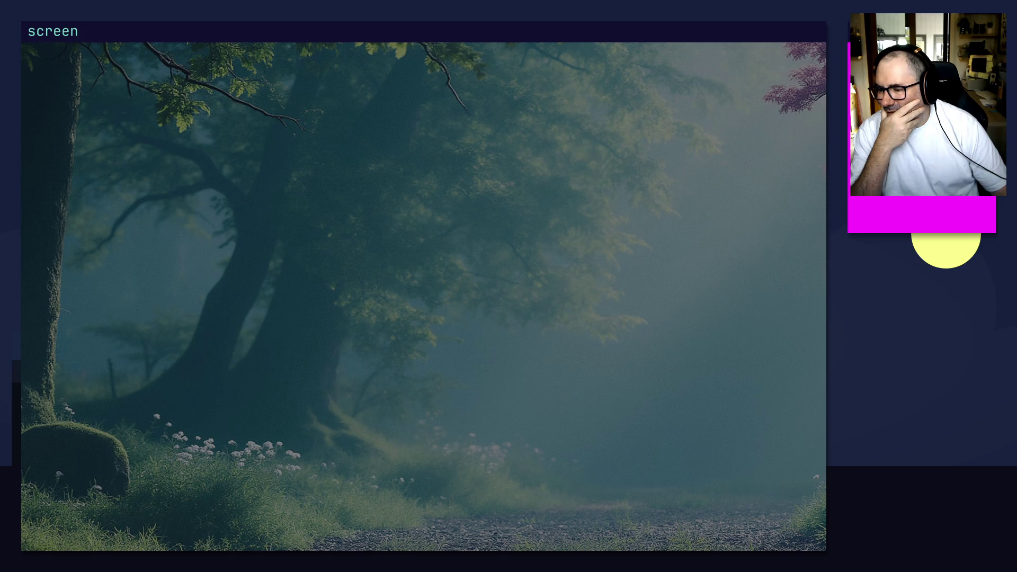
{"action": "key", "text": "alt+Tab"}
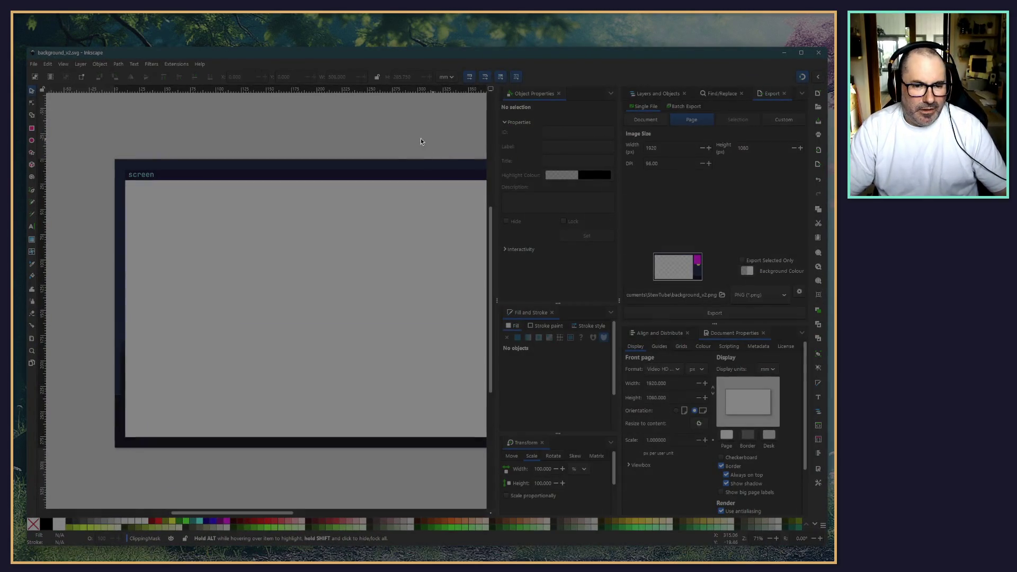
Step: Set the 'screen' title label to font size 16 and nudge it slightly up-left
{"action": "scroll", "coordinate": [428, 138], "scroll_direction": "right", "scroll_amount": 5}
{"action": "scroll", "coordinate": [202, 139], "scroll_direction": "up", "scroll_amount": 2}
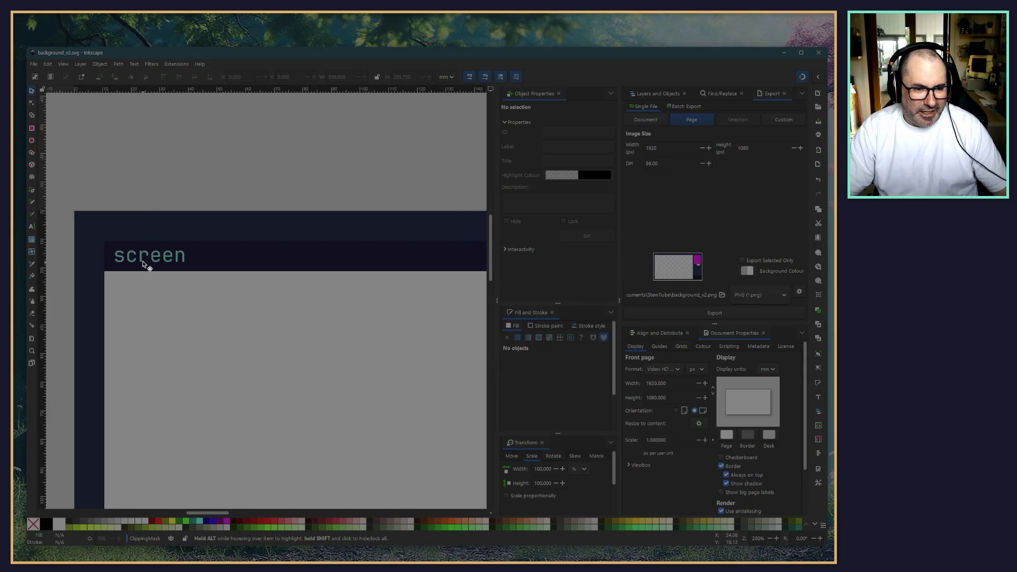
{"action": "left_click", "coordinate": [143, 264]}
{"action": "double_click", "coordinate": [140, 259]}
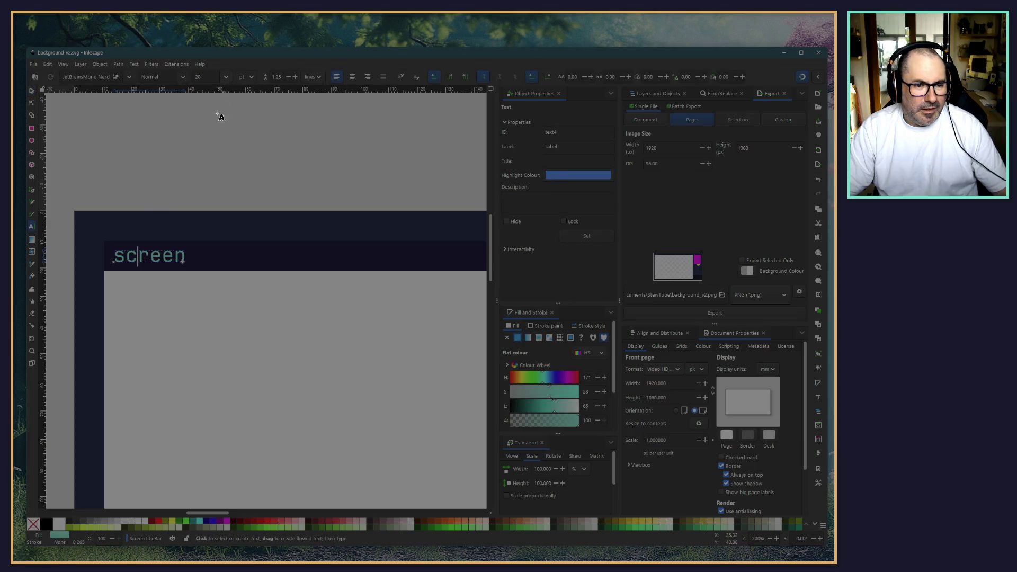
{"action": "key", "text": "ctrl+a"}
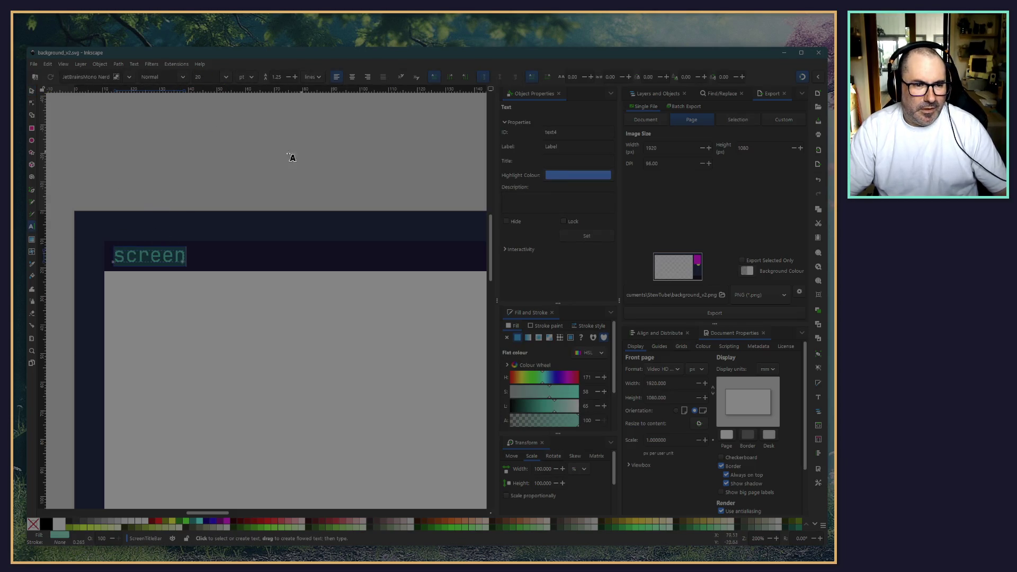
{"action": "left_click", "coordinate": [226, 76]}
{"action": "left_click", "coordinate": [213, 199]}
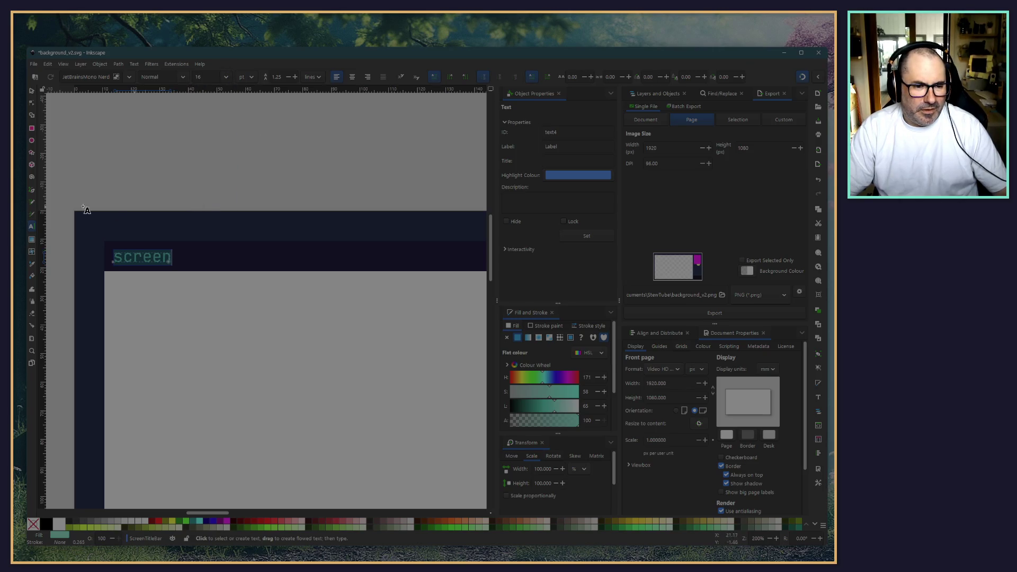
{"action": "left_click", "coordinate": [30, 90]}
{"action": "left_click_drag", "start_coordinate": [149, 265], "coordinate": [144, 265]}
{"action": "left_click", "coordinate": [144, 259]}
Step: Replace the label word 'screen' with 'thestewtube'
{"action": "double_click", "coordinate": [144, 259]}
{"action": "double_click", "coordinate": [154, 259]}
{"action": "type", "text": "the"}
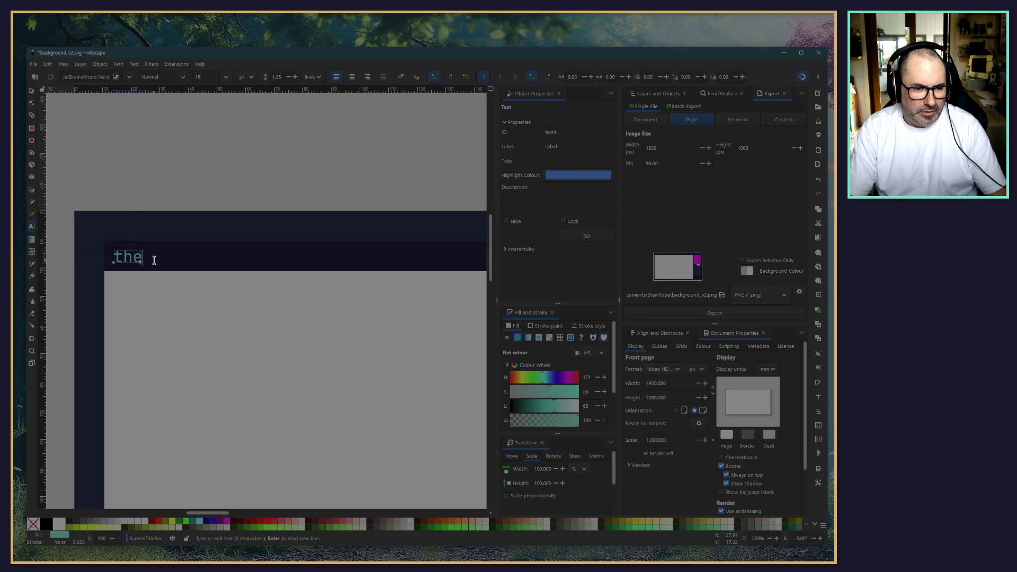
{"action": "type", "text": "stewtube"}
{"action": "key", "text": "Escape"}
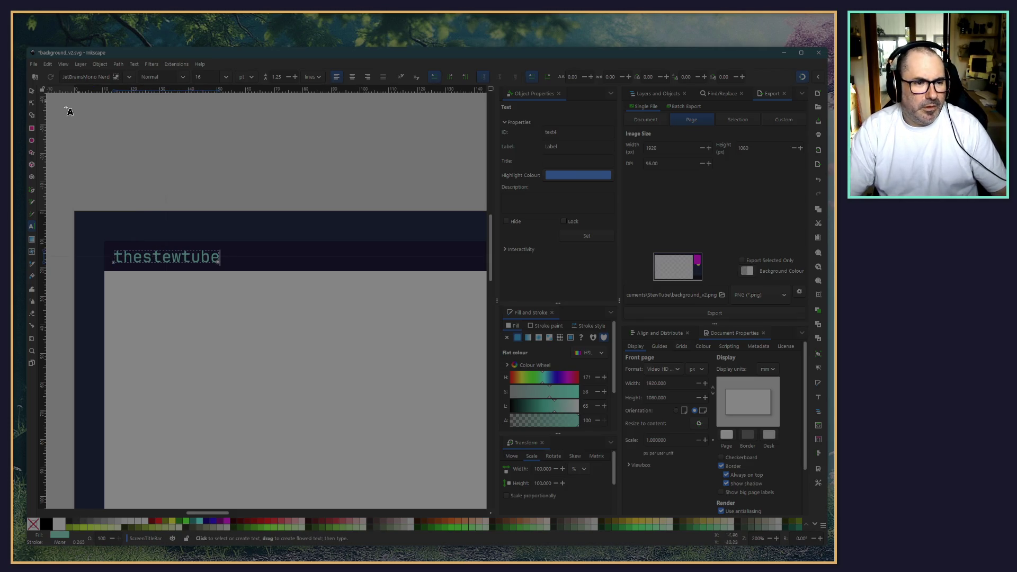
{"action": "left_click", "coordinate": [32, 91]}
{"action": "left_click", "coordinate": [262, 124]}
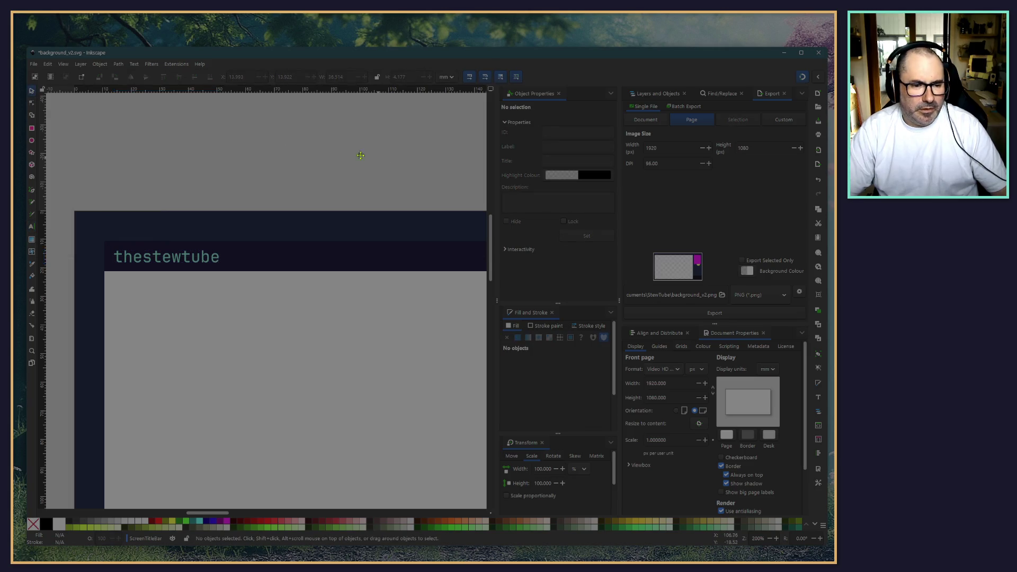
{"action": "scroll", "coordinate": [291, 150], "scroll_direction": "down", "scroll_amount": 3}
{"action": "scroll", "coordinate": [239, 159], "scroll_direction": "right", "scroll_amount": 5}
{"action": "scroll", "coordinate": [239, 159], "scroll_direction": "up", "scroll_amount": 1}
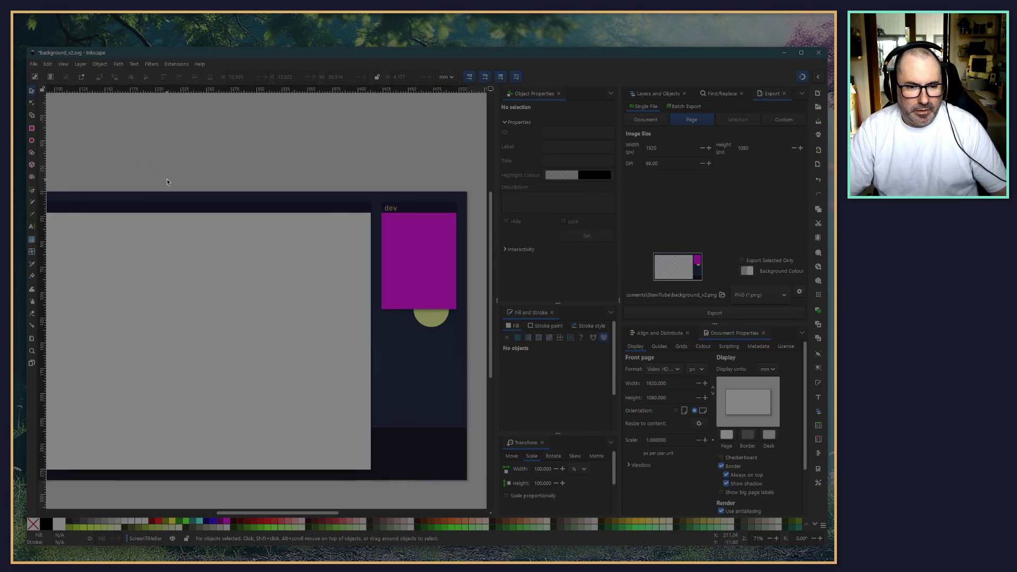
Step: Extend the webcam panel's 'dev' label so it reads 'developer'
{"action": "left_click", "coordinate": [392, 210]}
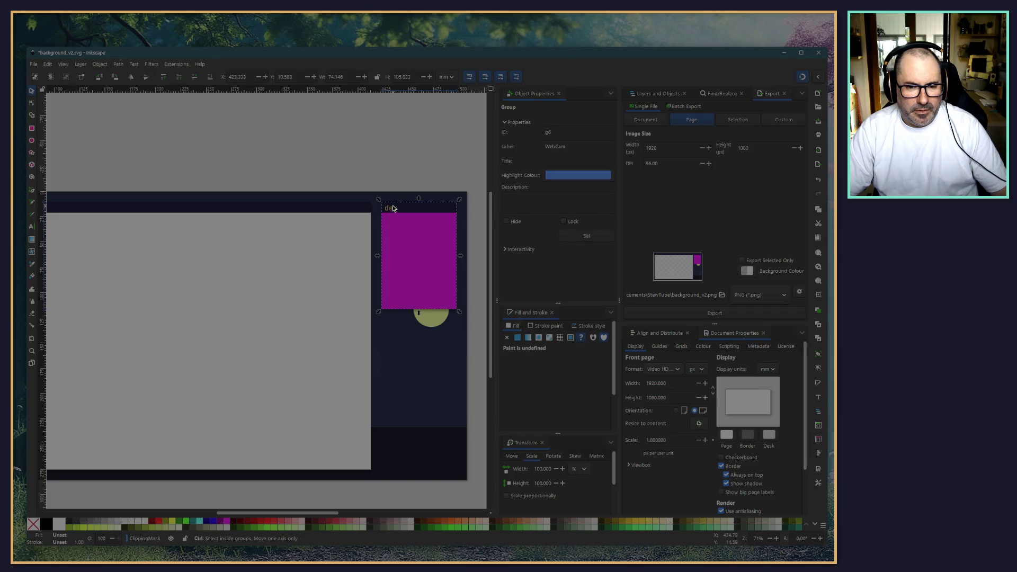
{"action": "scroll", "coordinate": [392, 206], "scroll_direction": "up", "scroll_amount": 6, "text": "ctrl"}
{"action": "double_click", "coordinate": [390, 229]}
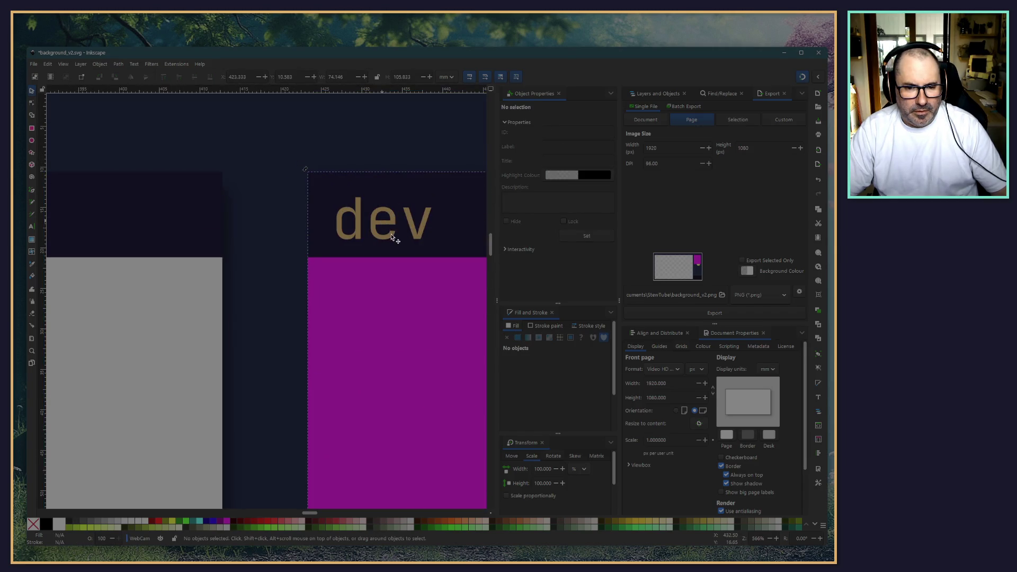
{"action": "double_click", "coordinate": [392, 233]}
{"action": "key", "text": "ctrl+a"}
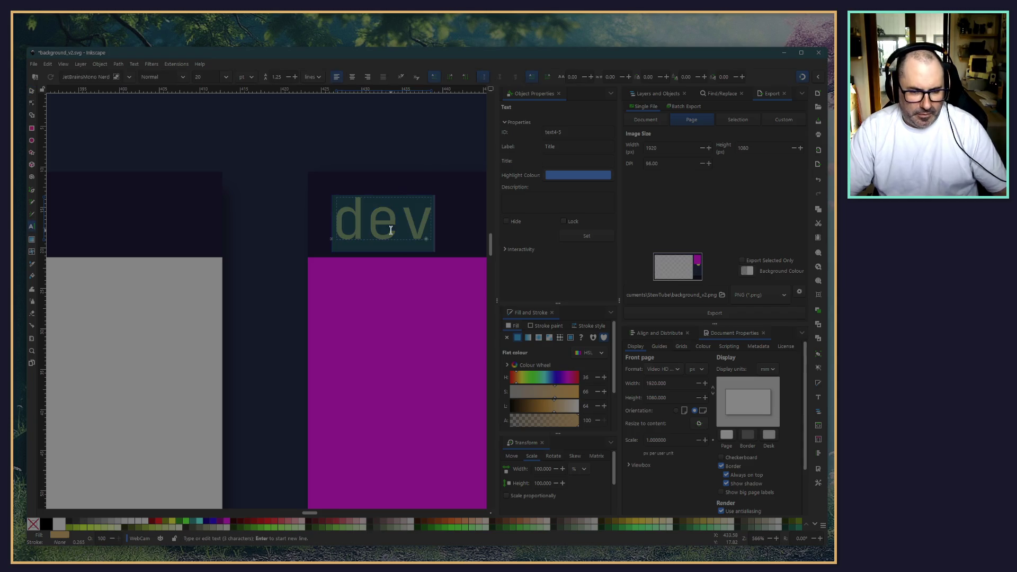
{"action": "key", "text": "End"}
{"action": "type", "text": "eloper"}
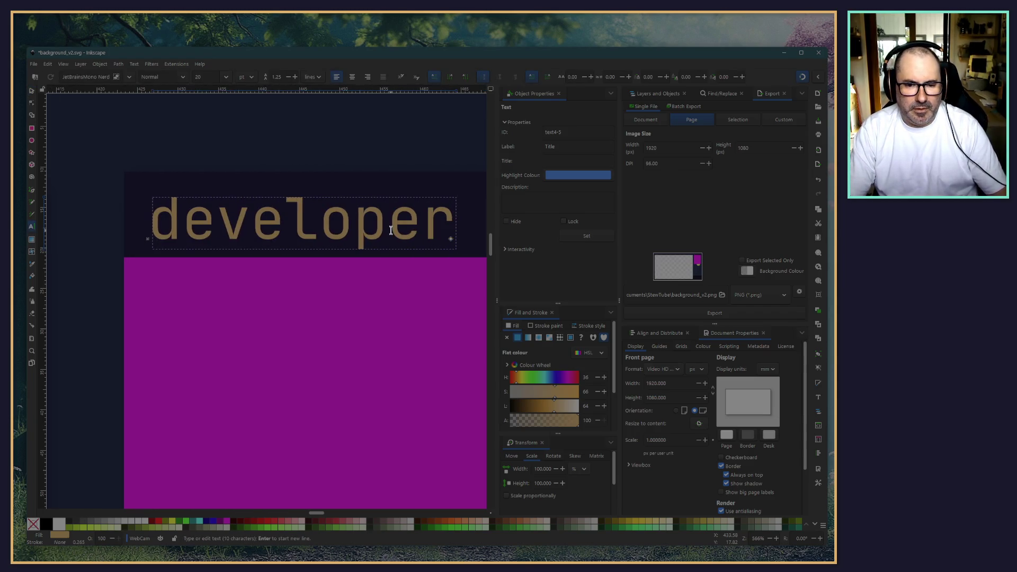
{"action": "left_click", "coordinate": [32, 90]}
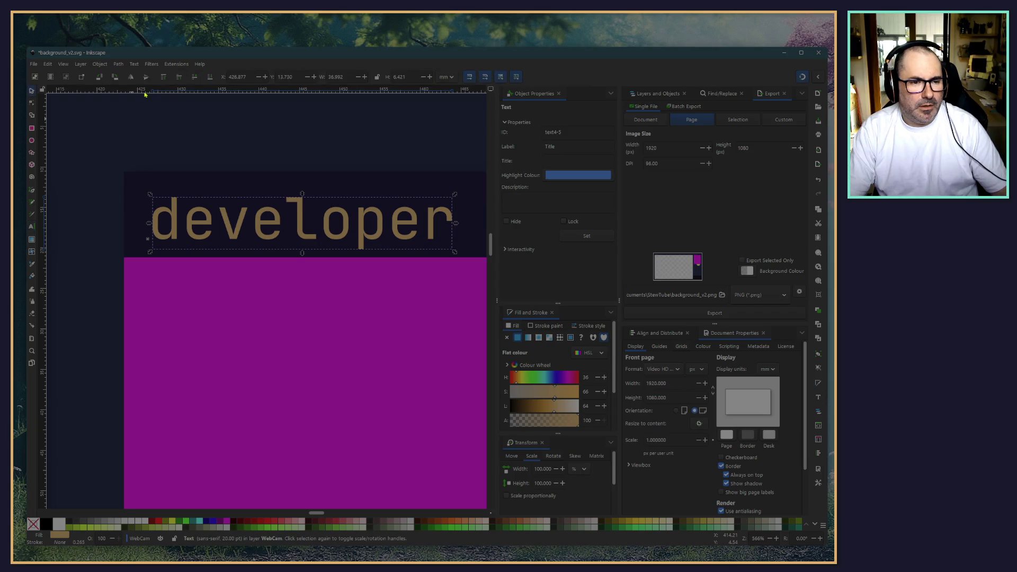
Step: Set the developer label to font size 16 and move it up slightly
{"action": "double_click", "coordinate": [252, 227]}
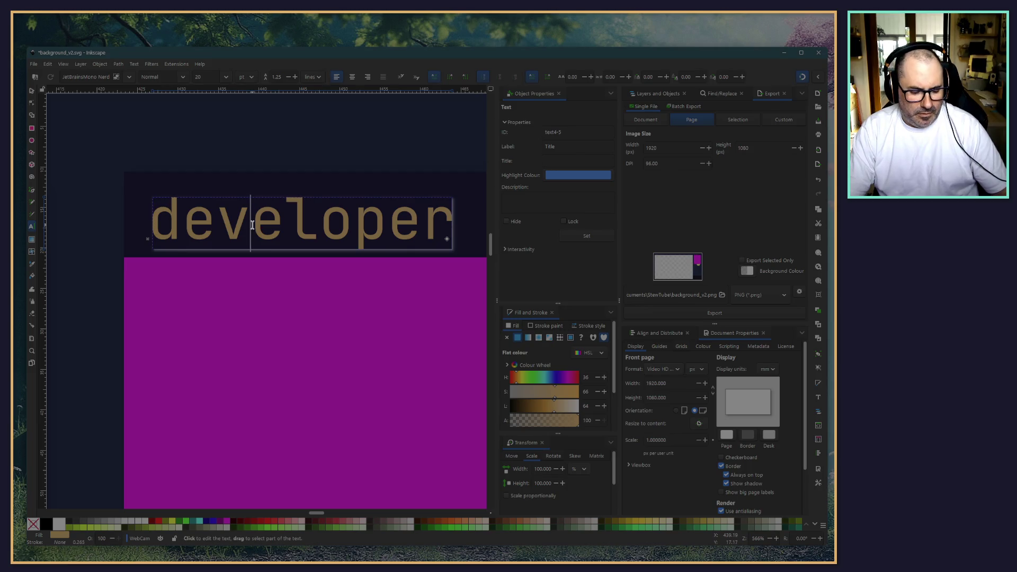
{"action": "triple_click", "coordinate": [255, 226]}
{"action": "triple_click", "coordinate": [220, 78]}
{"action": "type", "text": "16"}
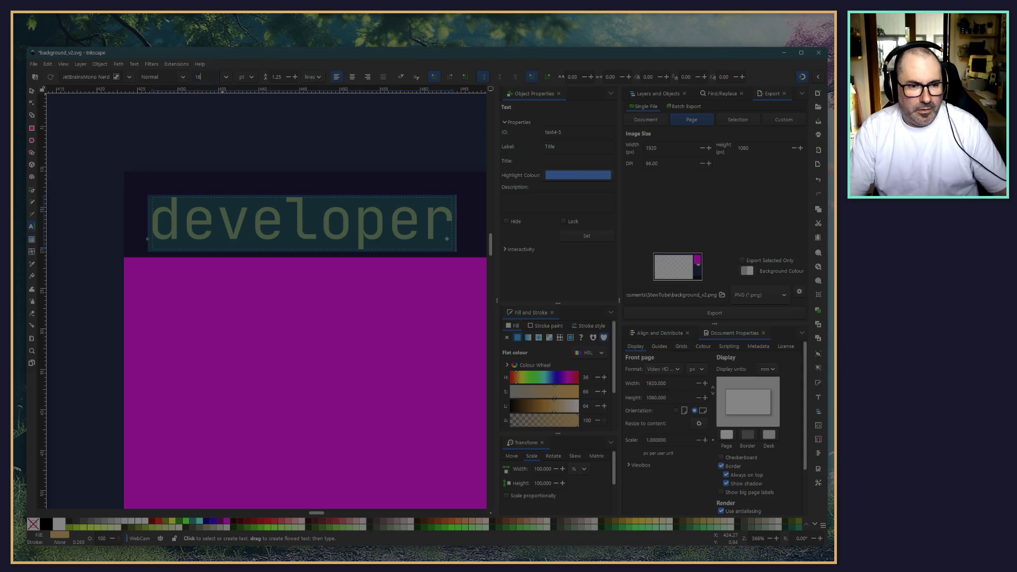
{"action": "key", "text": "Return"}
{"action": "left_click", "coordinate": [32, 91]}
{"action": "left_click_drag", "start_coordinate": [187, 221], "coordinate": [180, 206]}
Step: Zoom out to fit the whole 1920×1080 page and clear the selection
{"action": "left_click", "coordinate": [165, 167]}
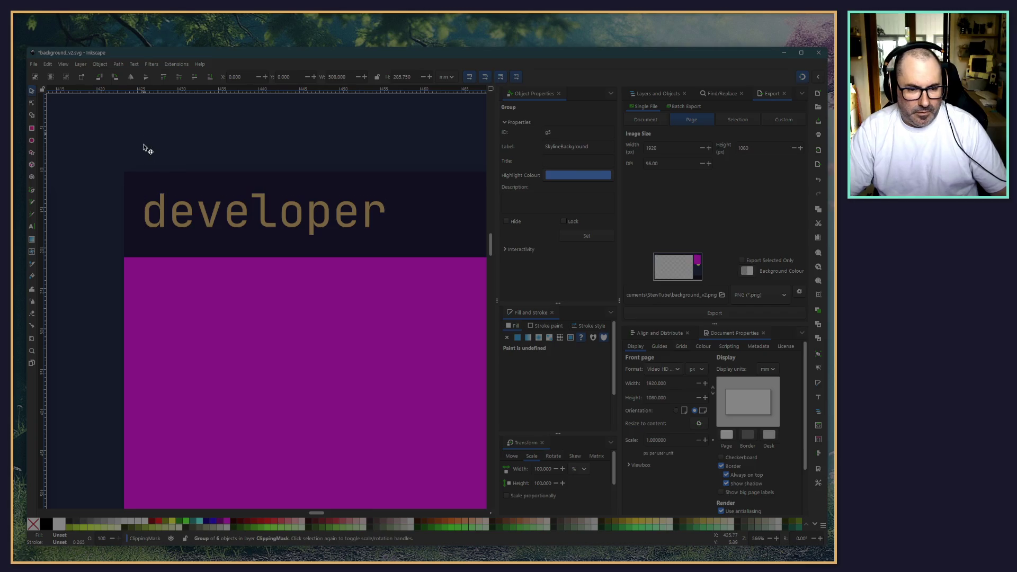
{"action": "key", "text": "5"}
{"action": "left_click_drag", "start_coordinate": [440, 122], "coordinate": [313, 110]}
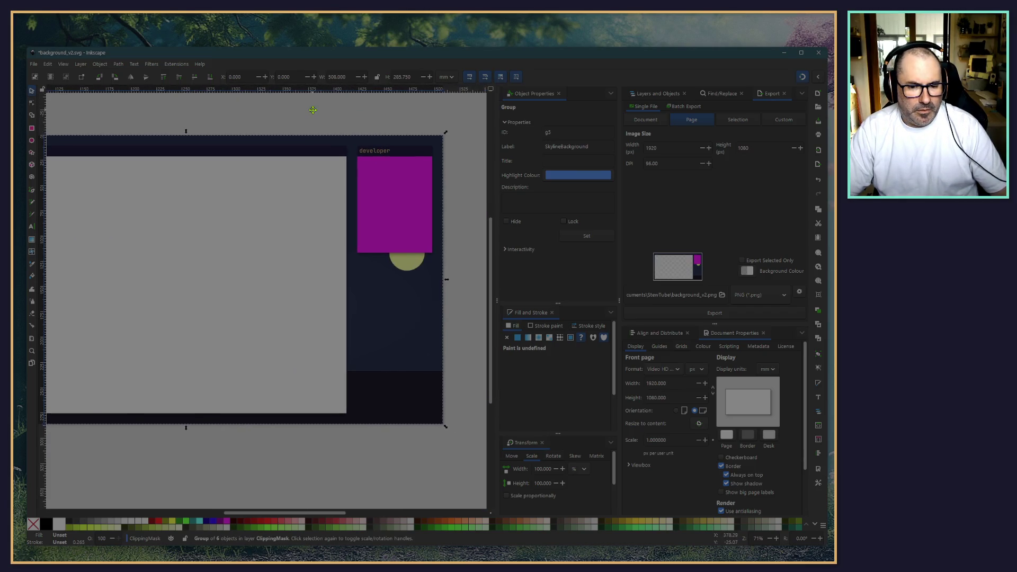
{"action": "left_click", "coordinate": [322, 470]}
{"action": "scroll", "coordinate": [295, 445], "scroll_direction": "left", "scroll_amount": 5}
{"action": "left_click", "coordinate": [32, 64]}
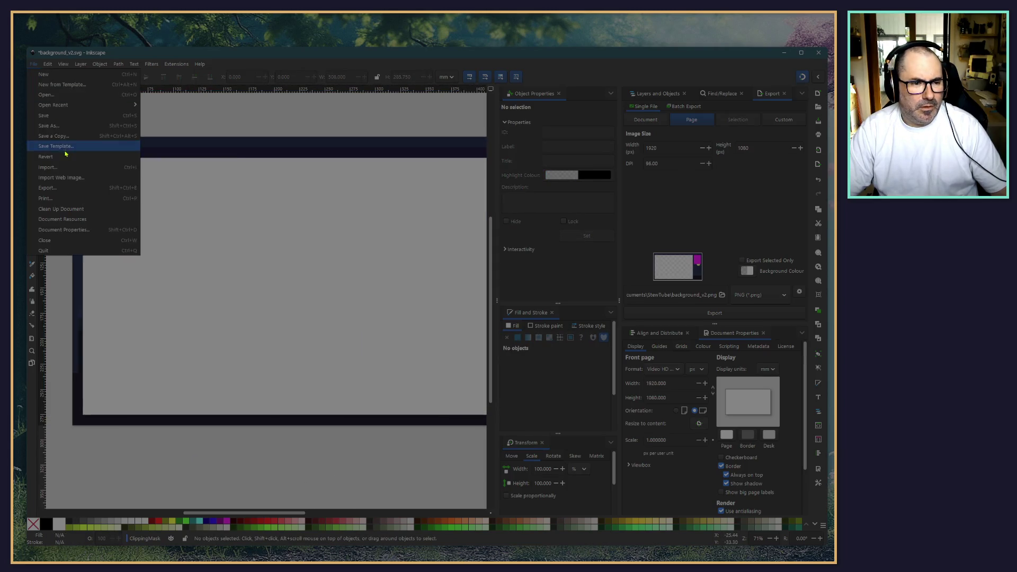
Step: Save the overlay and undo an accidental shift of the WebCam group
{"action": "left_click", "coordinate": [53, 115]}
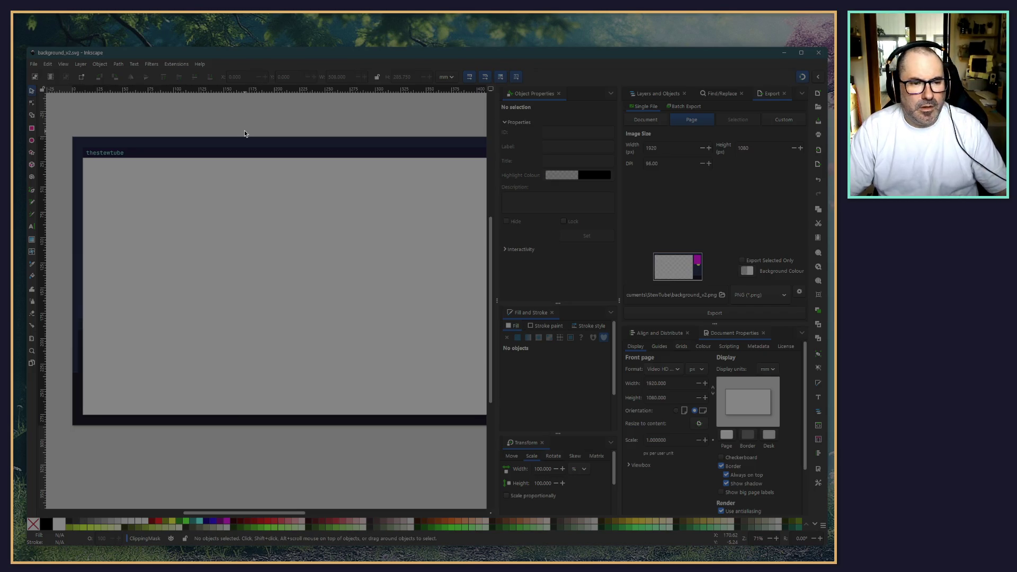
{"action": "scroll", "coordinate": [325, 128], "scroll_direction": "right", "scroll_amount": 5}
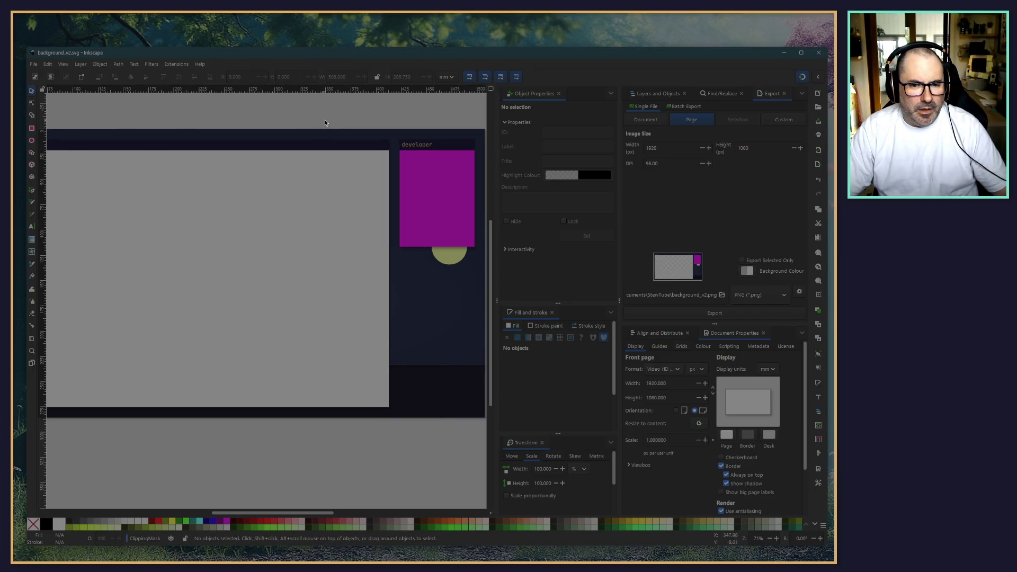
{"action": "scroll", "coordinate": [415, 137], "scroll_direction": "up", "scroll_amount": 6}
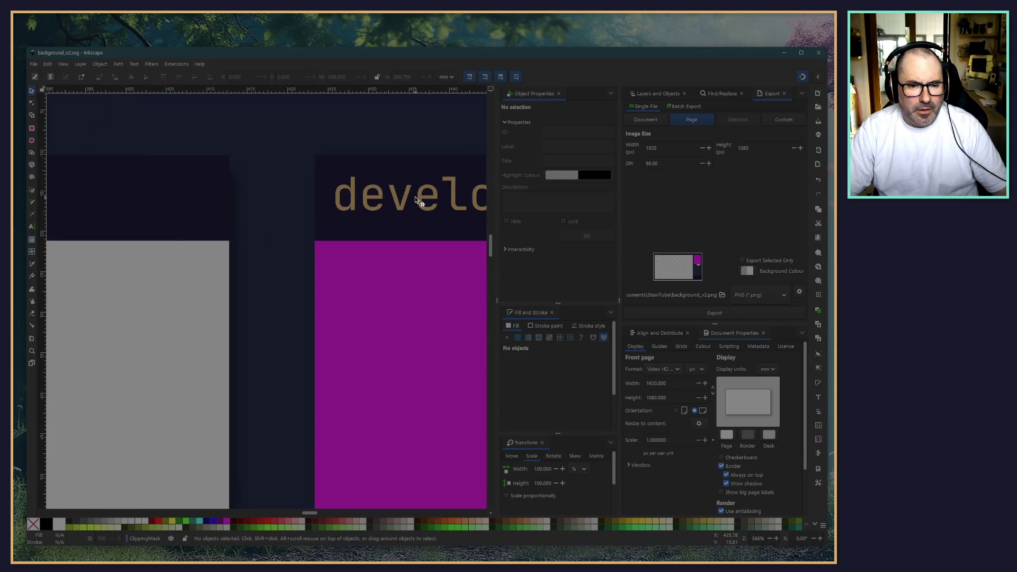
{"action": "left_click", "coordinate": [415, 201]}
{"action": "key", "text": "ctrl+z"}
{"action": "left_click", "coordinate": [374, 141]}
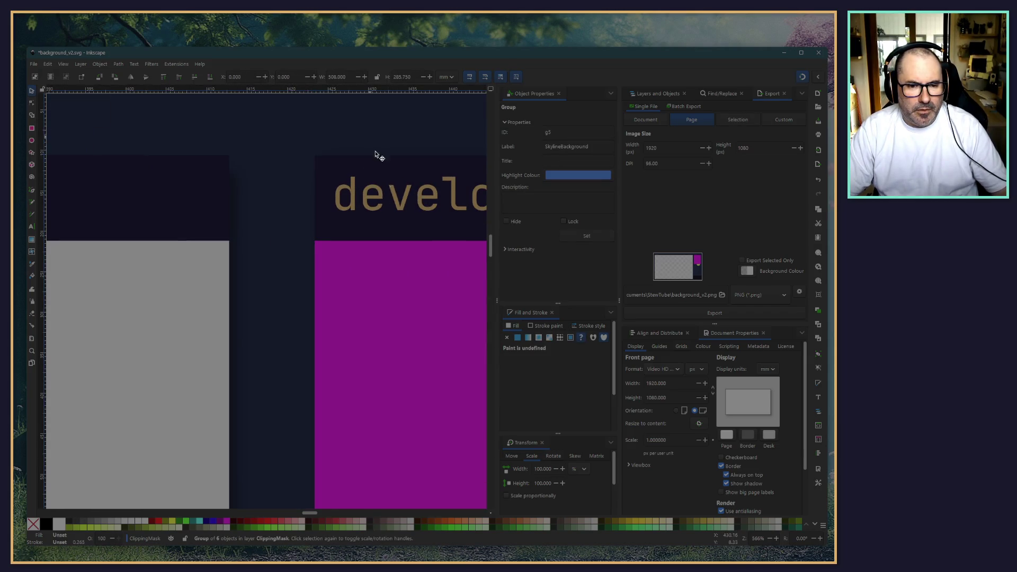
{"action": "left_click", "coordinate": [399, 211]}
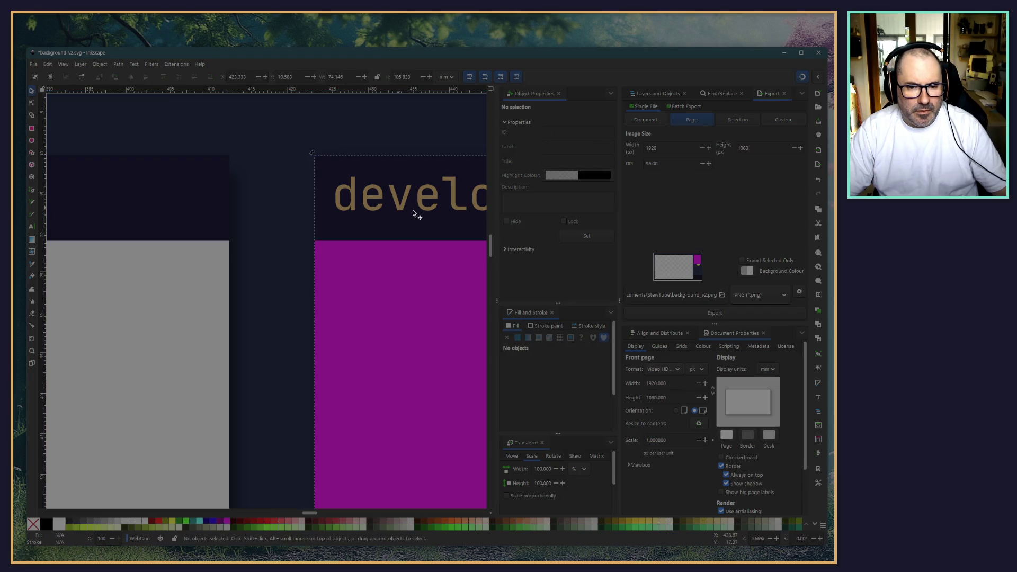
Step: Nudge the developer title down and back up to settle it in its title bar
{"action": "double_click", "coordinate": [412, 211]}
{"action": "left_click", "coordinate": [32, 91]}
{"action": "key", "text": "Down"}
{"action": "key", "text": "Up"}
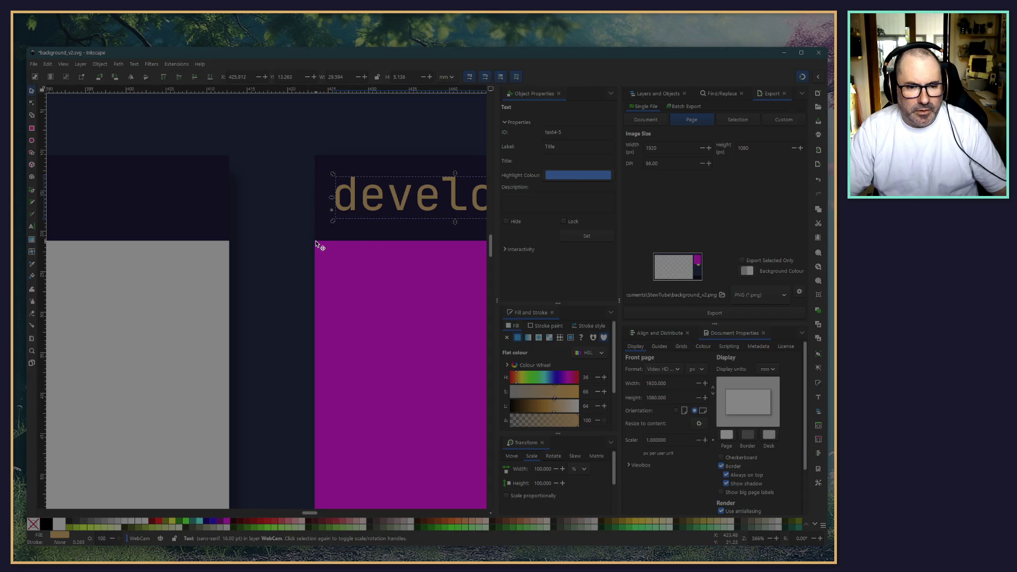
{"action": "scroll", "coordinate": [318, 237], "scroll_direction": "down", "scroll_amount": 5, "text": "ctrl"}
{"action": "left_click", "coordinate": [315, 176]}
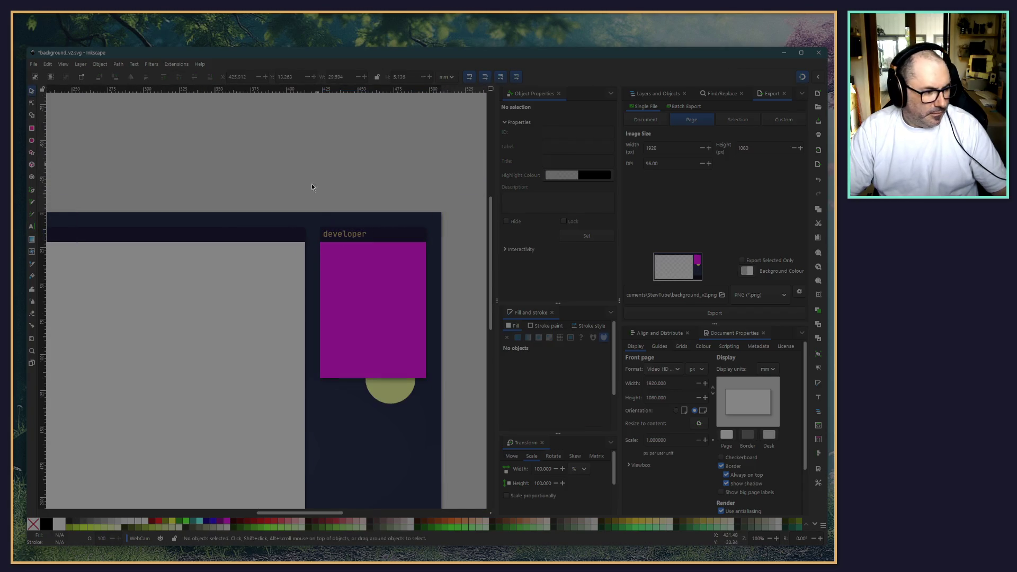
Step: Select both the webcam and screen title bars together
{"action": "scroll", "coordinate": [261, 175], "scroll_direction": "down", "scroll_amount": 4}
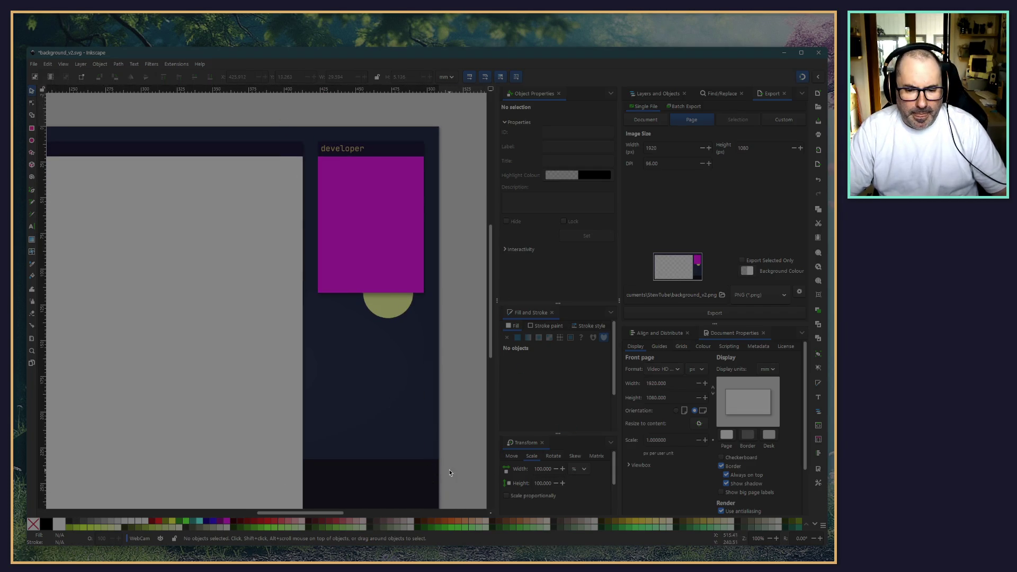
{"action": "scroll", "coordinate": [450, 466], "scroll_direction": "down", "scroll_amount": 2}
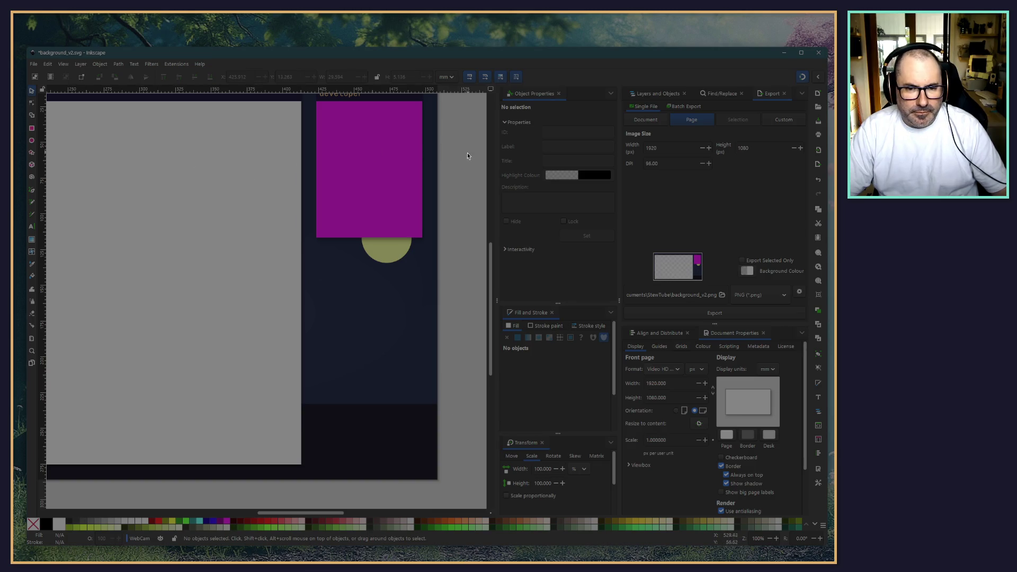
{"action": "scroll", "coordinate": [450, 155], "scroll_direction": "up", "scroll_amount": 2}
{"action": "left_click", "coordinate": [388, 150]}
{"action": "left_click", "coordinate": [268, 150], "text": "shift"}
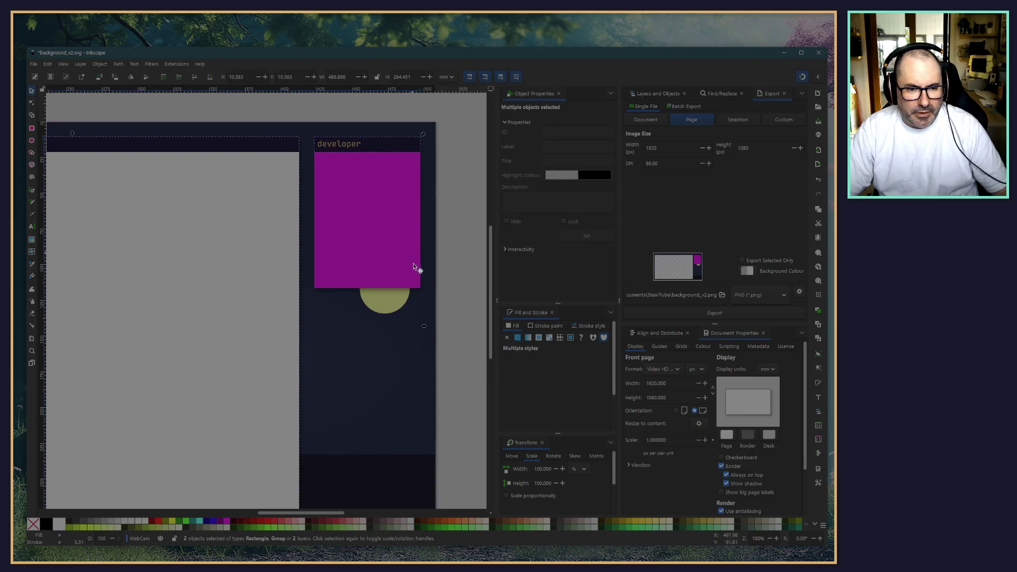
Step: Give both title bars a flat fill eyedropped from the dark canvas, 0d0d1a
{"action": "scroll", "coordinate": [462, 357], "scroll_direction": "down", "scroll_amount": 3}
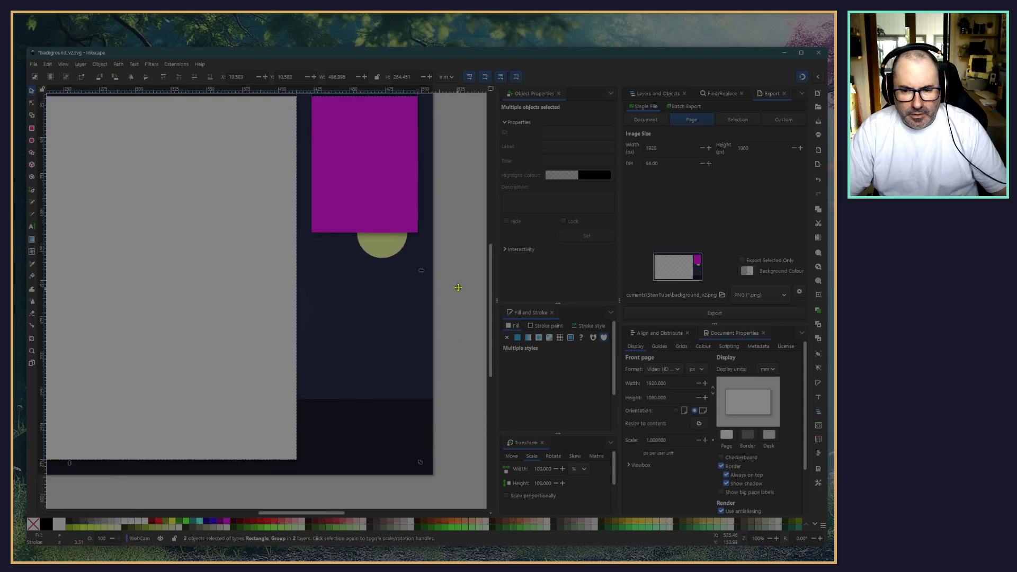
{"action": "left_click", "coordinate": [518, 338]}
{"action": "scroll", "coordinate": [553, 406], "scroll_direction": "down", "scroll_amount": 2}
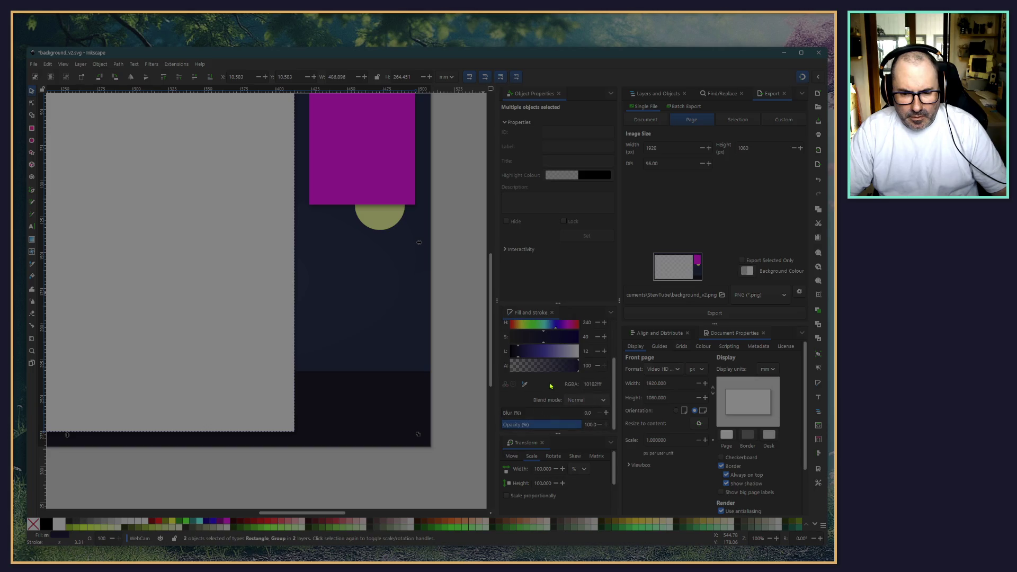
{"action": "left_click", "coordinate": [524, 382]}
{"action": "left_click", "coordinate": [408, 412]}
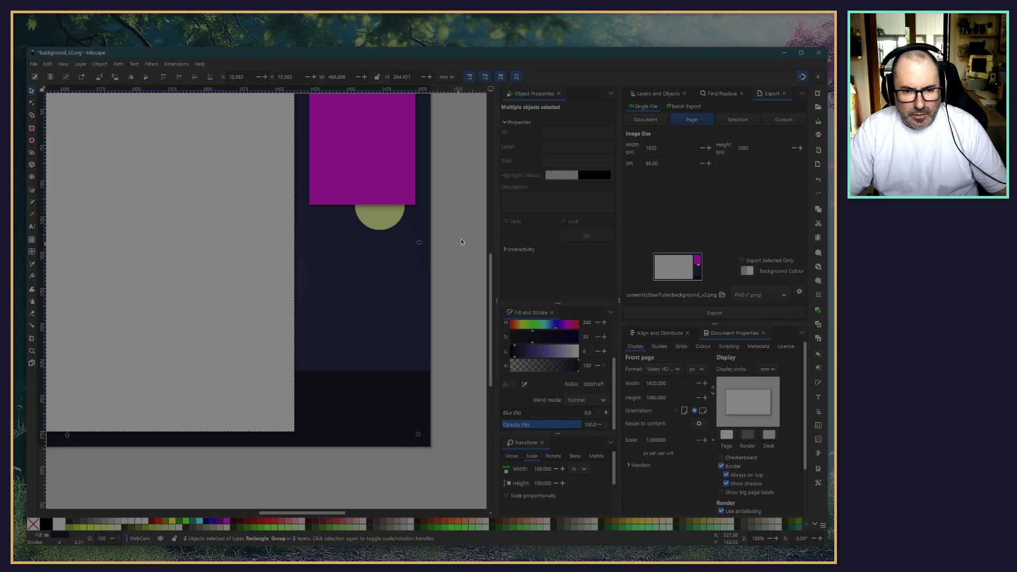
{"action": "scroll", "coordinate": [371, 212], "scroll_direction": "up", "scroll_amount": 5}
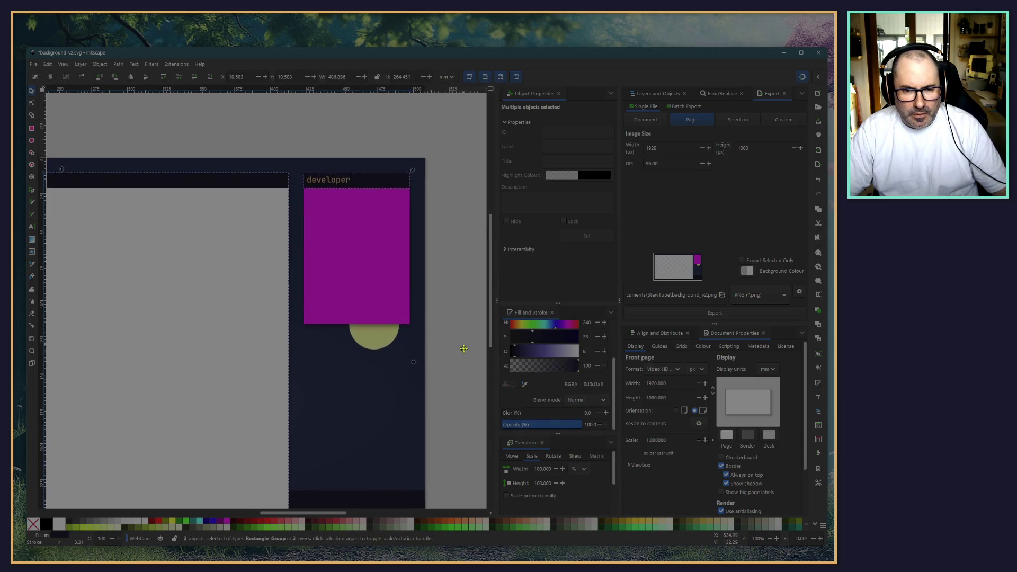
{"action": "left_click", "coordinate": [193, 123]}
{"action": "scroll", "coordinate": [271, 141], "scroll_direction": "left", "scroll_amount": 15}
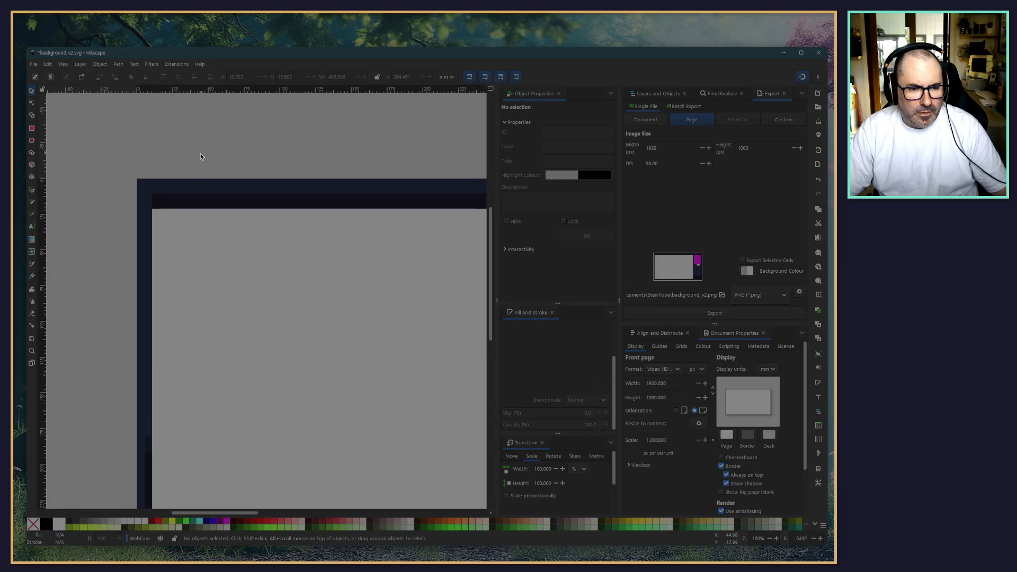
{"action": "left_click", "coordinate": [656, 98]}
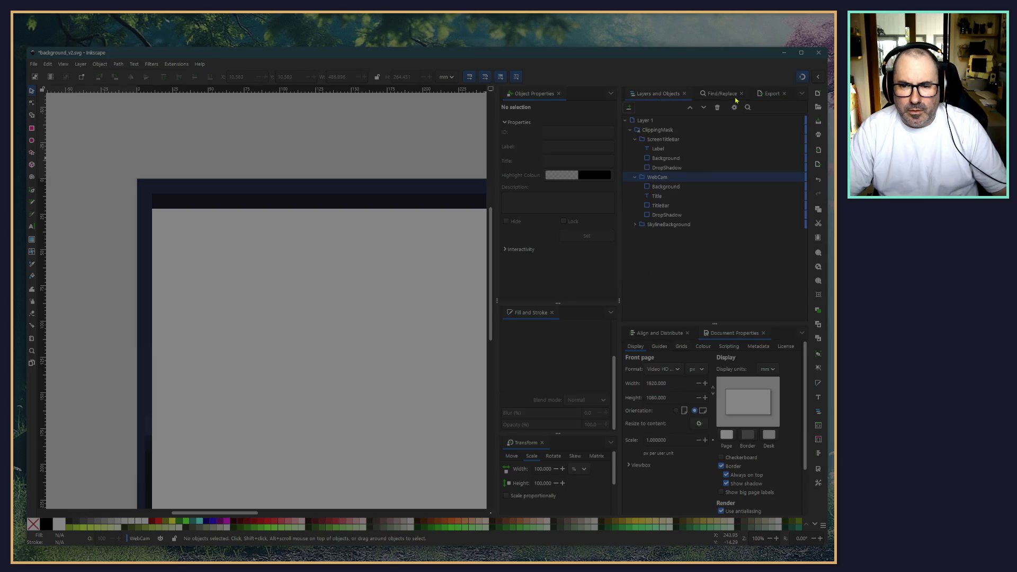
Step: Select the thestewtube Label text, then the screen title bar's 10102f Background rectangle
{"action": "left_click", "coordinate": [657, 150]}
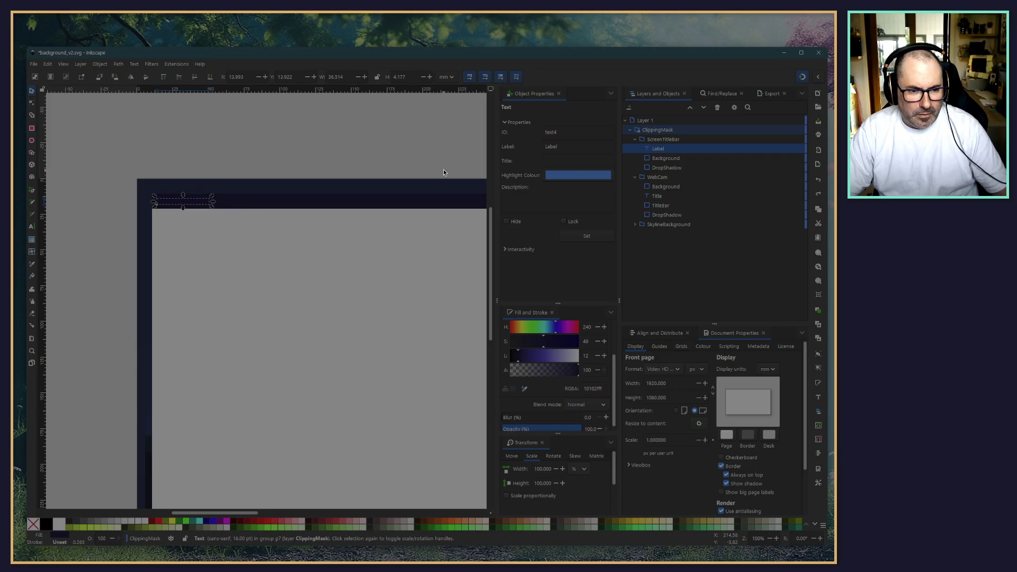
{"action": "key", "text": "ctrl+z"}
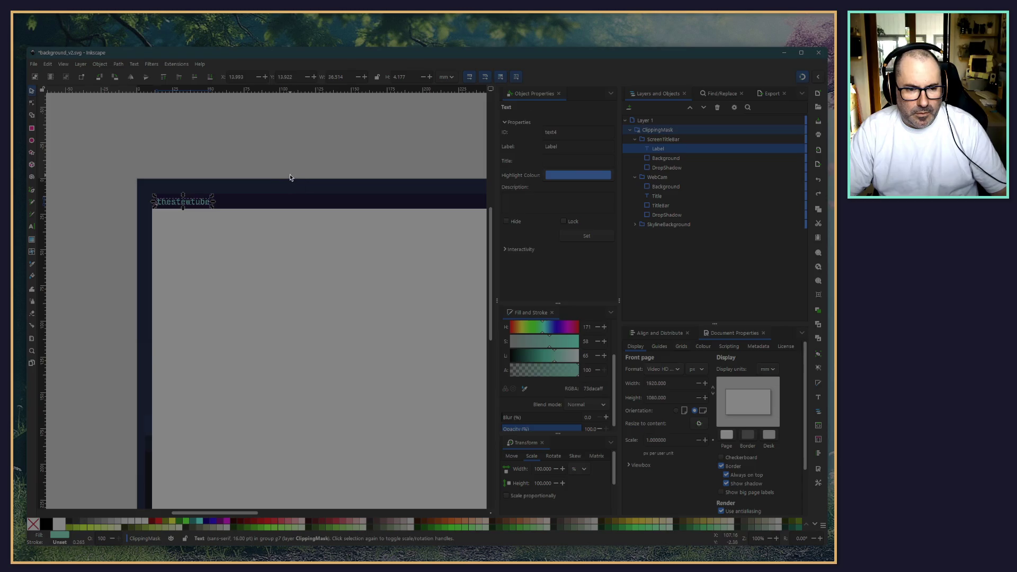
{"action": "scroll", "coordinate": [289, 178], "scroll_direction": "right", "scroll_amount": 10}
{"action": "left_click", "coordinate": [265, 167]}
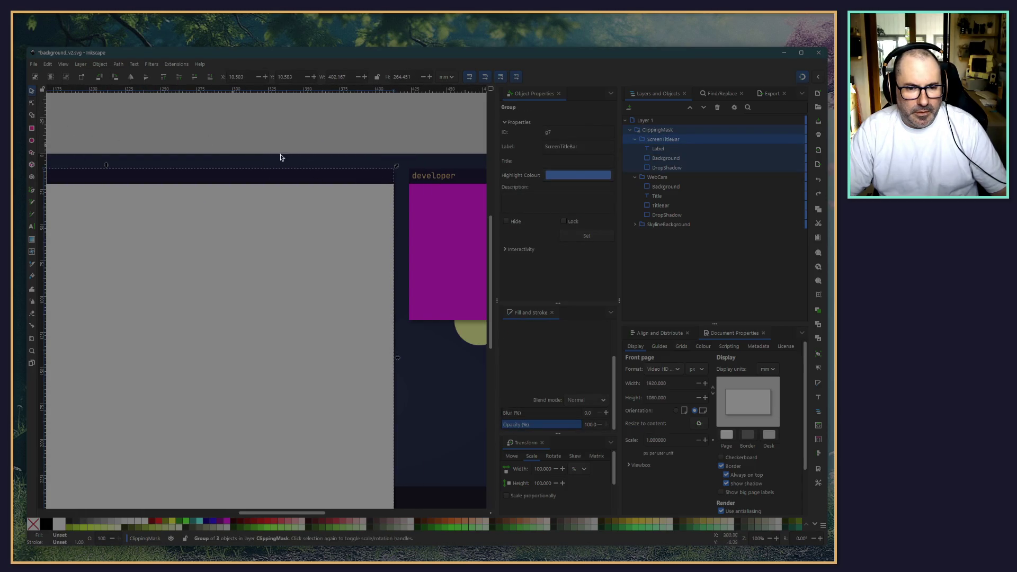
{"action": "left_click", "coordinate": [673, 150]}
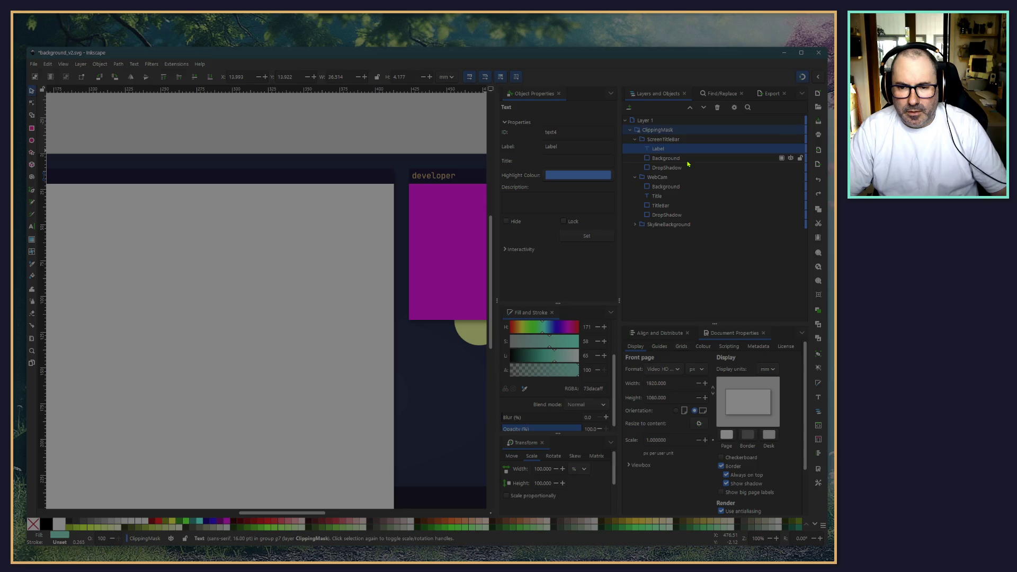
{"action": "left_click", "coordinate": [677, 158]}
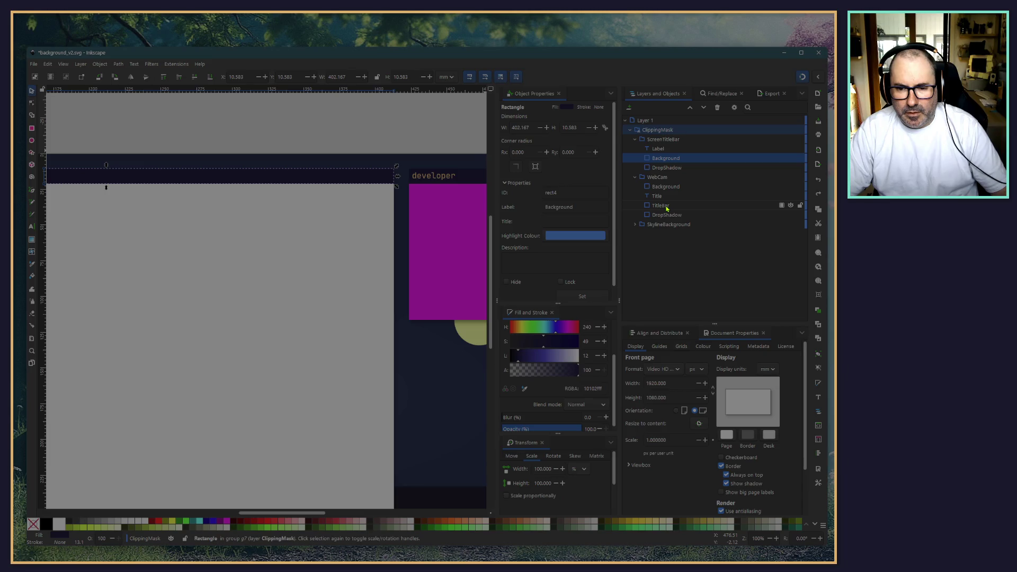
Step: Add the webcam TitleBar to the selection and eyedropper the dark canvas colour onto both bars
{"action": "left_click", "coordinate": [667, 208], "text": "ctrl"}
{"action": "scroll", "coordinate": [411, 231], "scroll_direction": "down", "scroll_amount": 2}
{"action": "scroll", "coordinate": [411, 232], "scroll_direction": "right", "scroll_amount": 2}
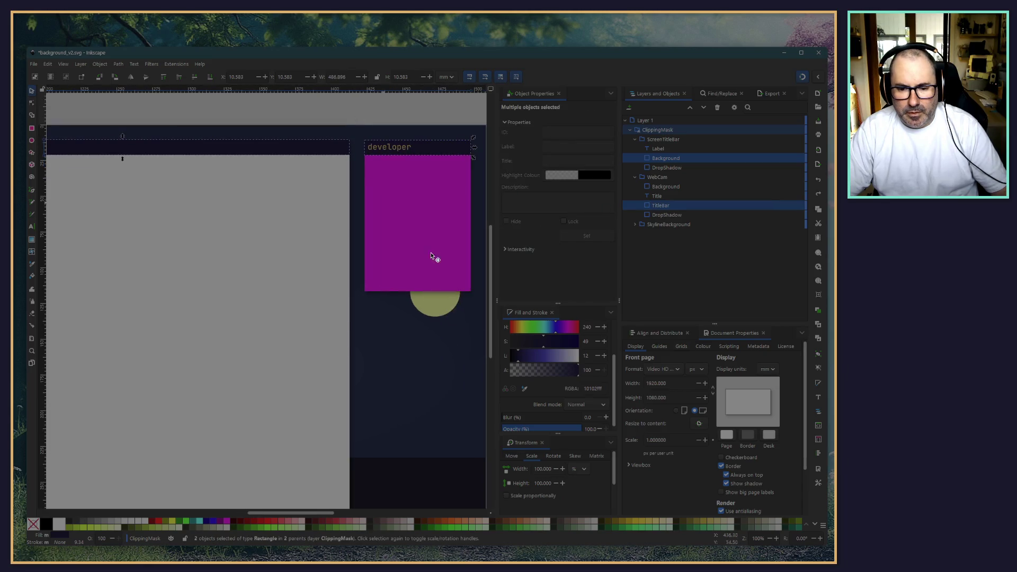
{"action": "scroll", "coordinate": [426, 290], "scroll_direction": "down", "scroll_amount": 3}
{"action": "scroll", "coordinate": [425, 291], "scroll_direction": "right", "scroll_amount": 1}
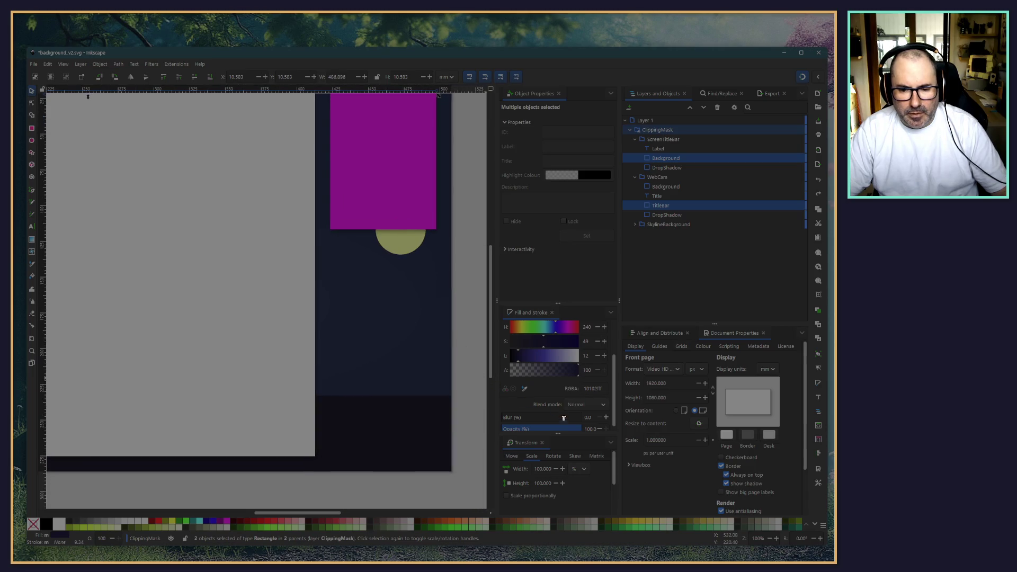
{"action": "left_click", "coordinate": [525, 383]}
{"action": "left_click", "coordinate": [404, 430]}
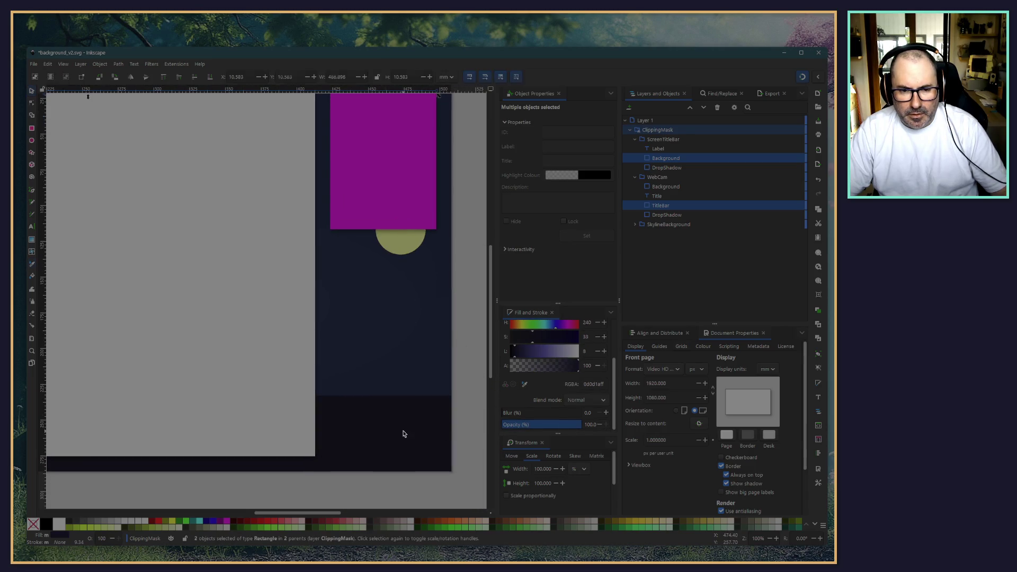
{"action": "scroll", "coordinate": [474, 211], "scroll_direction": "up", "scroll_amount": 5}
{"action": "scroll", "coordinate": [466, 273], "scroll_direction": "left", "scroll_amount": 1}
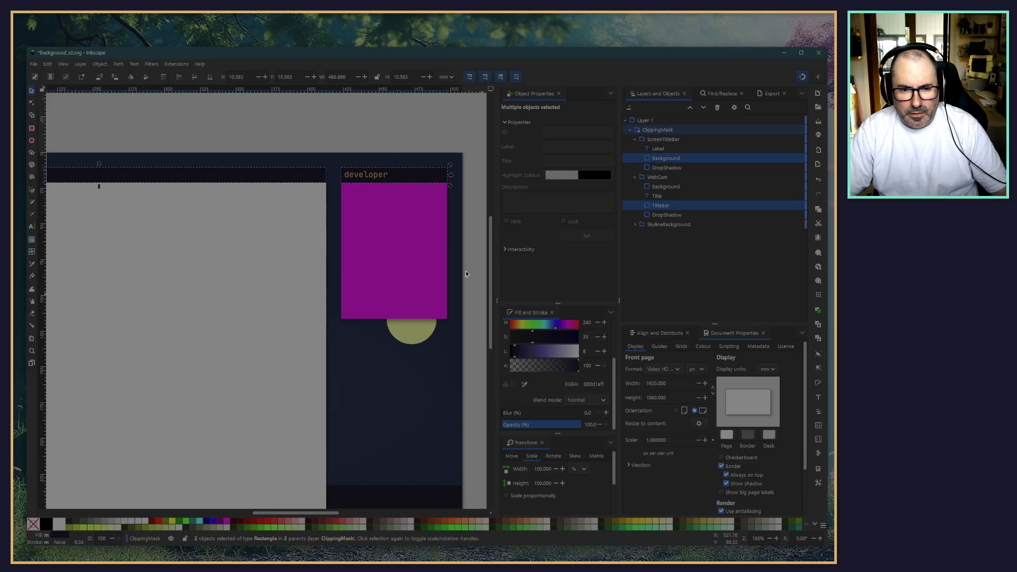
{"action": "left_click", "coordinate": [373, 140]}
{"action": "left_click", "coordinate": [358, 183]}
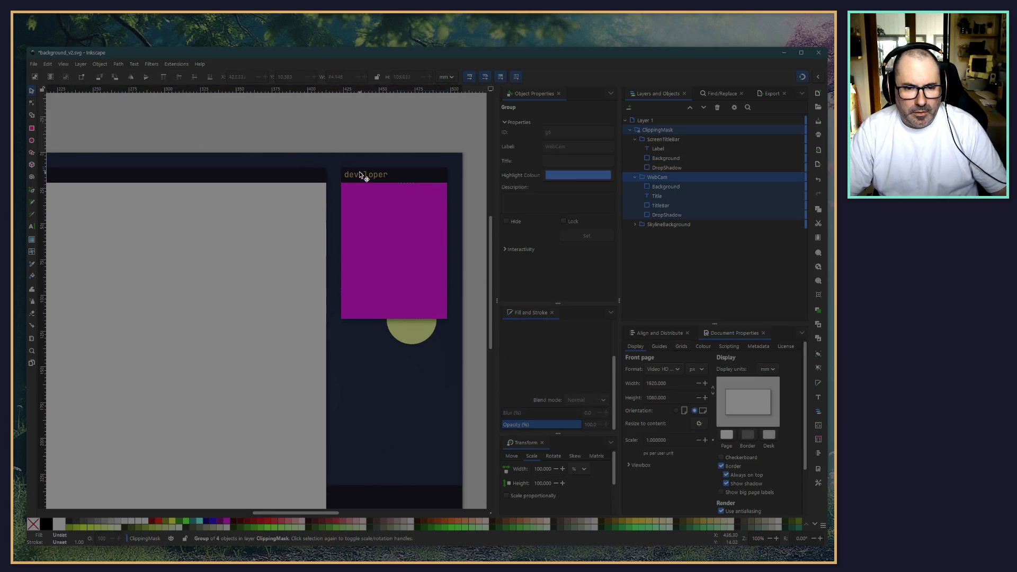
{"action": "scroll", "coordinate": [354, 132], "scroll_direction": "up", "scroll_amount": 4, "text": "ctrl"}
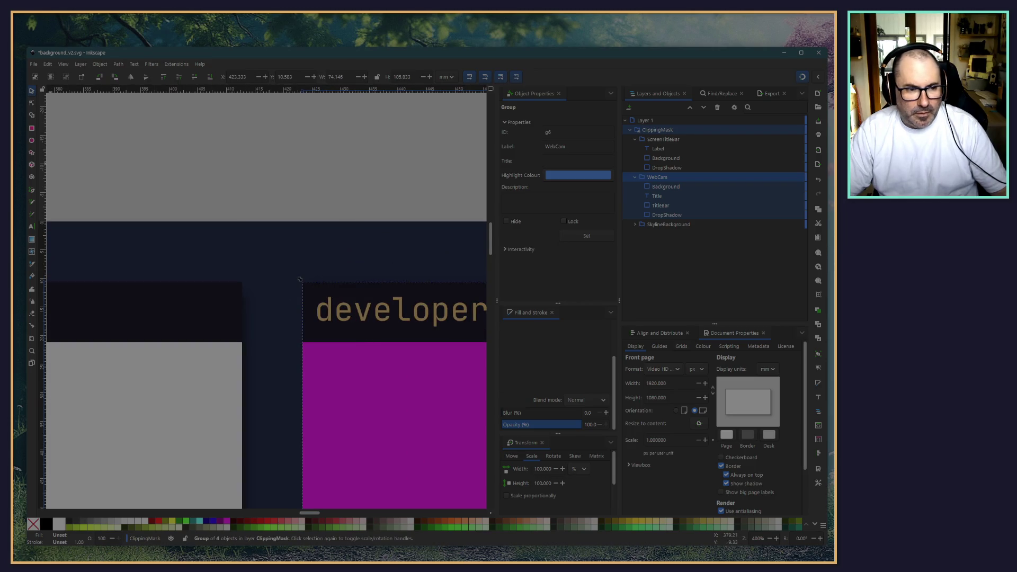
{"action": "double_click", "coordinate": [344, 318]}
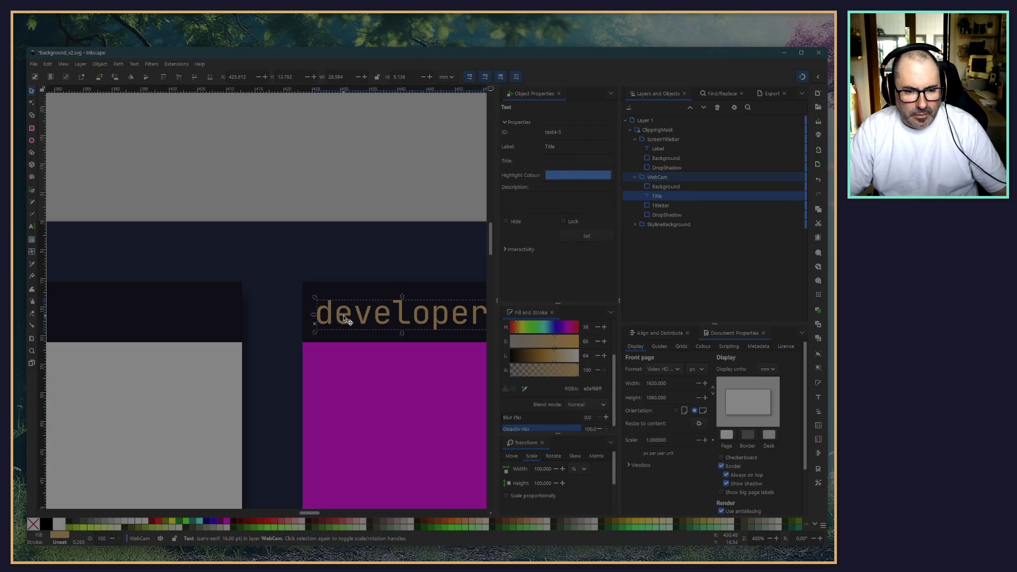
{"action": "left_click", "coordinate": [233, 201]}
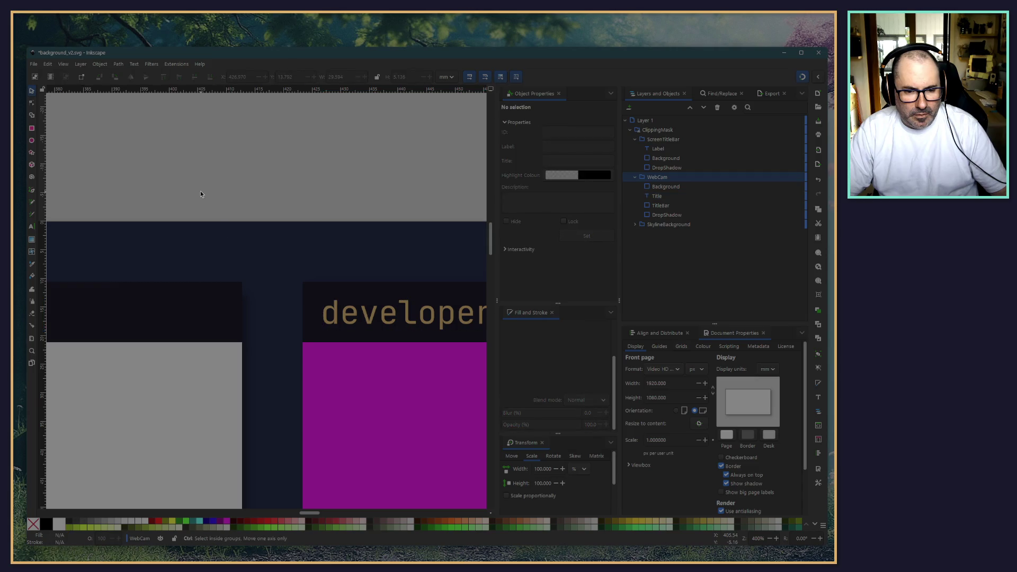
{"action": "scroll", "coordinate": [200, 190], "scroll_direction": "down", "scroll_amount": 3}
{"action": "scroll", "coordinate": [164, 169], "scroll_direction": "up", "scroll_amount": 3}
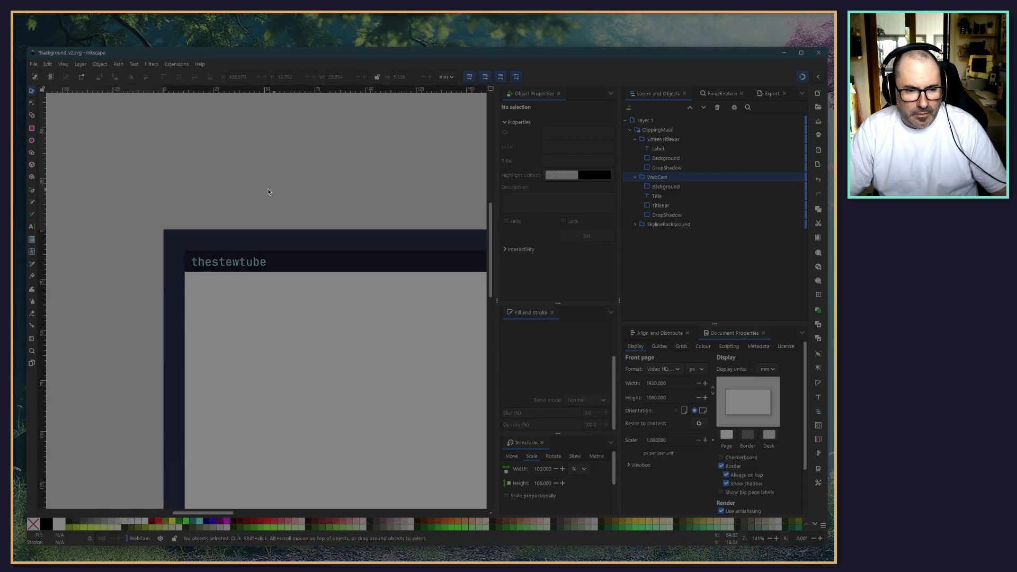
{"action": "scroll", "coordinate": [211, 253], "scroll_direction": "up", "scroll_amount": 1}
{"action": "scroll", "coordinate": [254, 275], "scroll_direction": "down", "scroll_amount": 2}
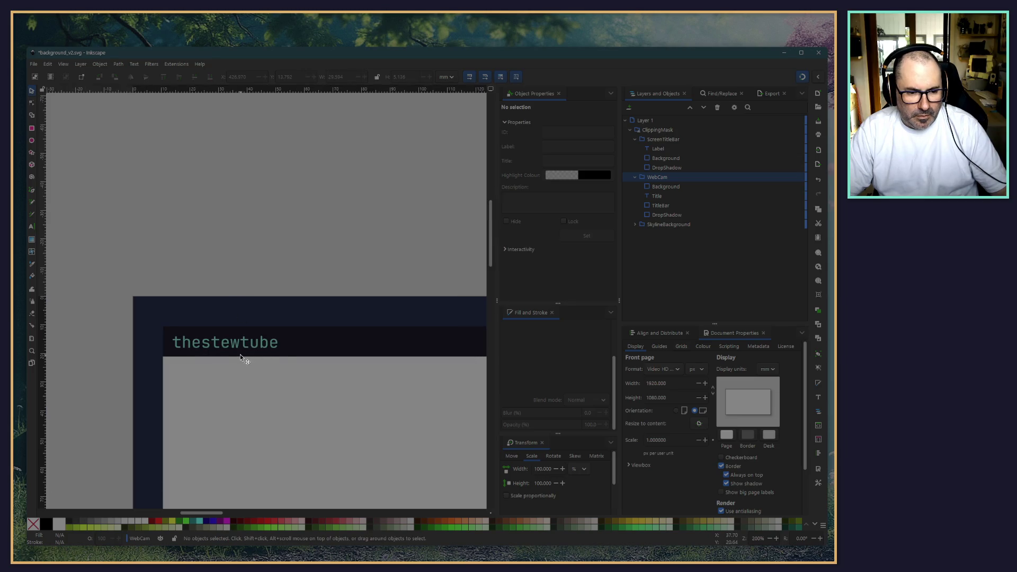
{"action": "scroll", "coordinate": [275, 302], "scroll_direction": "down", "scroll_amount": 2}
{"action": "scroll", "coordinate": [334, 265], "scroll_direction": "down", "scroll_amount": 3}
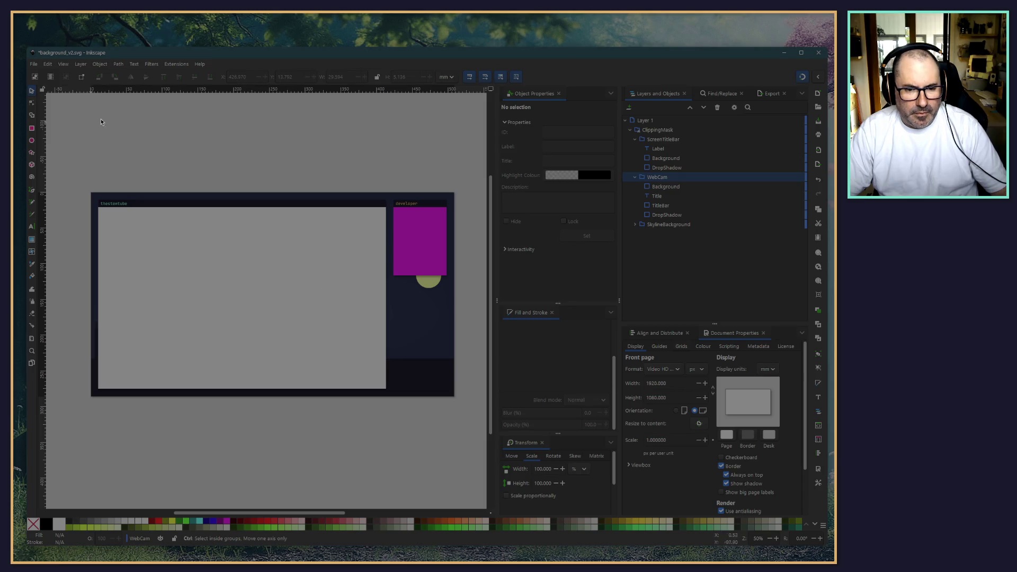
{"action": "left_click", "coordinate": [33, 64]}
Step: Save, then export the 1920×1080 page as PNG over the existing background_v2.png
{"action": "left_click", "coordinate": [58, 118]}
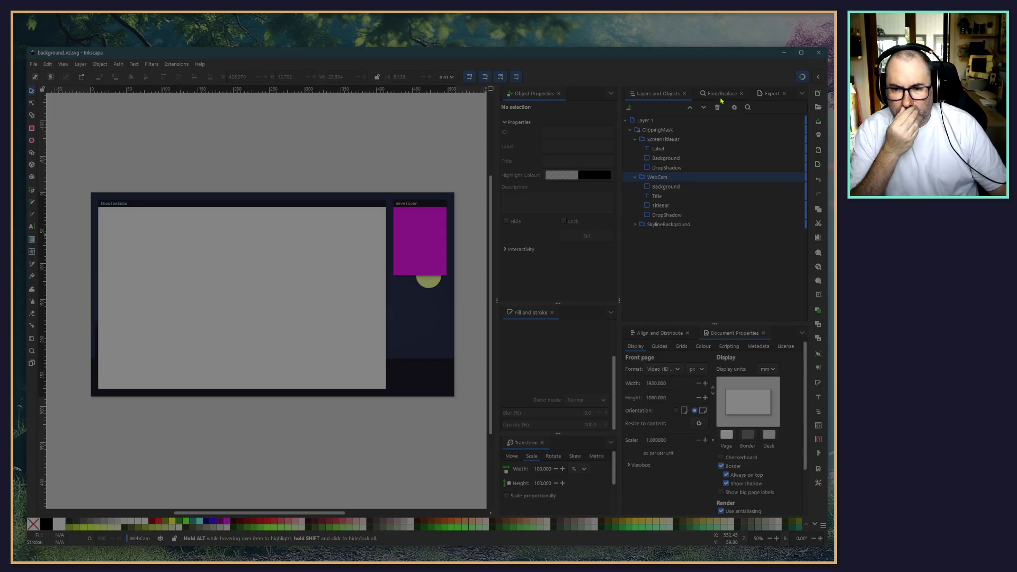
{"action": "scroll", "coordinate": [671, 398], "scroll_direction": "down", "scroll_amount": 2}
{"action": "left_click", "coordinate": [773, 93]}
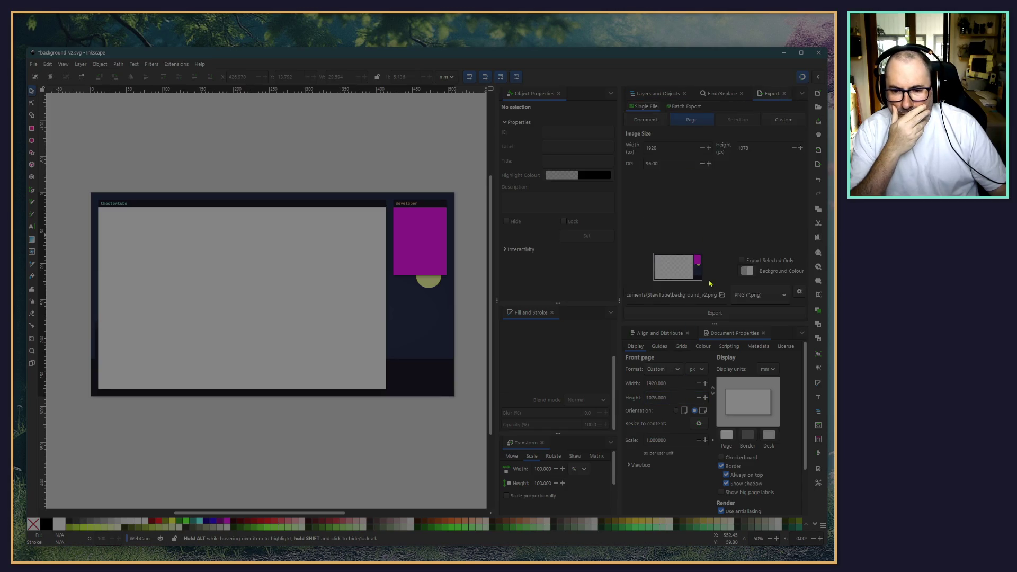
{"action": "left_click", "coordinate": [714, 313]}
{"action": "left_click", "coordinate": [485, 331]}
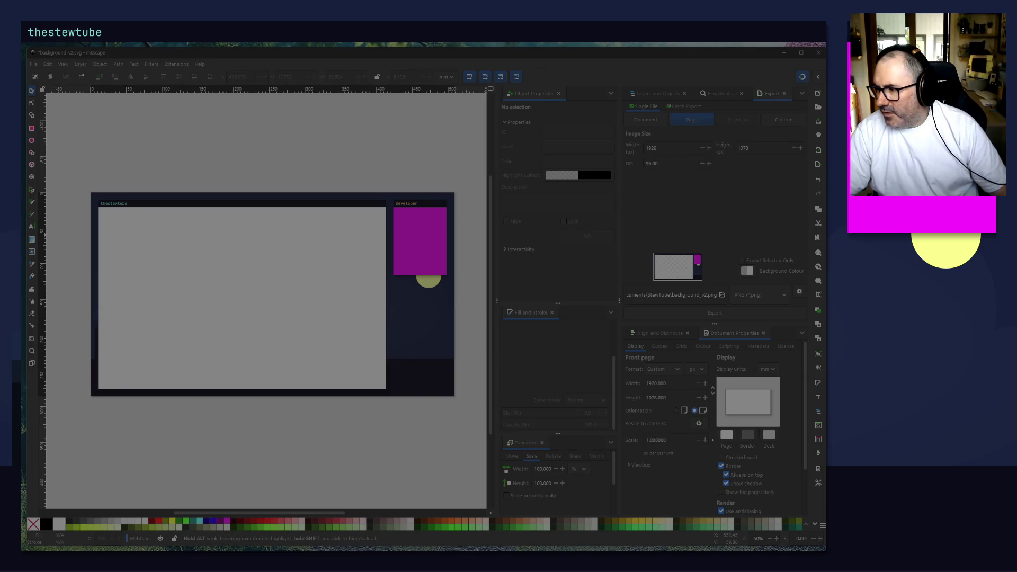
Step: Select the Moon ellipse inside the SkylineBackground group
{"action": "scroll", "coordinate": [407, 271], "scroll_direction": "up", "scroll_amount": 3, "text": "ctrl"}
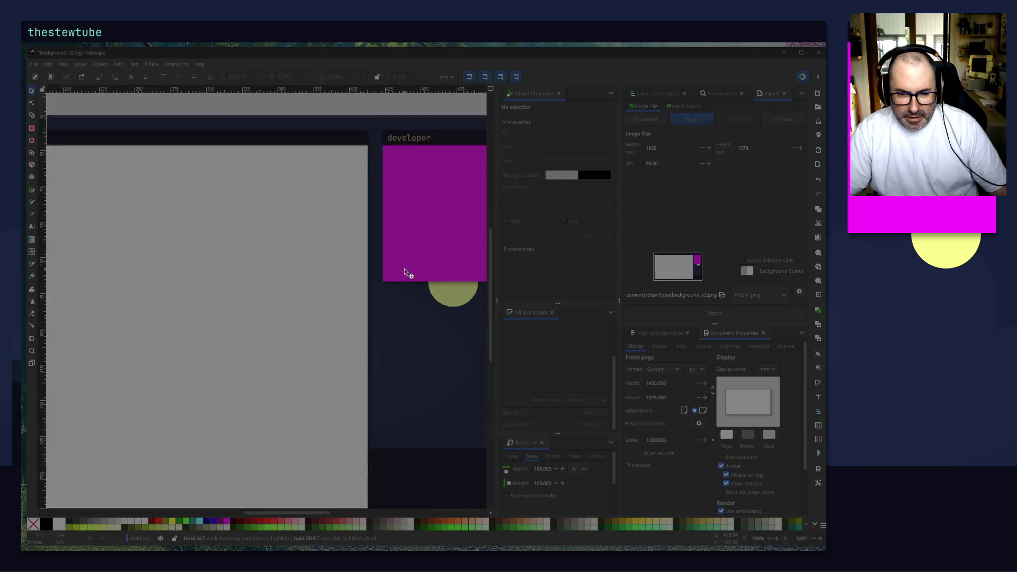
{"action": "scroll", "coordinate": [443, 313], "scroll_direction": "up", "scroll_amount": 2, "text": "ctrl"}
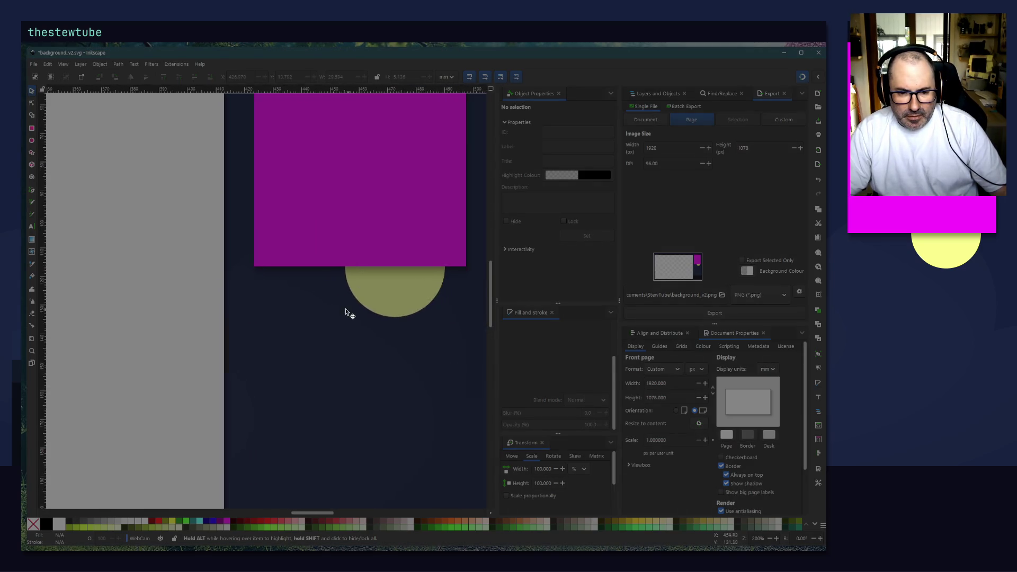
{"action": "left_click", "coordinate": [401, 301]}
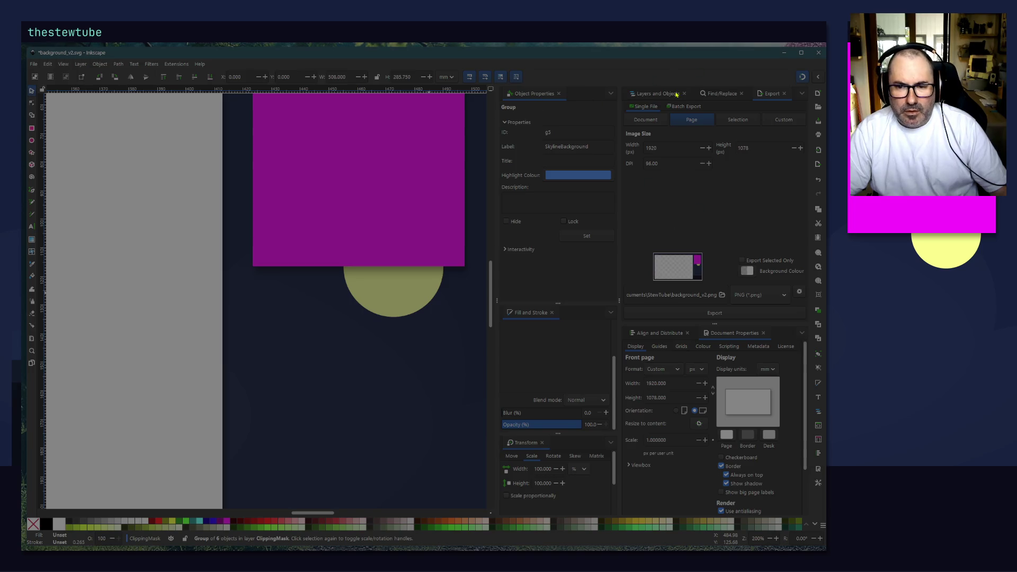
{"action": "left_click", "coordinate": [645, 94]}
{"action": "left_click", "coordinate": [634, 224]}
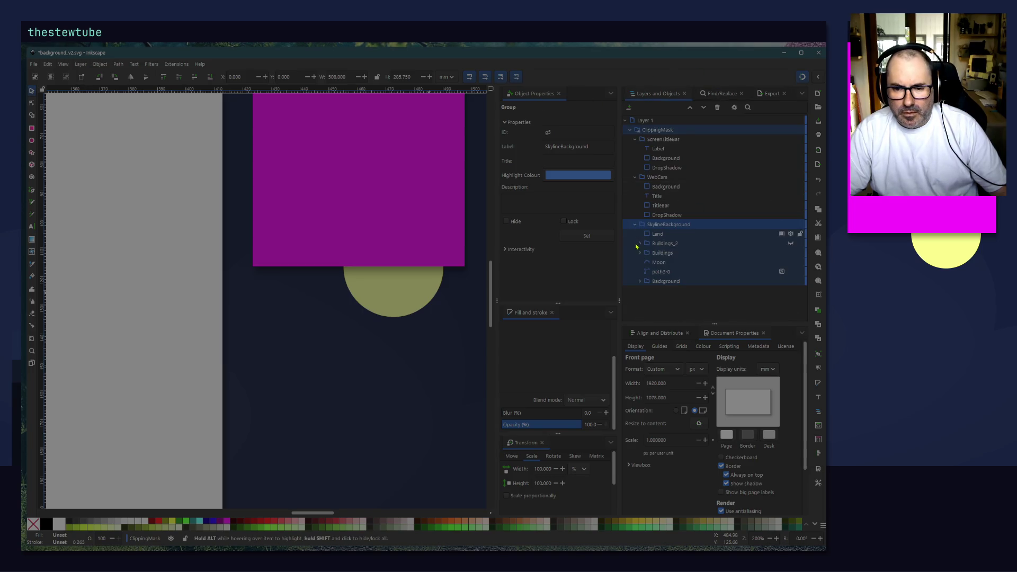
{"action": "left_click", "coordinate": [647, 262]}
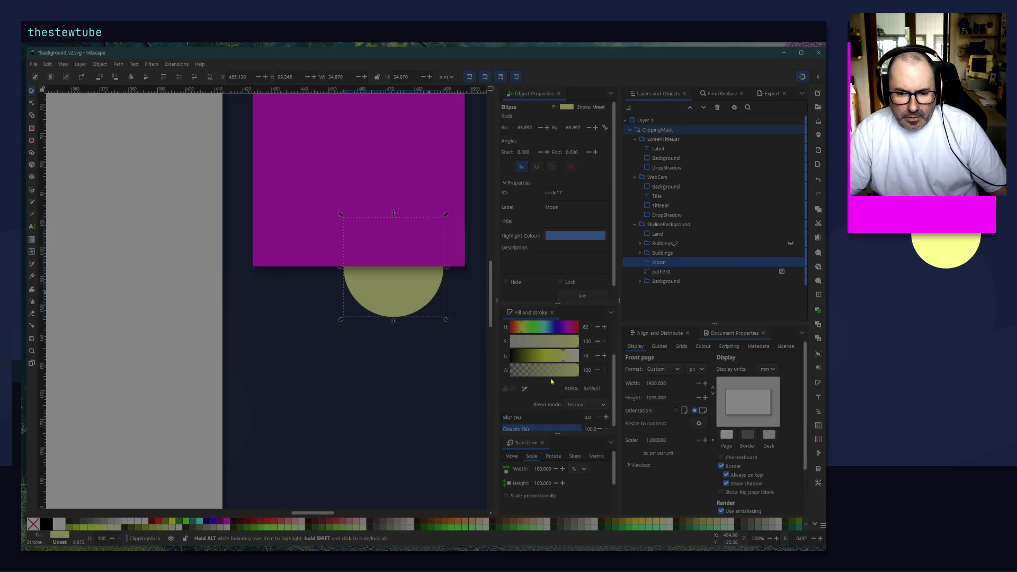
{"action": "scroll", "coordinate": [587, 414], "scroll_direction": "down", "scroll_amount": 1}
Step: Lower the moon's opacity to about 40% and move it right beside the magenta panel
{"action": "left_click_drag", "start_coordinate": [575, 427], "coordinate": [537, 420]}
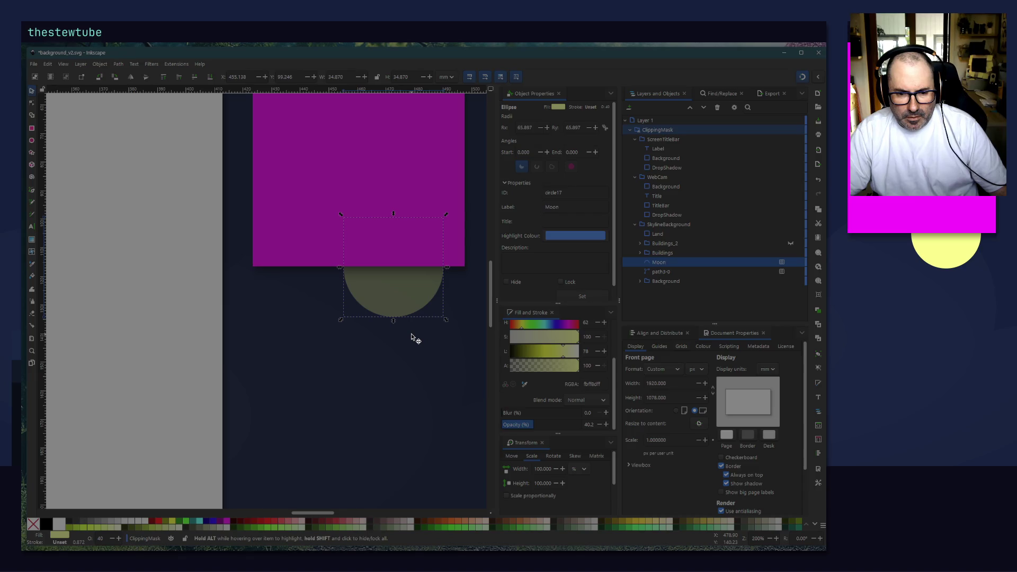
{"action": "scroll", "coordinate": [421, 333], "scroll_direction": "down", "scroll_amount": 2}
{"action": "left_click_drag", "start_coordinate": [412, 294], "coordinate": [443, 295]}
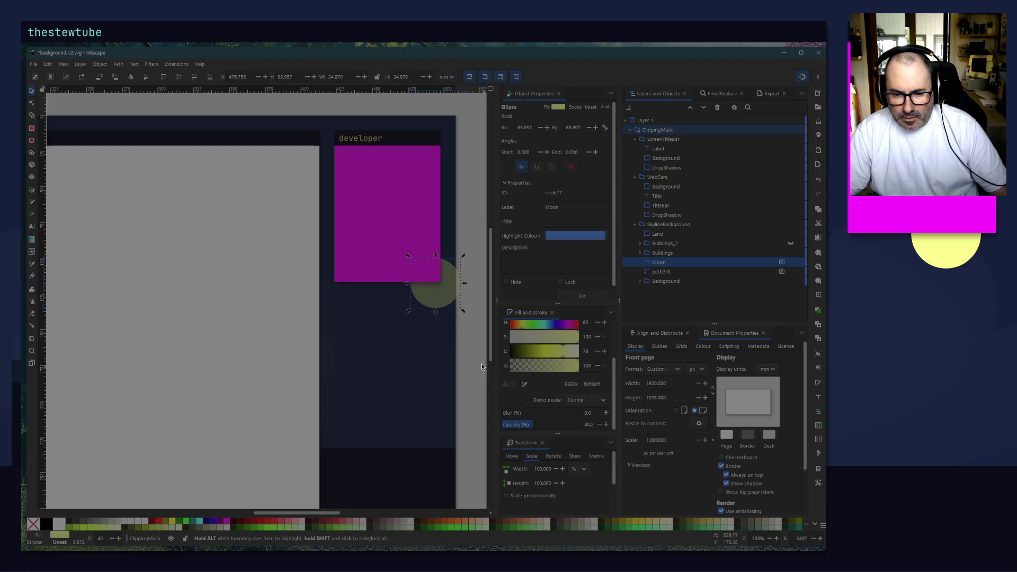
{"action": "left_click", "coordinate": [464, 355]}
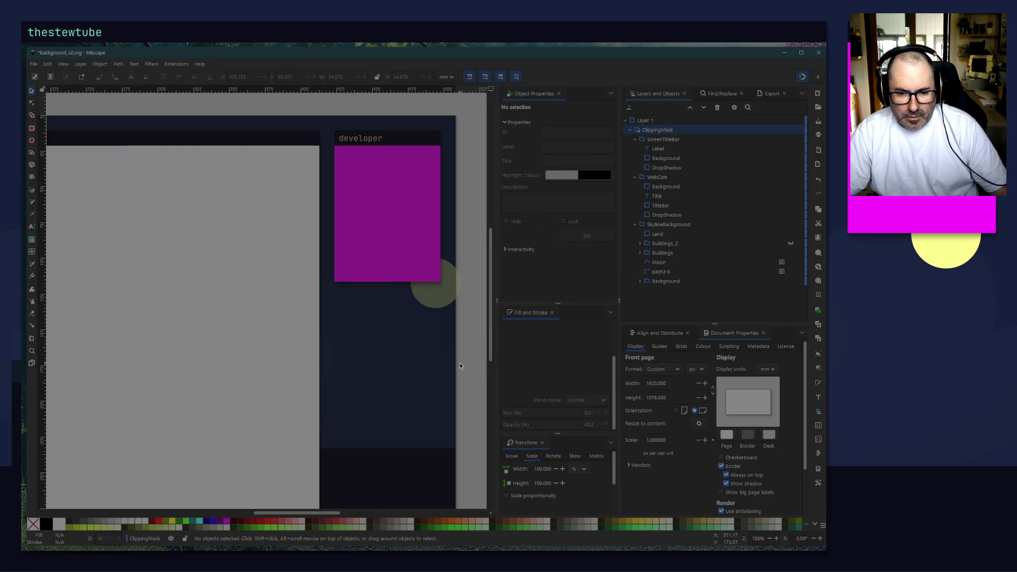
Step: Zoom and pan across the page to review the title bars and the faded moon
{"action": "left_click", "coordinate": [430, 296]}
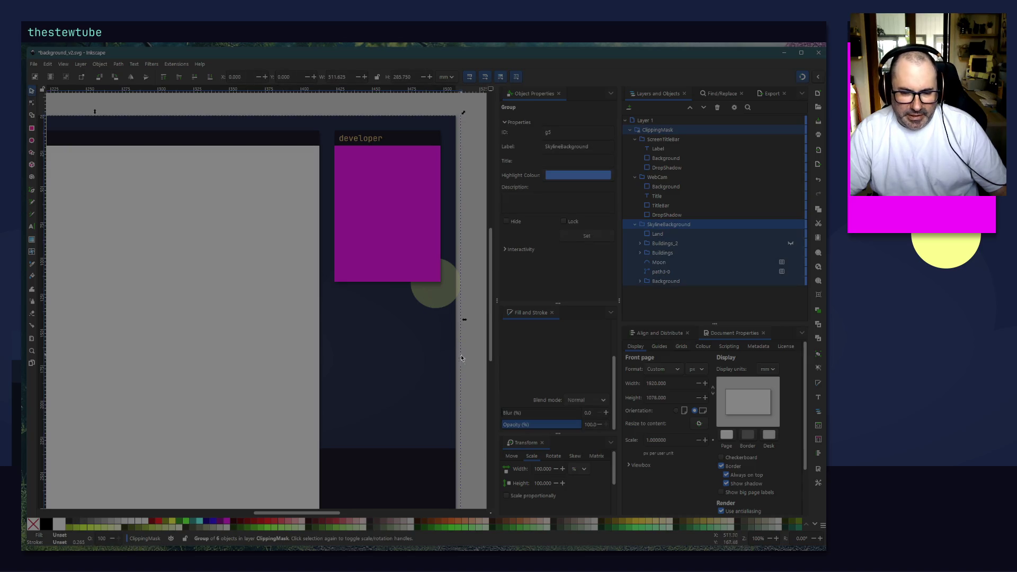
{"action": "left_click", "coordinate": [480, 374]}
{"action": "scroll", "coordinate": [178, 135], "scroll_direction": "up", "scroll_amount": 3, "text": "ctrl"}
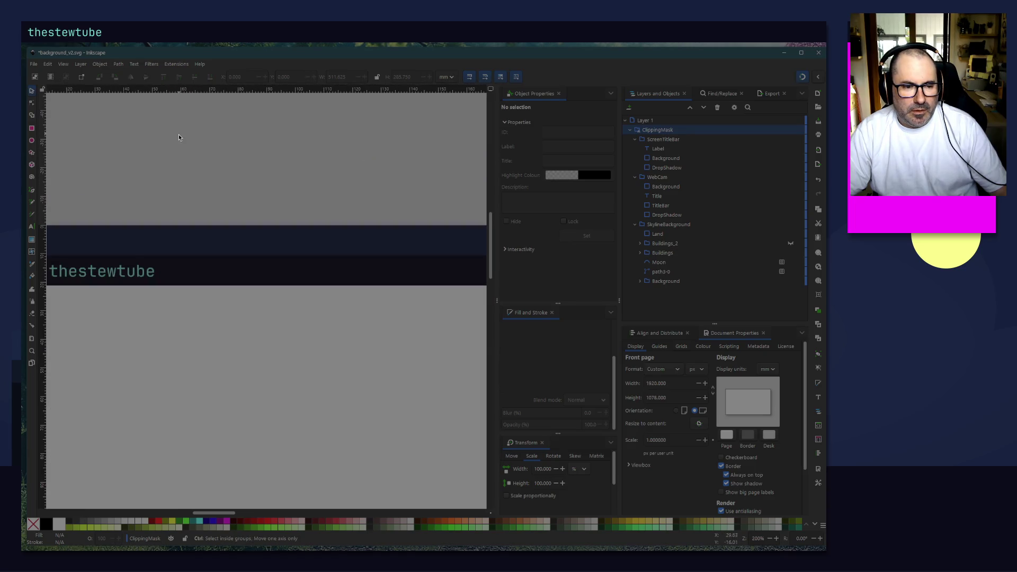
{"action": "scroll", "coordinate": [227, 183], "scroll_direction": "up", "scroll_amount": 3, "text": "ctrl"}
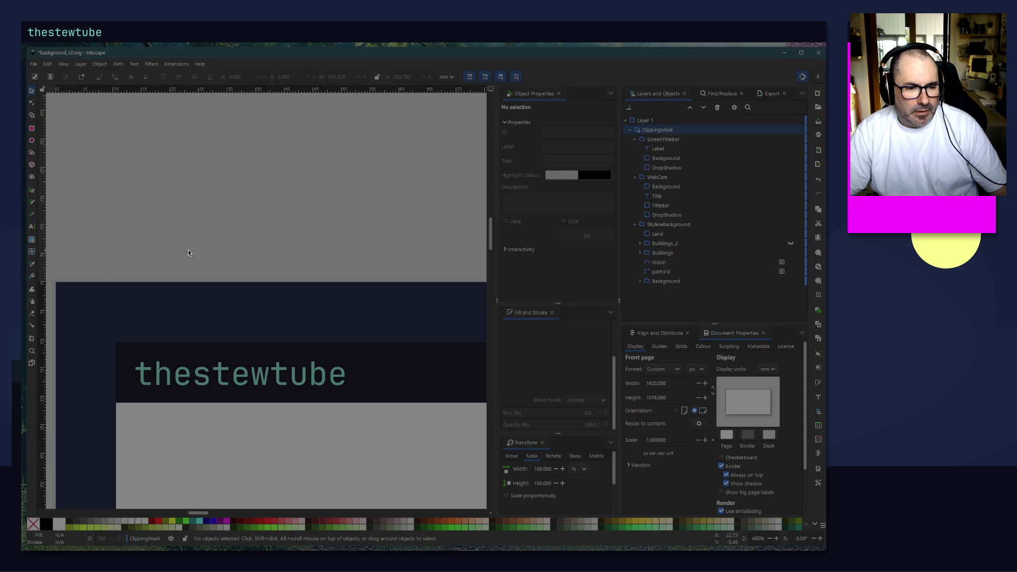
{"action": "scroll", "coordinate": [294, 222], "scroll_direction": "down", "scroll_amount": 5, "text": "ctrl"}
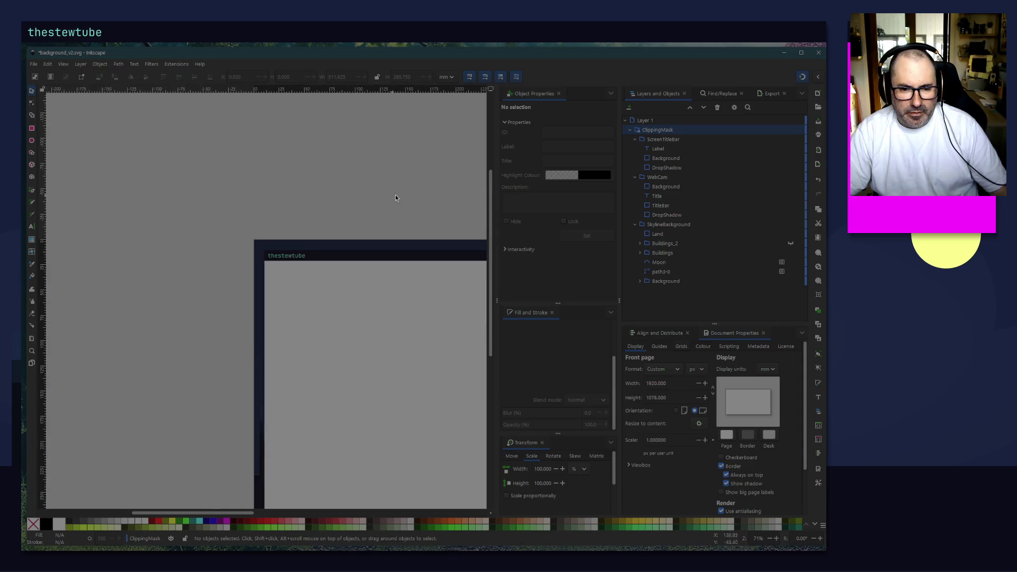
{"action": "scroll", "coordinate": [394, 198], "scroll_direction": "right", "scroll_amount": 8}
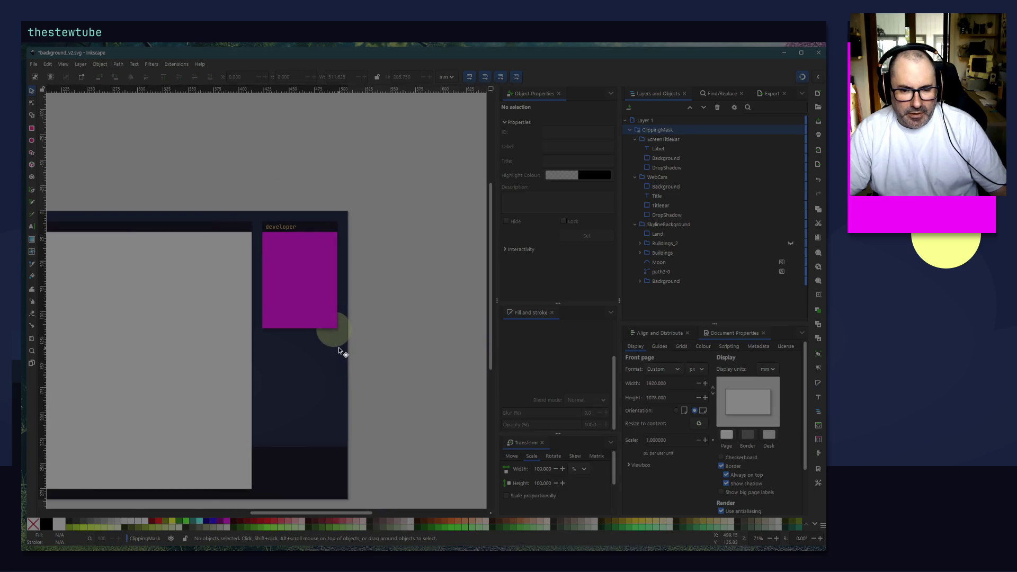
{"action": "scroll", "coordinate": [225, 152], "scroll_direction": "left", "scroll_amount": 5}
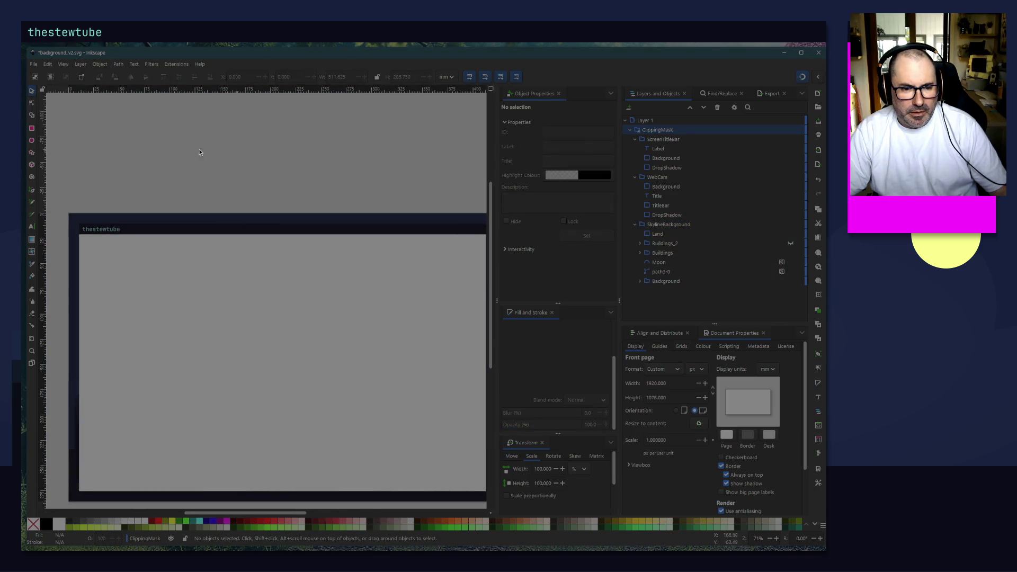
{"action": "scroll", "coordinate": [198, 164], "scroll_direction": "up", "scroll_amount": 3, "text": "ctrl"}
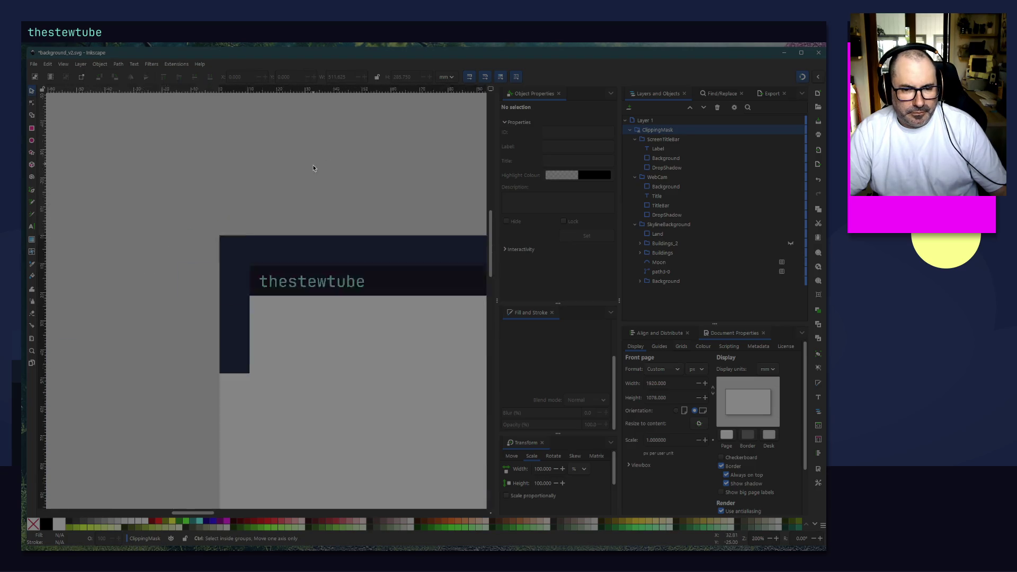
{"action": "scroll", "coordinate": [313, 168], "scroll_direction": "down", "scroll_amount": 2, "text": "ctrl"}
{"action": "scroll", "coordinate": [373, 147], "scroll_direction": "right", "scroll_amount": 6}
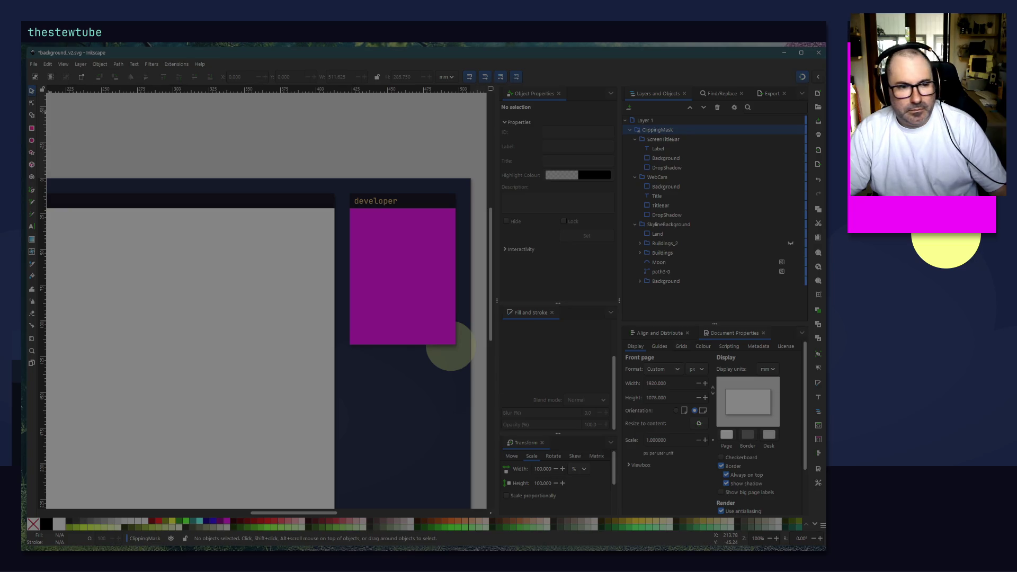
{"action": "left_click", "coordinate": [34, 64]}
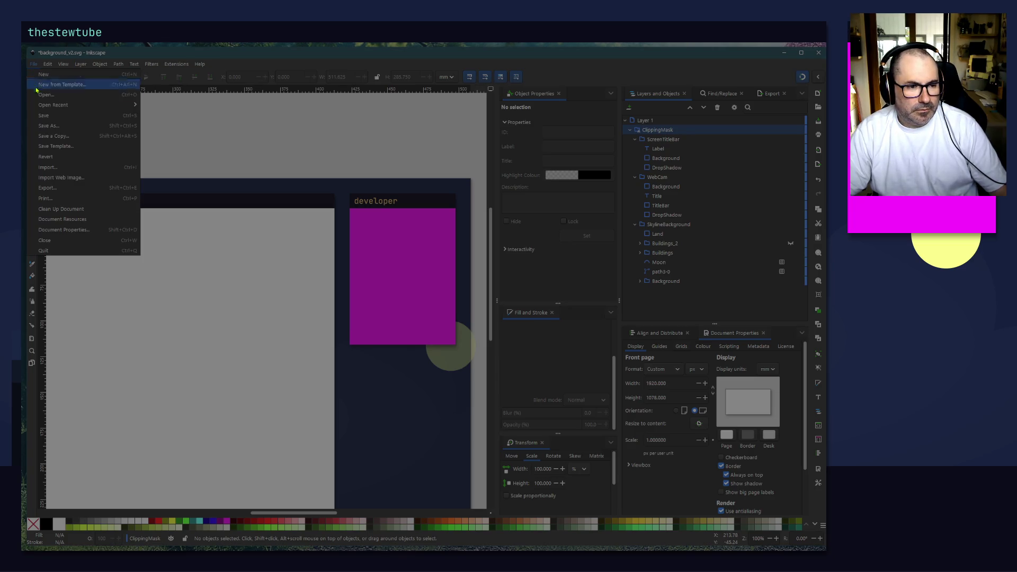
Step: Save the drawing and re-export the page, replacing background_v2.png
{"action": "left_click", "coordinate": [43, 116]}
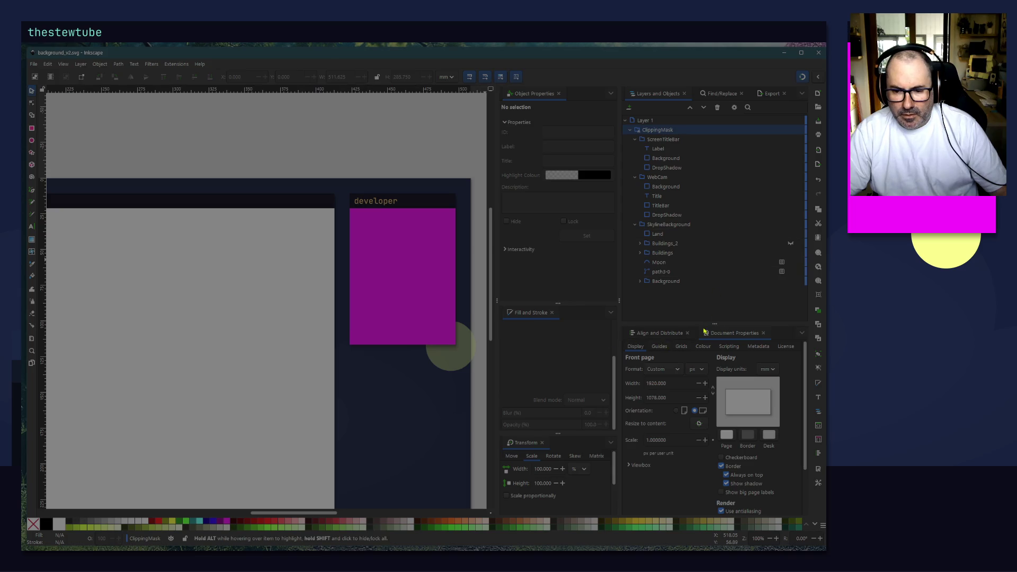
{"action": "left_click", "coordinate": [772, 94]}
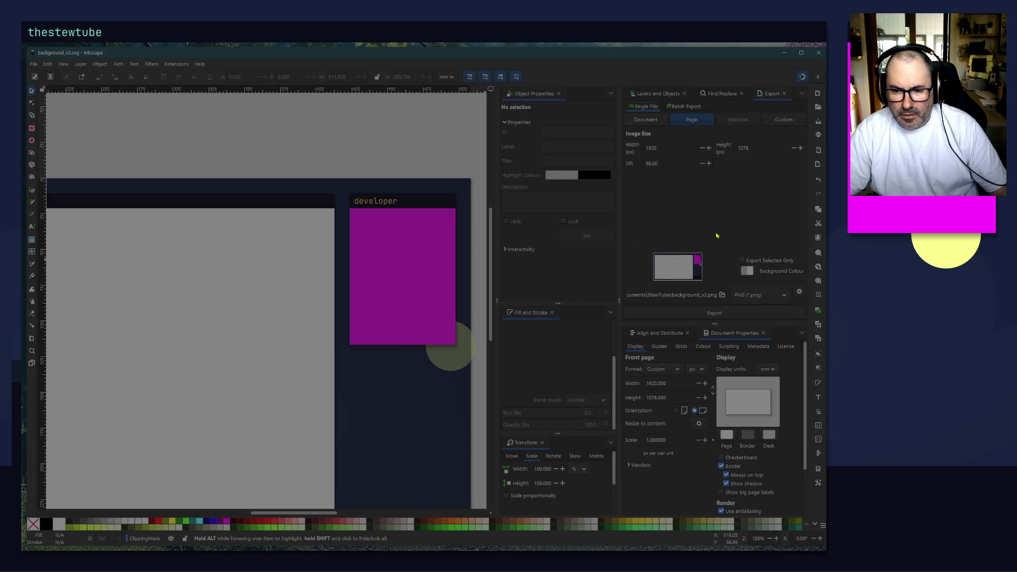
{"action": "left_click", "coordinate": [714, 313]}
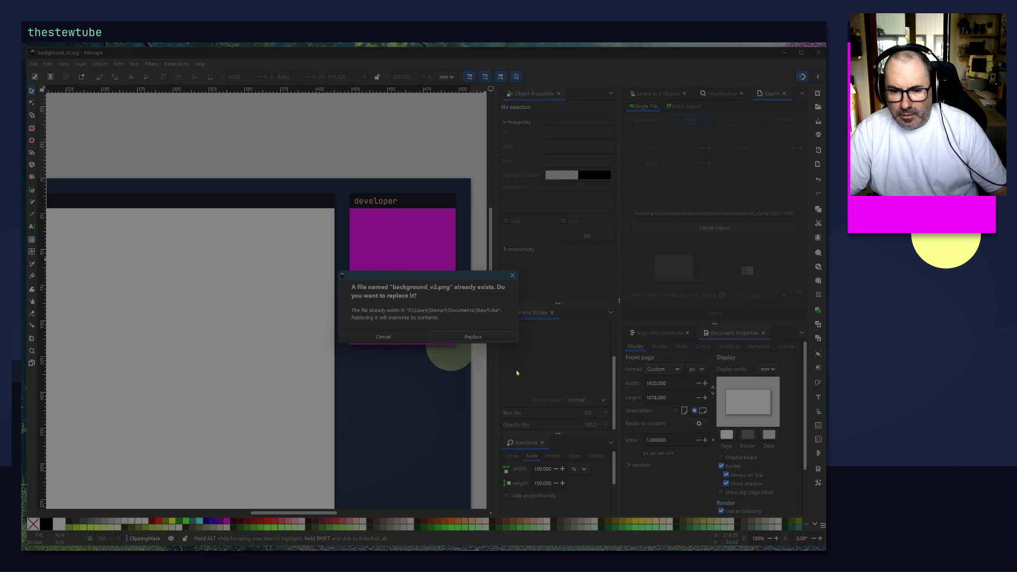
{"action": "left_click", "coordinate": [495, 336]}
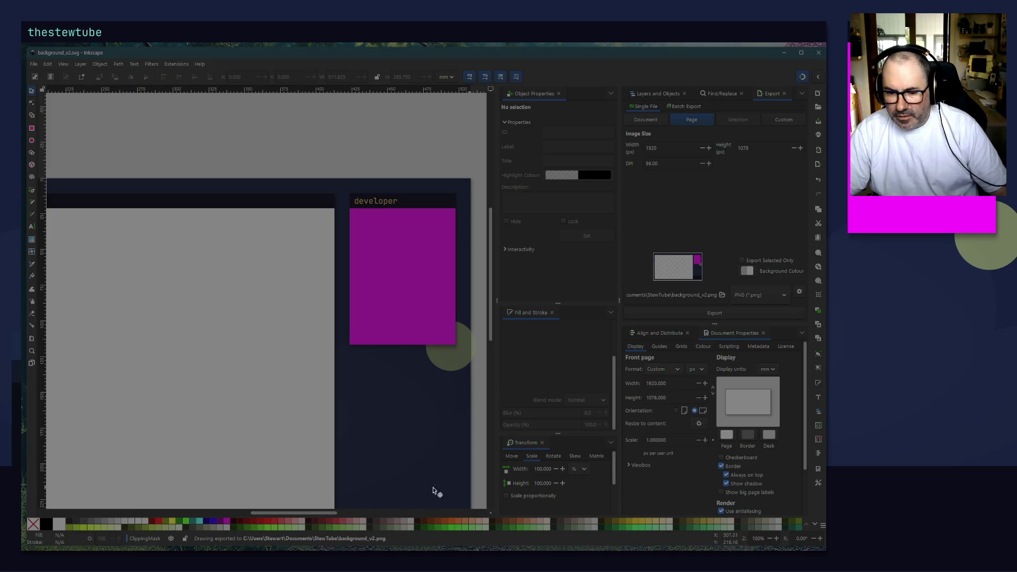
Step: Find and select the path3-0 shape in the Layers and Objects list
{"action": "scroll", "coordinate": [471, 416], "scroll_direction": "down", "scroll_amount": 1}
{"action": "scroll", "coordinate": [468, 410], "scroll_direction": "down", "scroll_amount": 2}
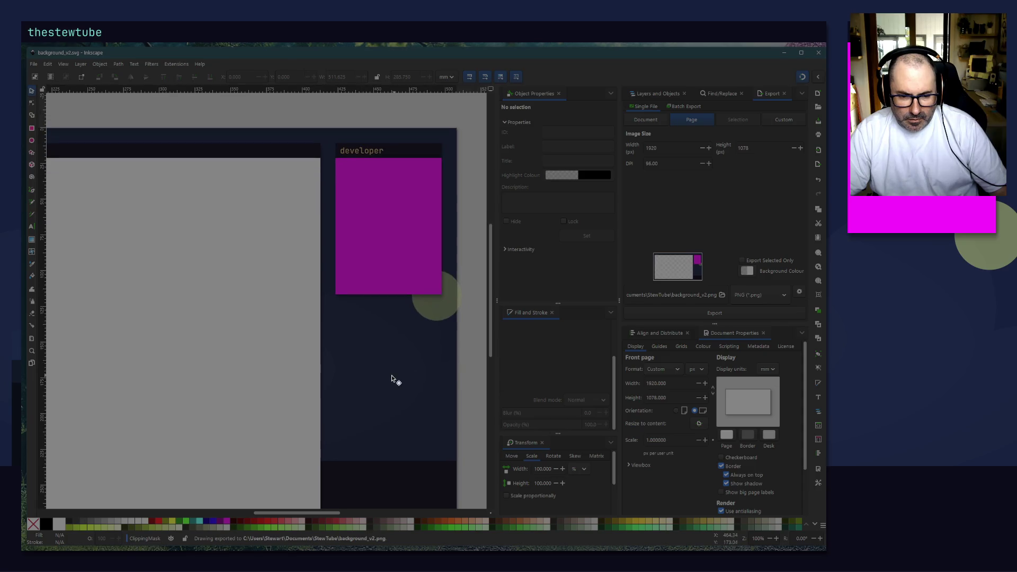
{"action": "left_click", "coordinate": [392, 375]}
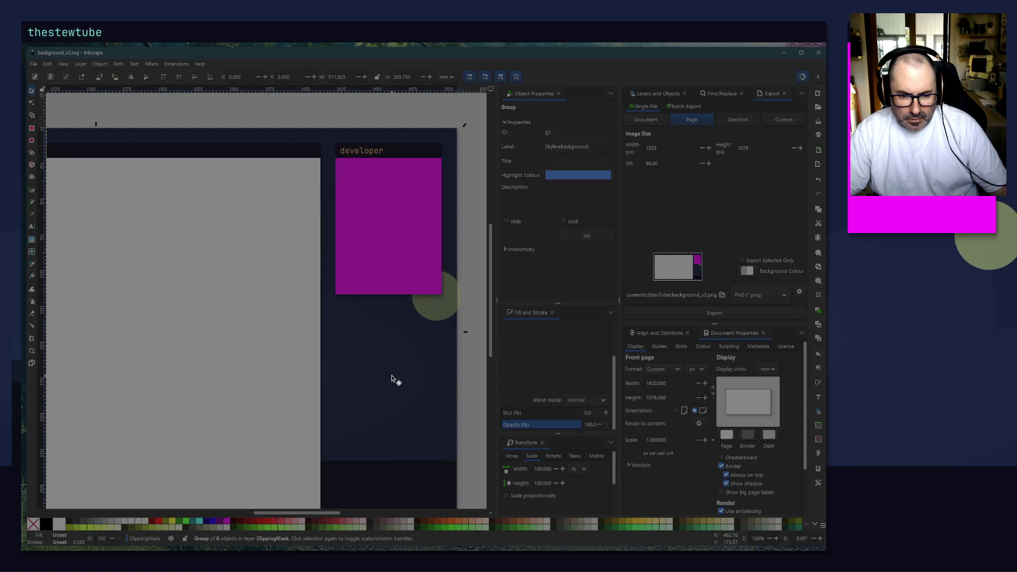
{"action": "left_click", "coordinate": [654, 93]}
{"action": "left_click", "coordinate": [670, 253]}
{"action": "left_click", "coordinate": [674, 263]}
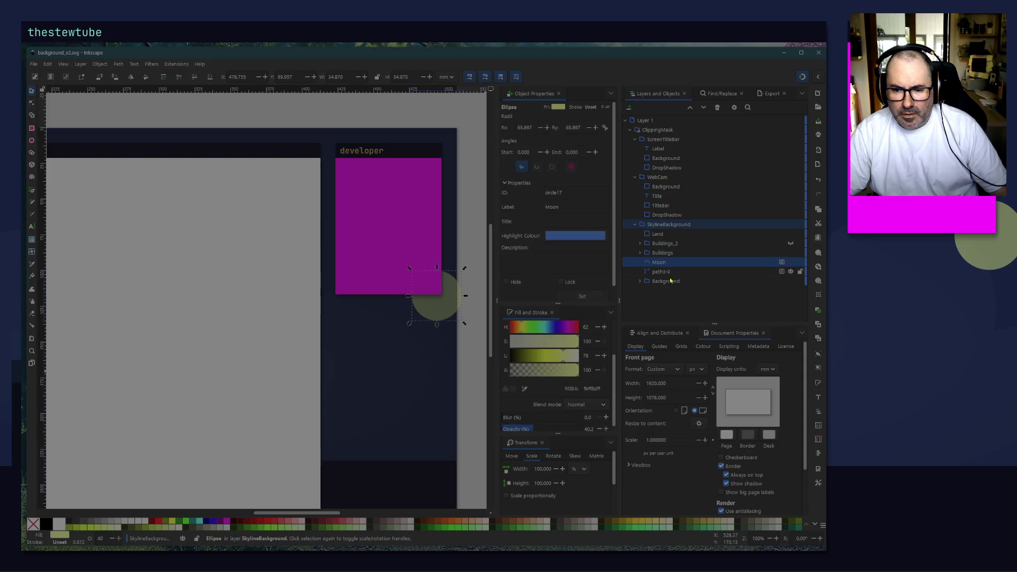
{"action": "left_click", "coordinate": [676, 215]}
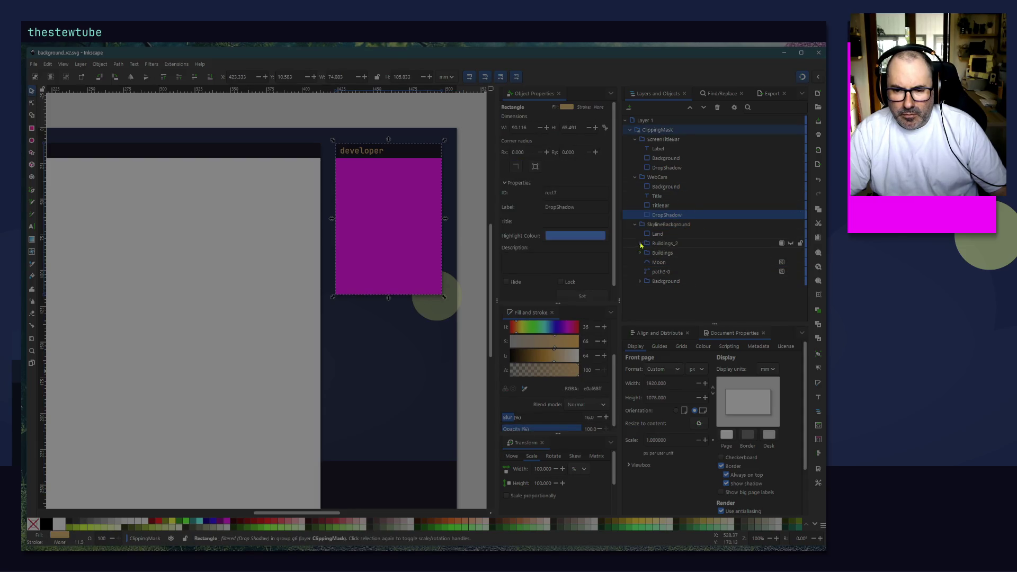
{"action": "left_click", "coordinate": [657, 271]}
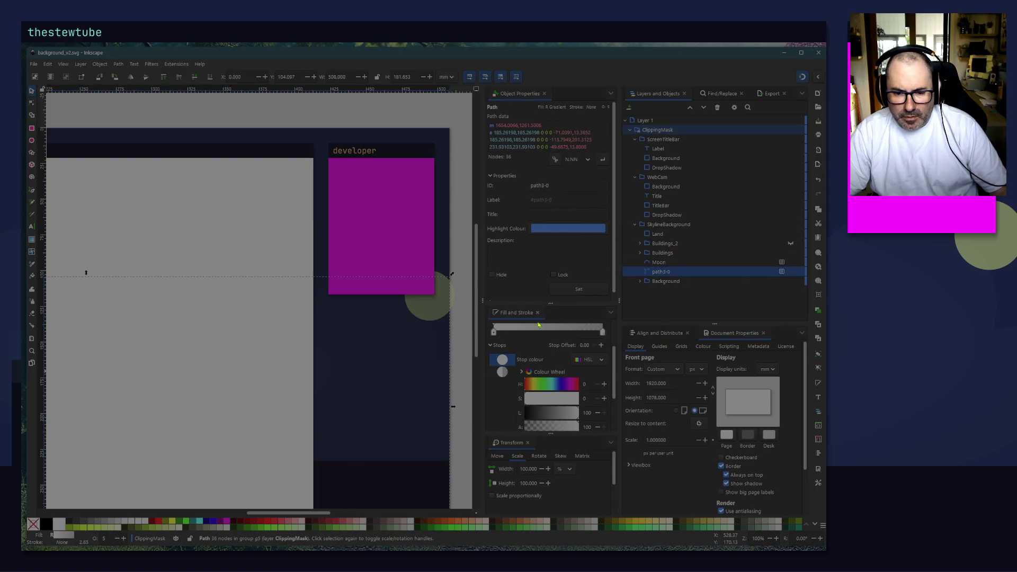
Step: Set path3-0's opacity to 10
{"action": "scroll", "coordinate": [539, 378], "scroll_direction": "down", "scroll_amount": 2}
{"action": "scroll", "coordinate": [576, 418], "scroll_direction": "down", "scroll_amount": 1}
{"action": "left_click", "coordinate": [575, 426]}
{"action": "type", "text": "5"}
{"action": "key", "text": "Return"}
{"action": "type", "text": "10"}
{"action": "key", "text": "Return"}
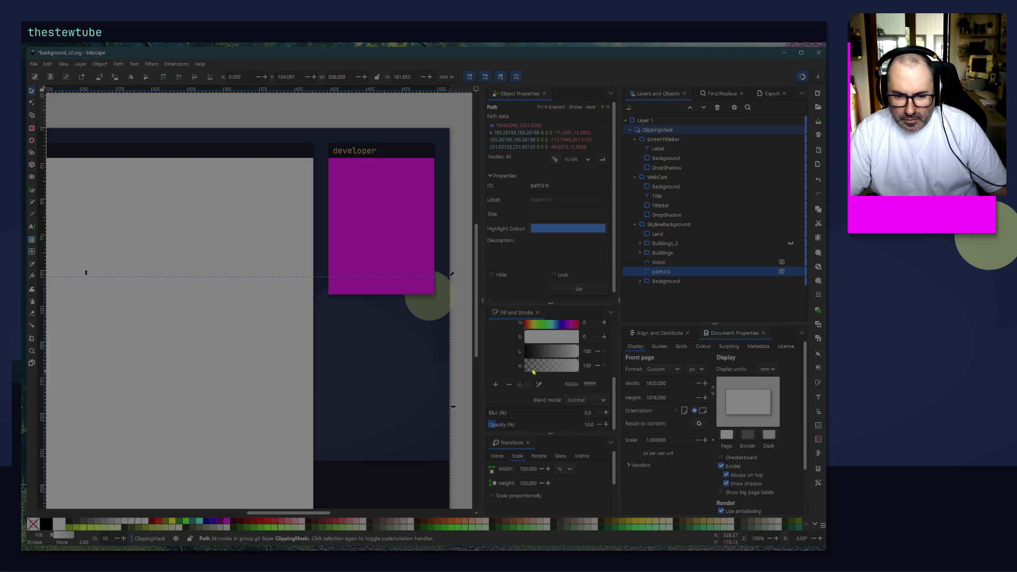
Step: Change path3-0's fill from gradient to flat pure white
{"action": "scroll", "coordinate": [548, 376], "scroll_direction": "up", "scroll_amount": 3}
{"action": "scroll", "coordinate": [525, 384], "scroll_direction": "up", "scroll_amount": 1}
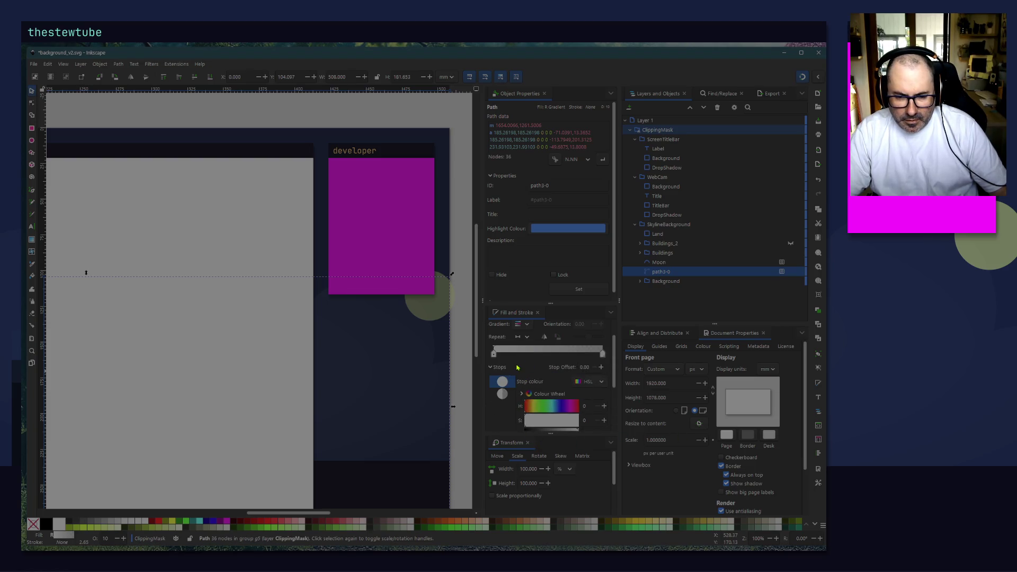
{"action": "scroll", "coordinate": [517, 367], "scroll_direction": "up", "scroll_amount": 2}
{"action": "left_click", "coordinate": [504, 339]}
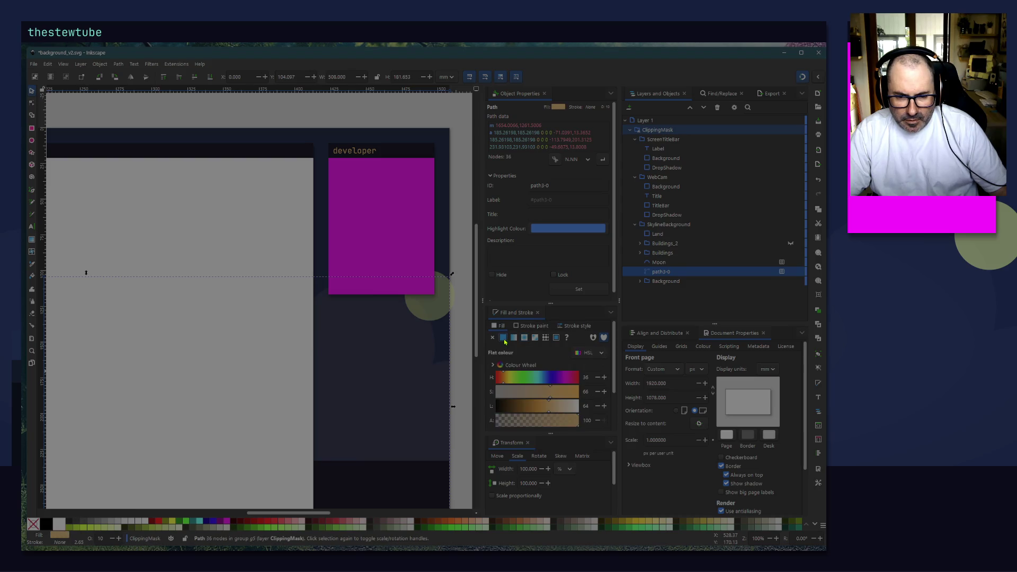
{"action": "left_click_drag", "start_coordinate": [553, 412], "coordinate": [615, 415]}
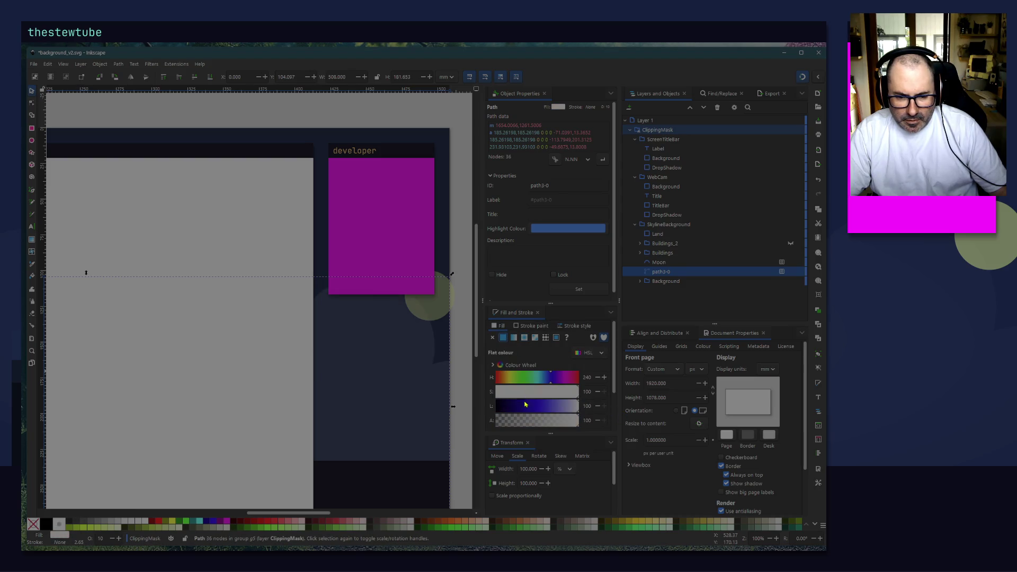
Step: Set the Moon circle's opacity to 100 and deselect it
{"action": "left_click", "coordinate": [428, 304]}
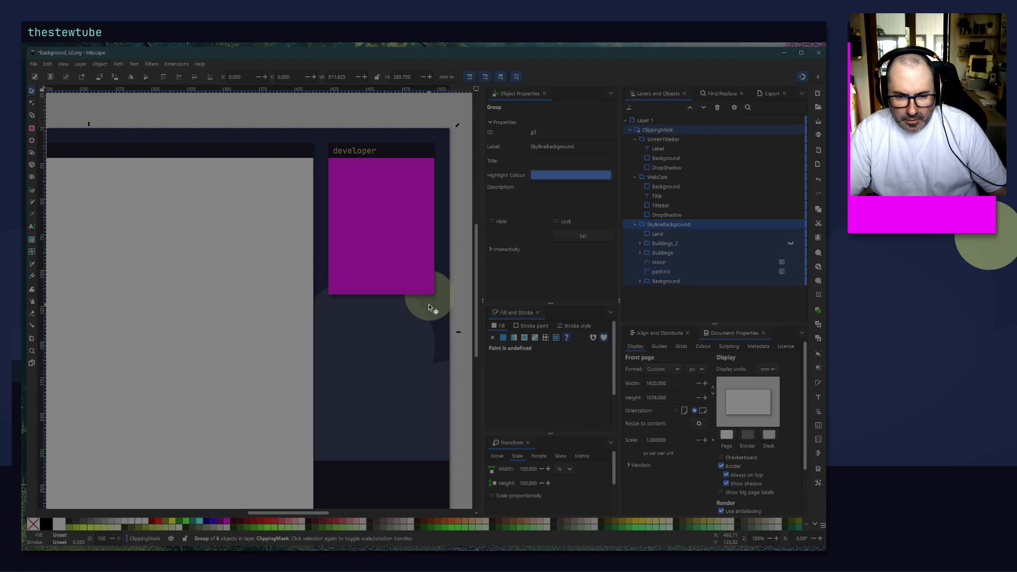
{"action": "left_click", "coordinate": [681, 263]}
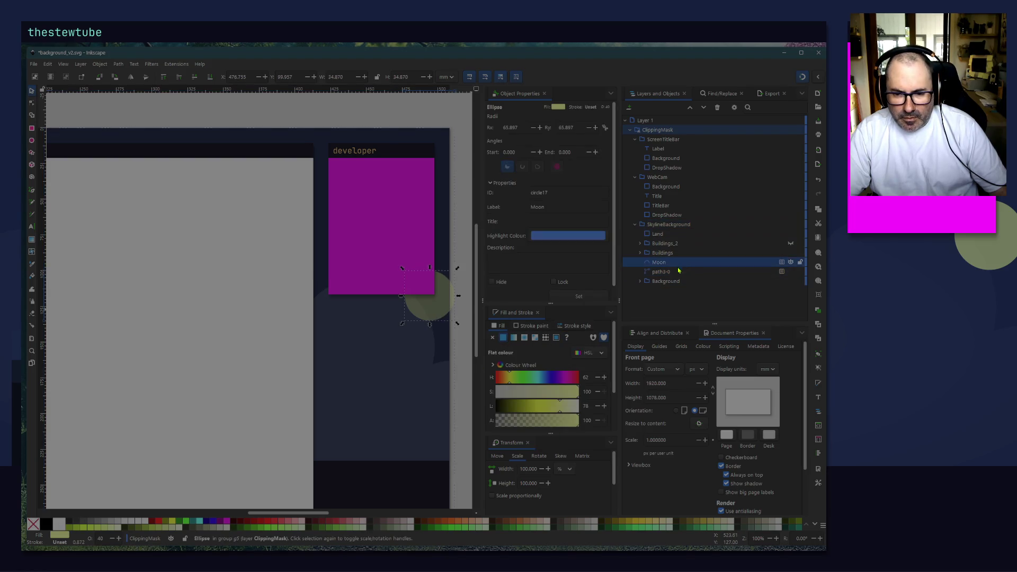
{"action": "scroll", "coordinate": [575, 434], "scroll_direction": "down", "scroll_amount": 2}
{"action": "left_click", "coordinate": [579, 425]}
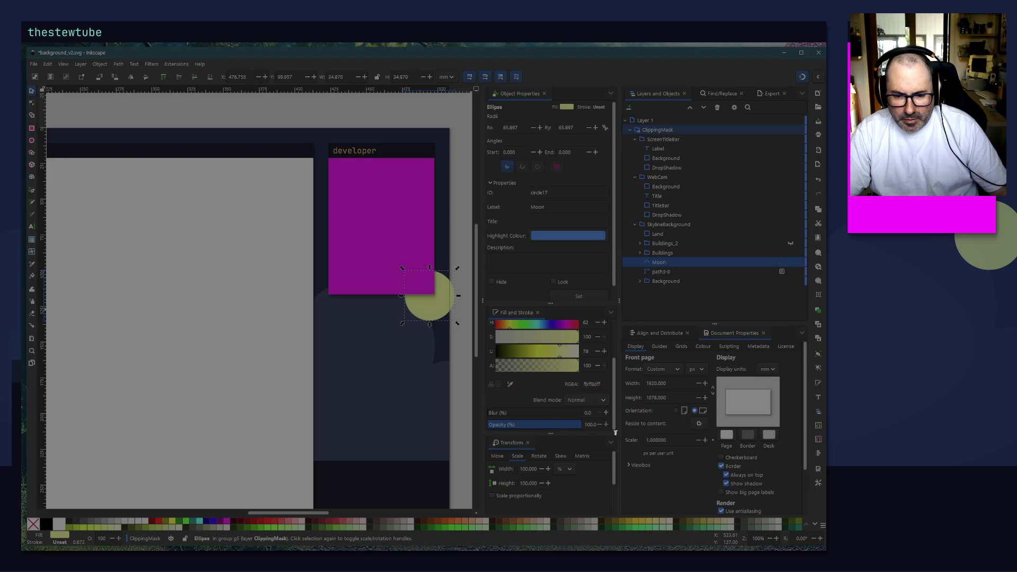
{"action": "left_click", "coordinate": [468, 379]}
{"action": "scroll", "coordinate": [468, 379], "scroll_direction": "down", "scroll_amount": 10}
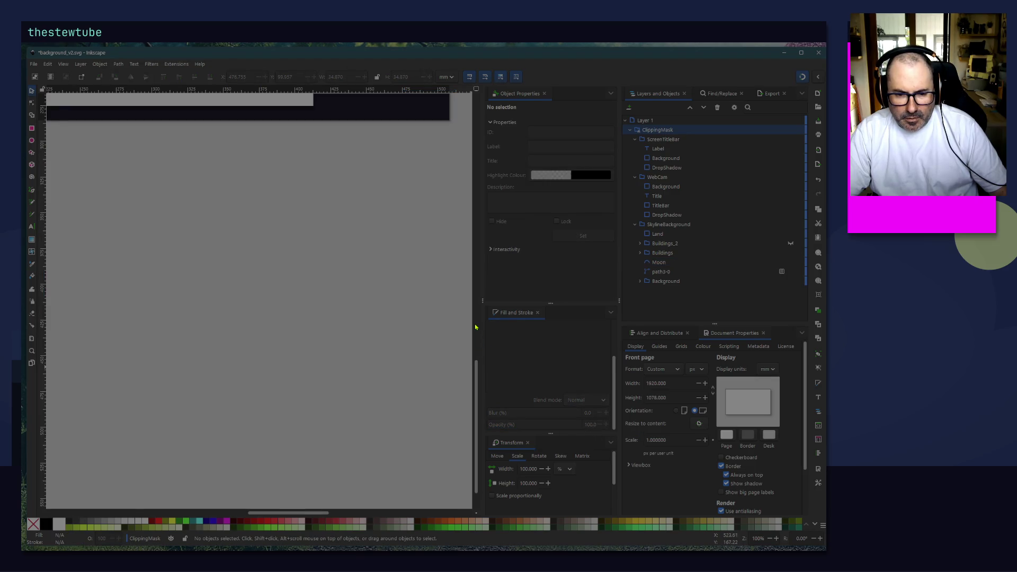
Step: Adjust the Moon's pale-yellow fill to saturation 62 and lightness 75, then deselect it
{"action": "left_click", "coordinate": [445, 293]}
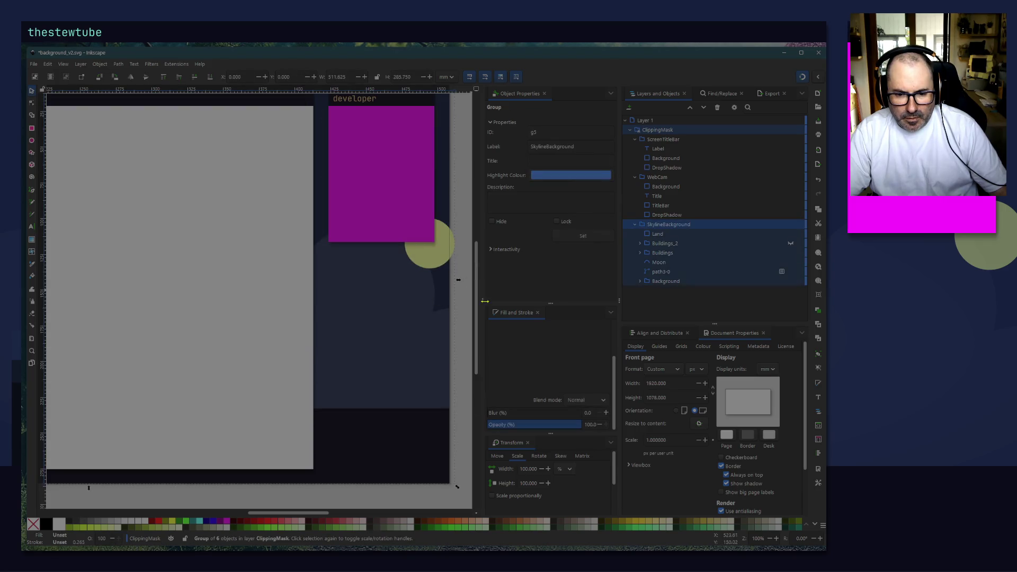
{"action": "left_click", "coordinate": [662, 263]}
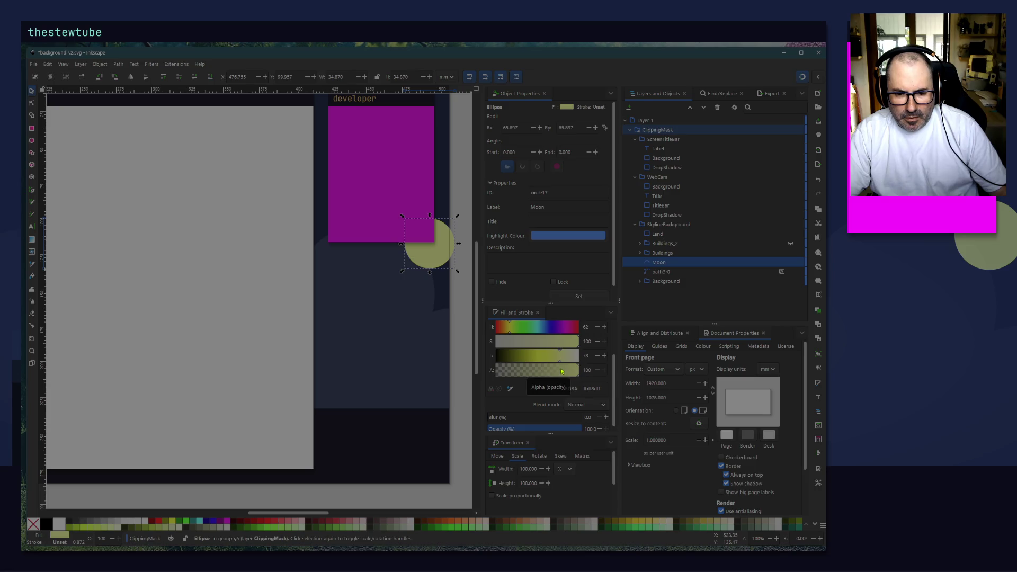
{"action": "mouse_move", "coordinate": [559, 362]}
{"action": "left_mouse_down"}
{"action": "mouse_move", "coordinate": [546, 368]}
{"action": "mouse_move", "coordinate": [570, 368]}
{"action": "left_mouse_up"}
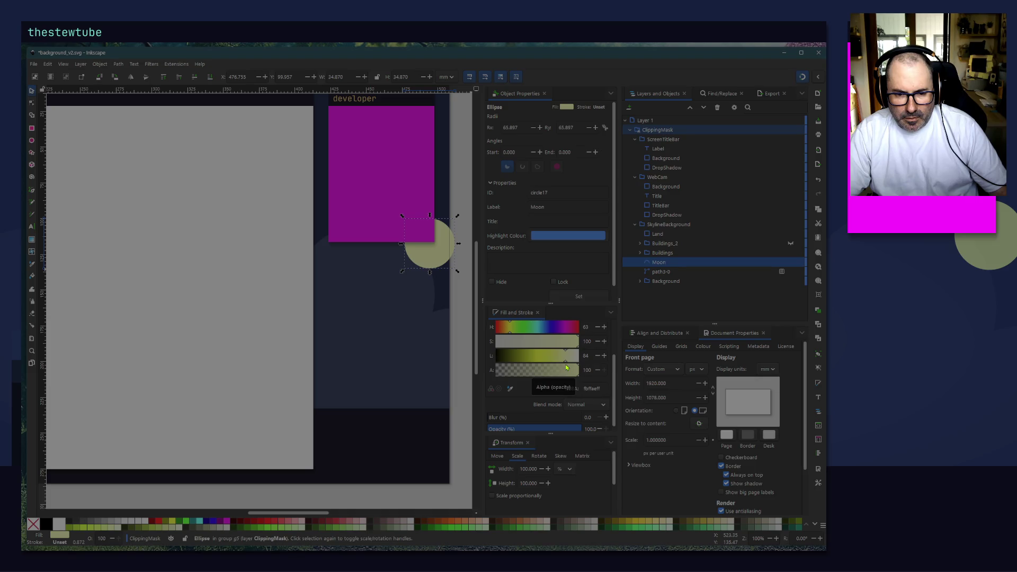
{"action": "mouse_move", "coordinate": [551, 342]}
{"action": "left_mouse_down"}
{"action": "mouse_move", "coordinate": [484, 347]}
{"action": "mouse_move", "coordinate": [520, 349]}
{"action": "mouse_move", "coordinate": [511, 331]}
{"action": "mouse_move", "coordinate": [548, 346]}
{"action": "left_mouse_up"}
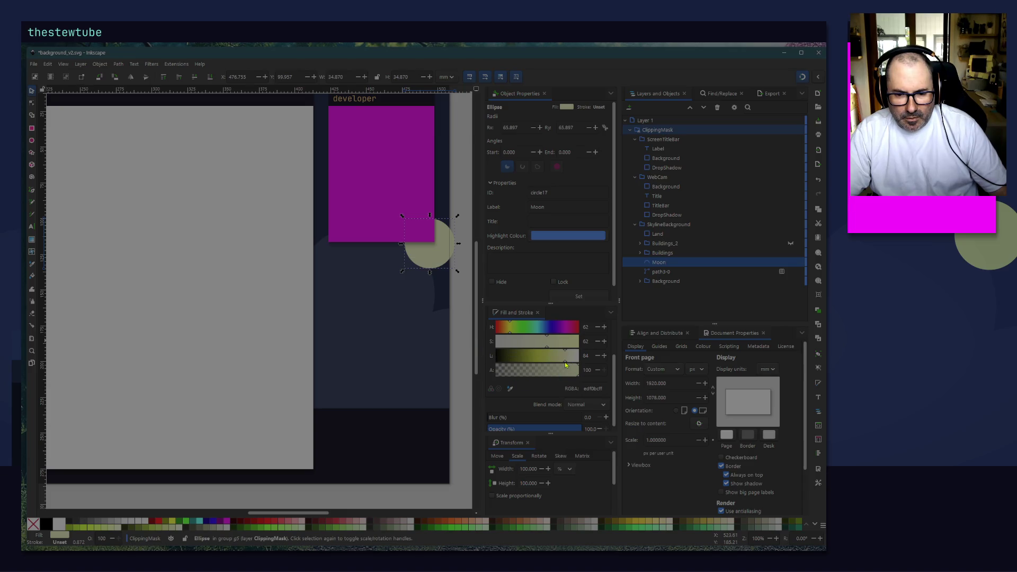
{"action": "left_click_drag", "start_coordinate": [563, 363], "coordinate": [557, 363]}
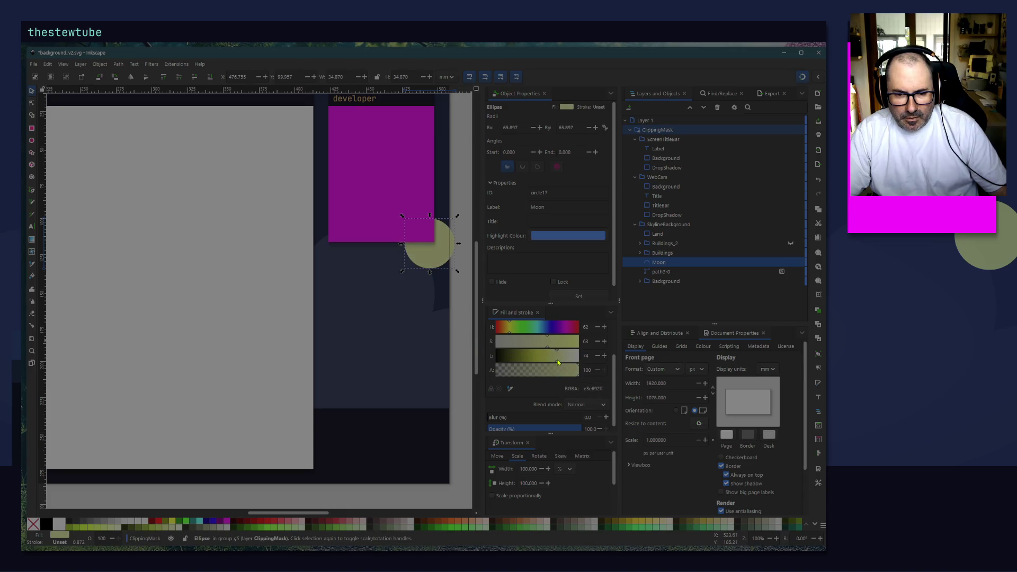
{"action": "left_click", "coordinate": [462, 327]}
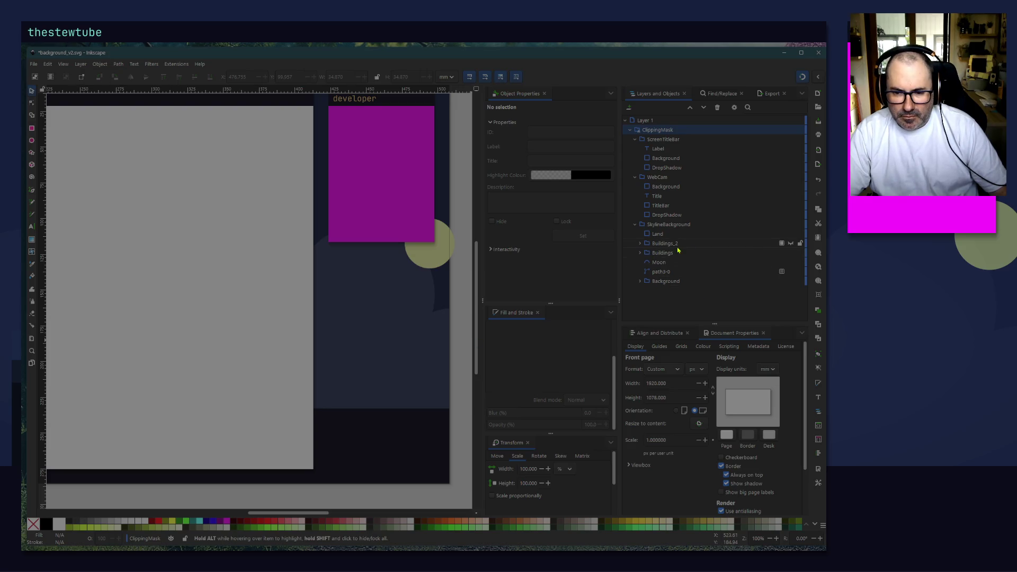
Step: Unhide Buildings_2, shrink it around its centre and move it toward the page's bottom right
{"action": "left_click", "coordinate": [792, 244]}
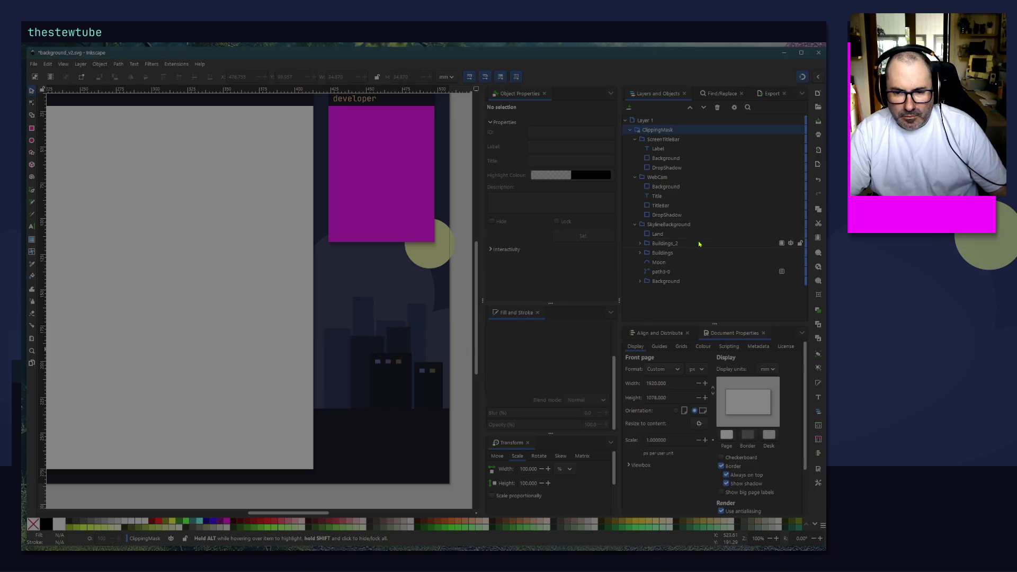
{"action": "left_click", "coordinate": [398, 362]}
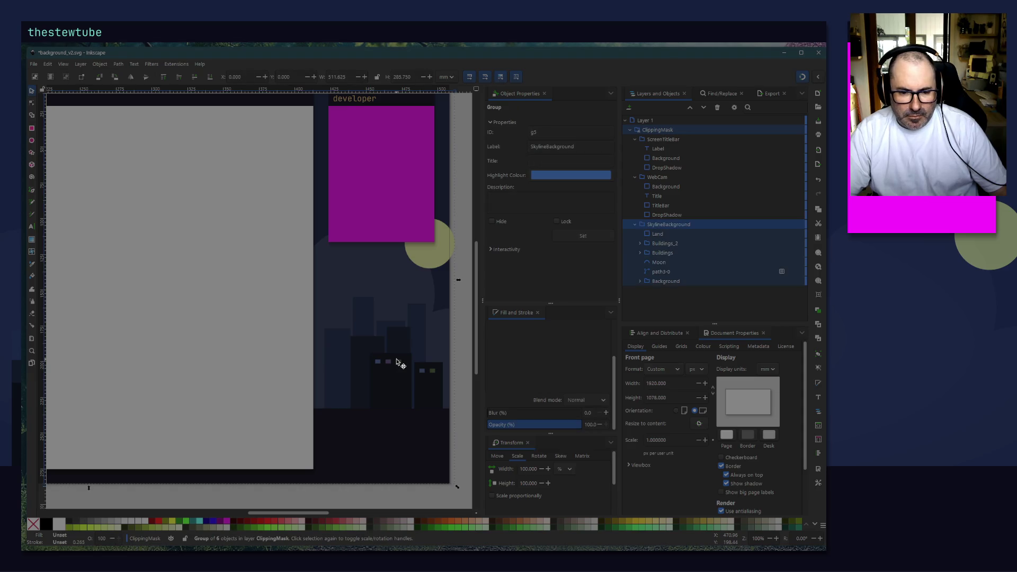
{"action": "left_click", "coordinate": [684, 247]}
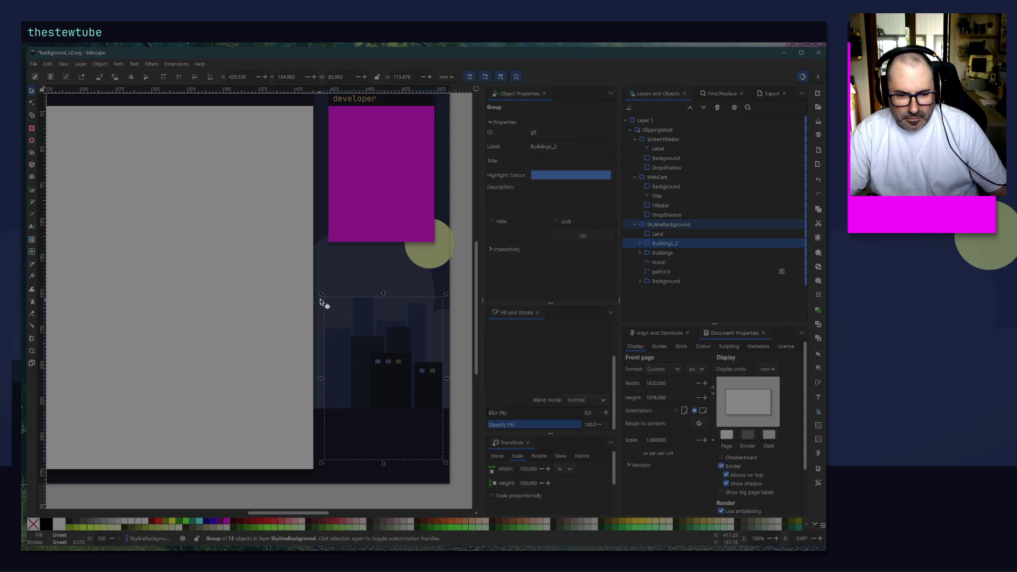
{"action": "left_click_drag", "start_coordinate": [322, 297], "coordinate": [352, 335]}
{"action": "left_click_drag", "start_coordinate": [393, 391], "coordinate": [421, 401]}
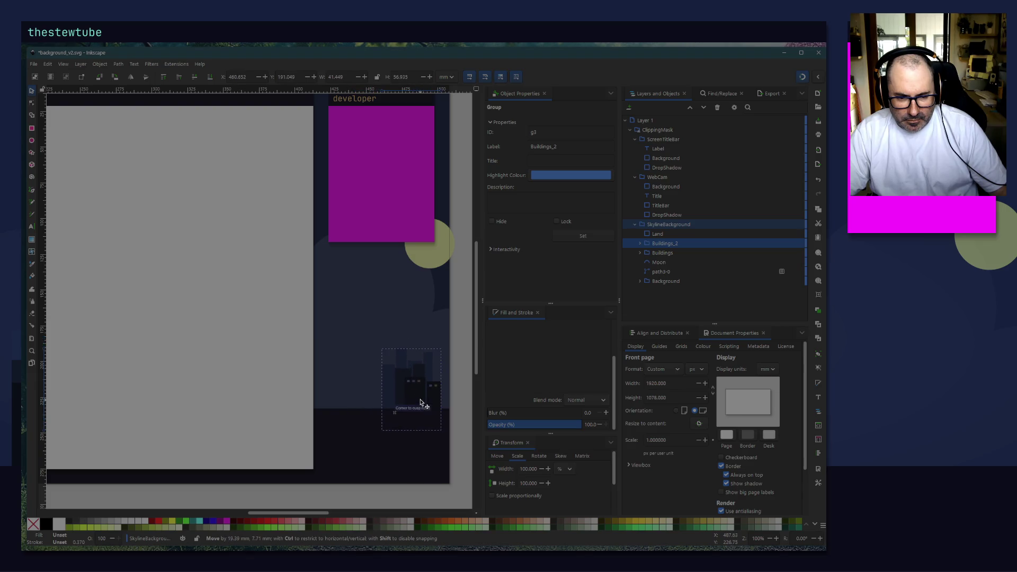
Step: Fine-tune Buildings_2's size and position with small resizes and arrow-key nudges, then deselect
{"action": "key", "text": "Left"}
{"action": "key", "text": "Left"}
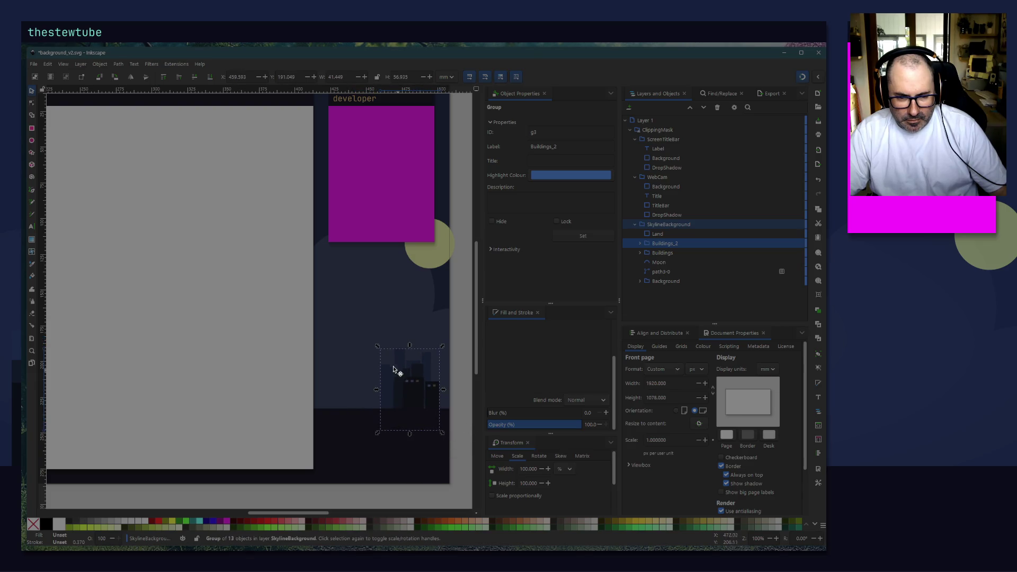
{"action": "mouse_move", "coordinate": [378, 350]}
{"action": "left_mouse_down"}
{"action": "mouse_move", "coordinate": [359, 330]}
{"action": "mouse_move", "coordinate": [364, 340]}
{"action": "left_mouse_up"}
{"action": "left_click_drag", "start_coordinate": [397, 387], "coordinate": [395, 381]}
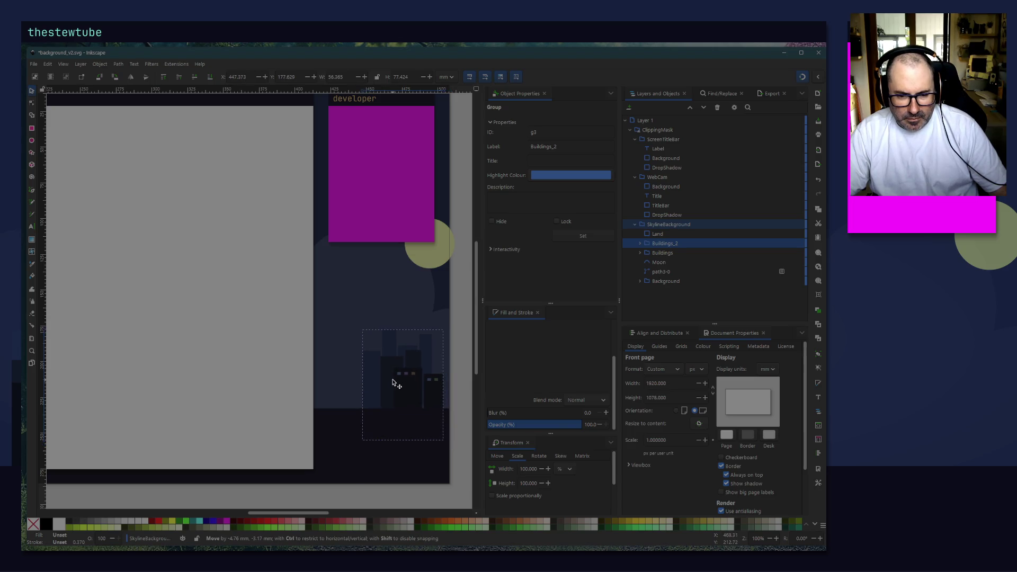
{"action": "key", "text": "Left"}
{"action": "key", "text": "Left"}
{"action": "key", "text": "Left"}
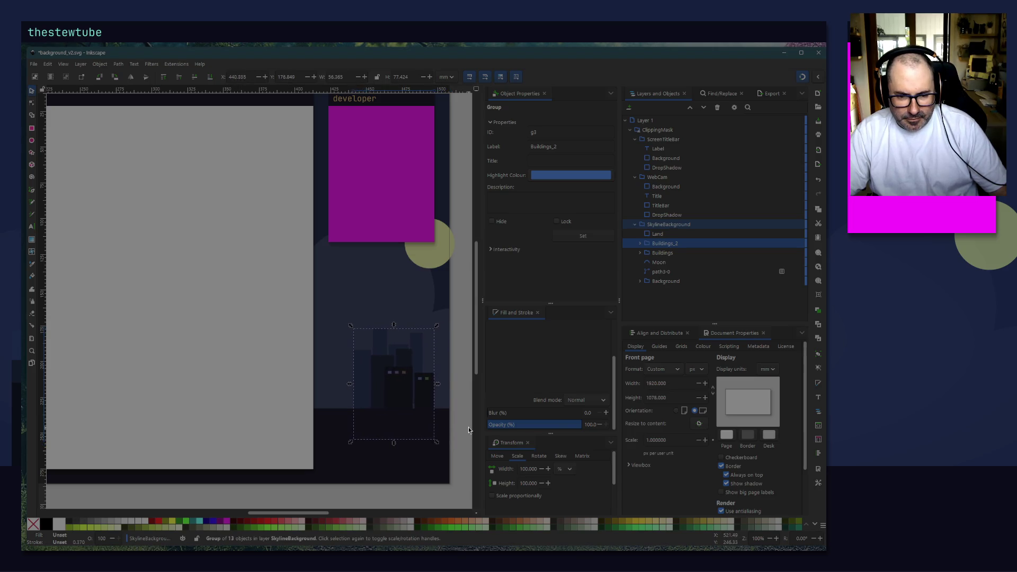
{"action": "key", "text": "Right"}
{"action": "key", "text": "Right"}
{"action": "key", "text": "Right"}
{"action": "key", "text": "Escape"}
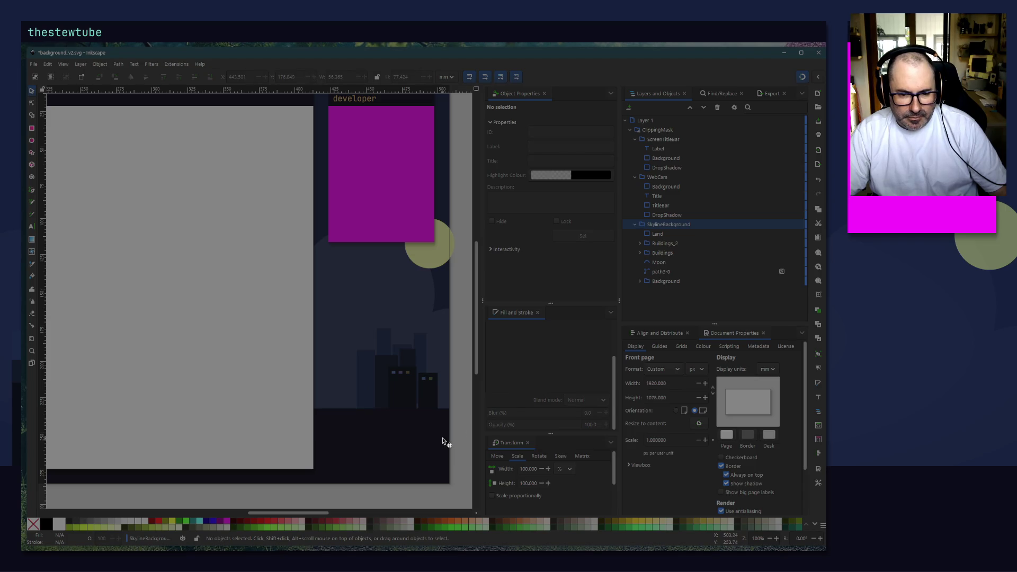
{"action": "left_click", "coordinate": [392, 385]}
{"action": "key", "text": "Left"}
{"action": "key", "text": "Left"}
{"action": "key", "text": "Left"}
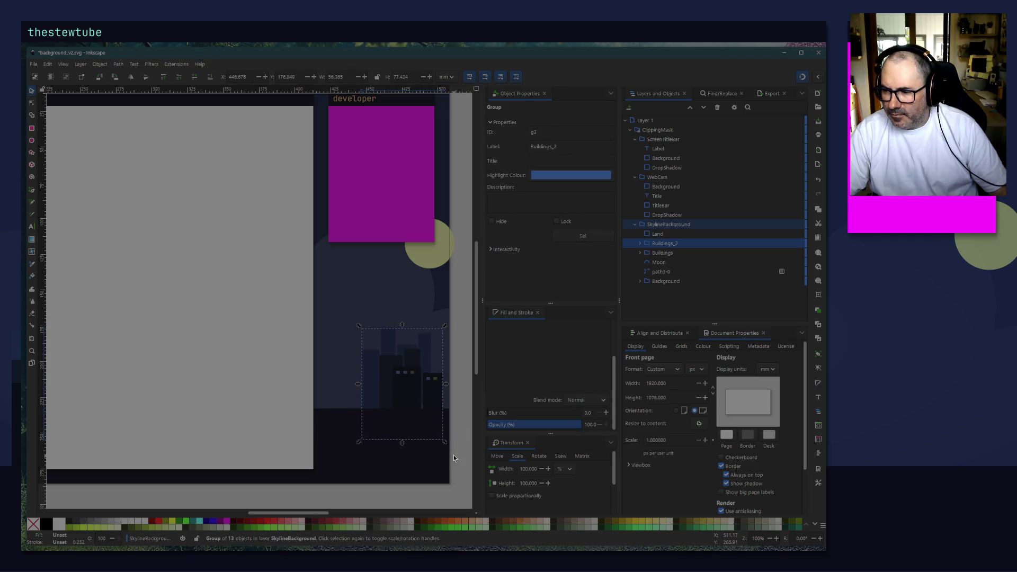
{"action": "key", "text": "Left"}
{"action": "key", "text": "Left"}
{"action": "key", "text": "Left"}
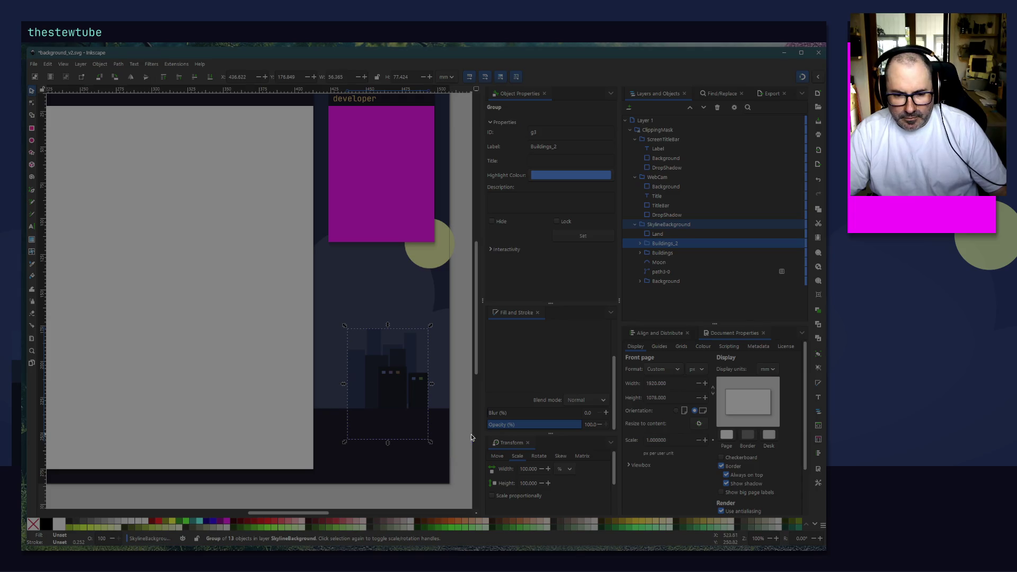
{"action": "left_click", "coordinate": [459, 454]}
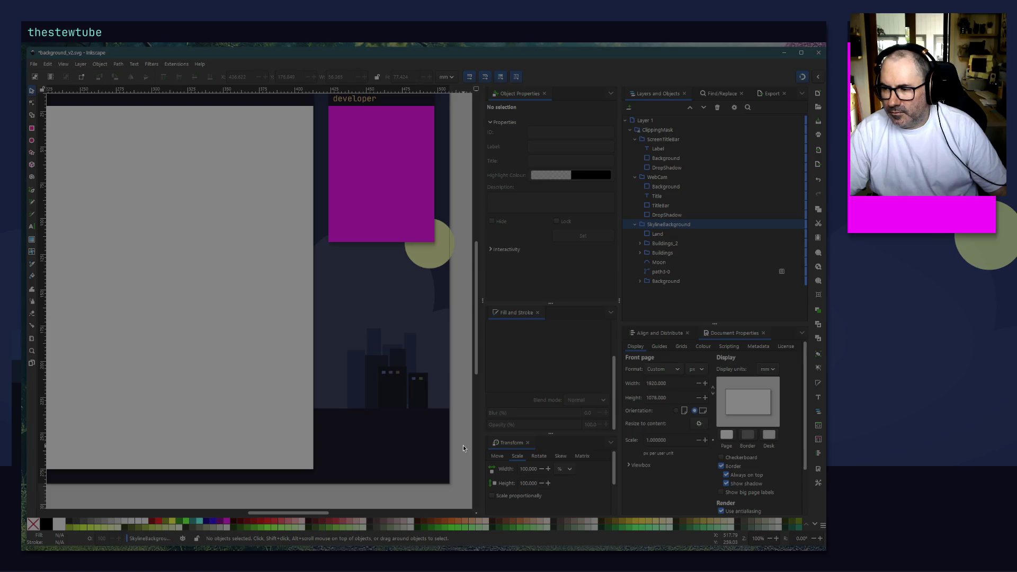
{"action": "left_click", "coordinate": [33, 64]}
{"action": "left_click", "coordinate": [46, 111]}
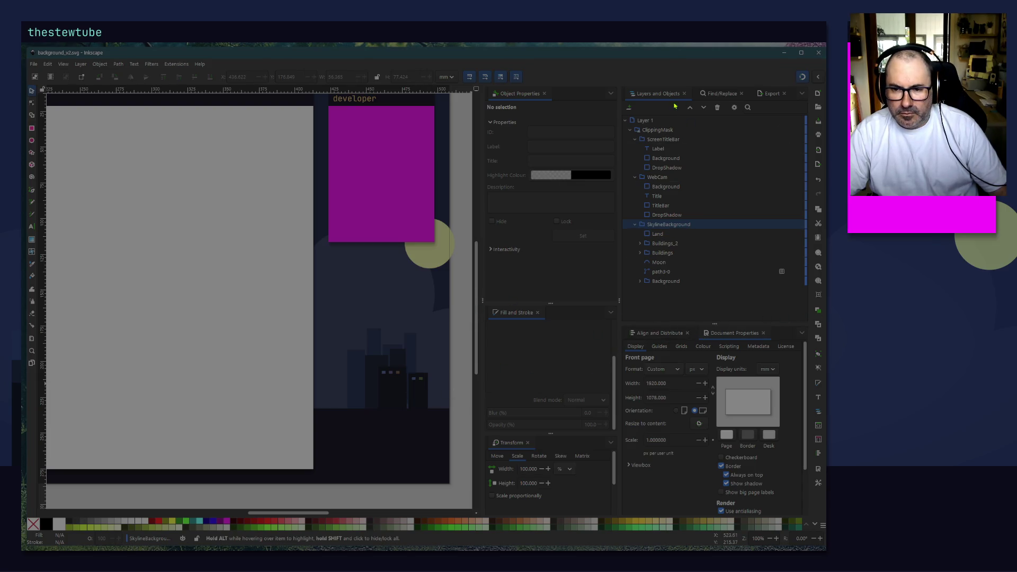
{"action": "left_click", "coordinate": [771, 94]}
{"action": "left_click", "coordinate": [698, 314]}
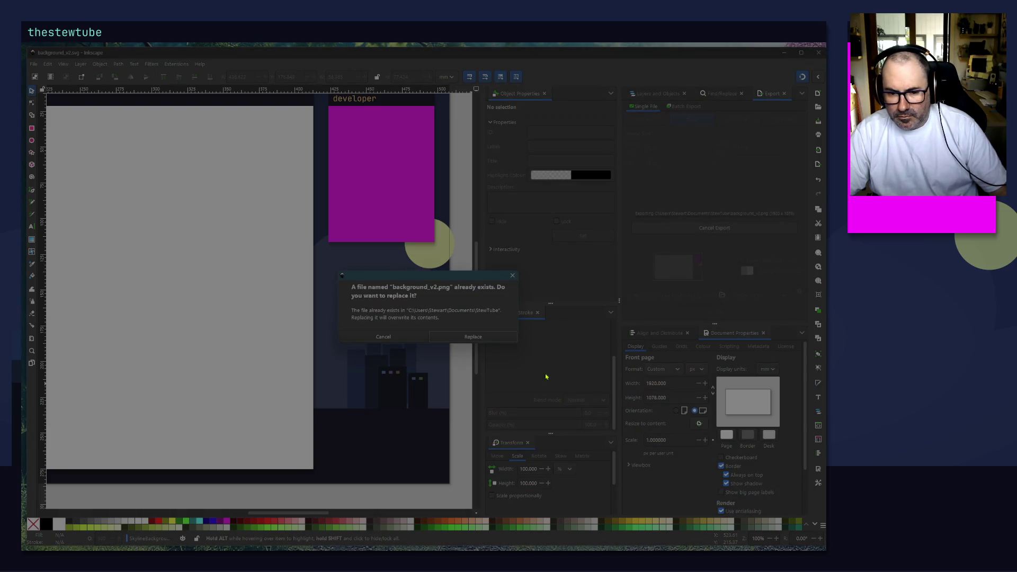
{"action": "left_click", "coordinate": [473, 337]}
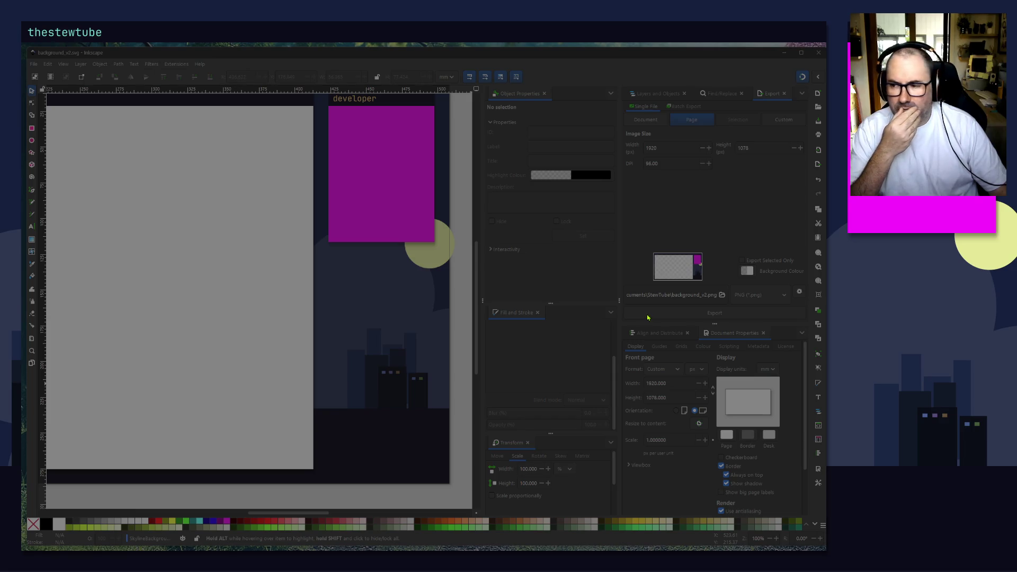
{"action": "mouse_move", "coordinate": [152, 268]}
{"action": "left_mouse_down"}
{"action": "mouse_move", "coordinate": [289, 333]}
{"action": "mouse_move", "coordinate": [307, 333]}
{"action": "left_mouse_up"}
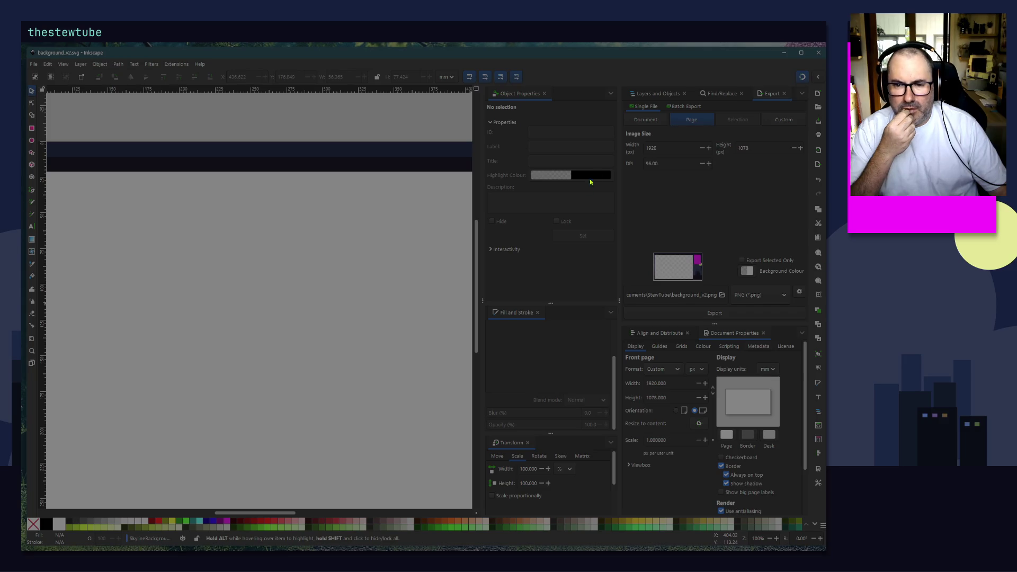
Step: Show the Layers and Objects tree with SkylineBackground collapsed, zoom in, and pick the Ellipse tool
{"action": "left_click", "coordinate": [741, 93]}
{"action": "left_click", "coordinate": [658, 93]}
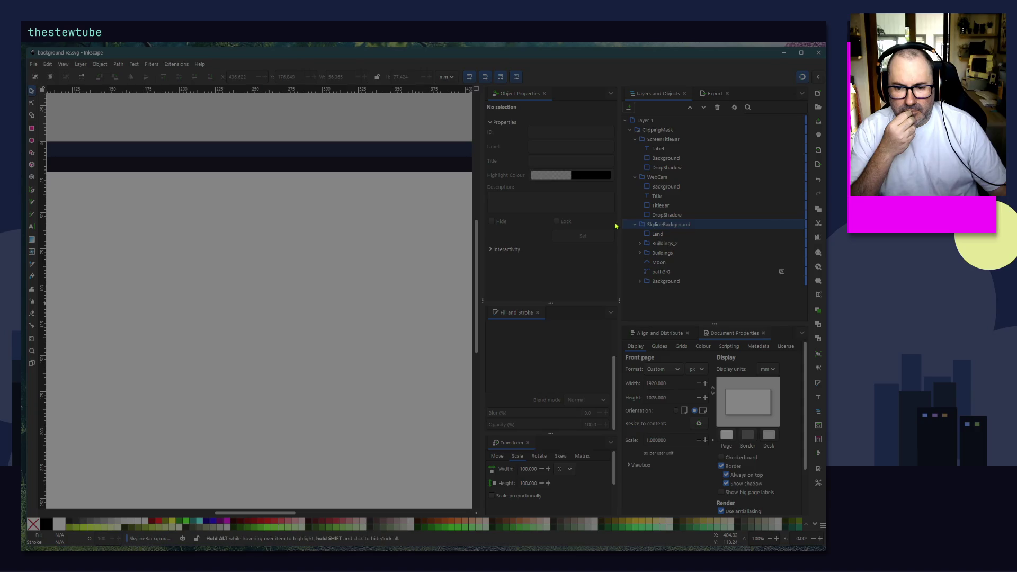
{"action": "left_click", "coordinate": [635, 224]}
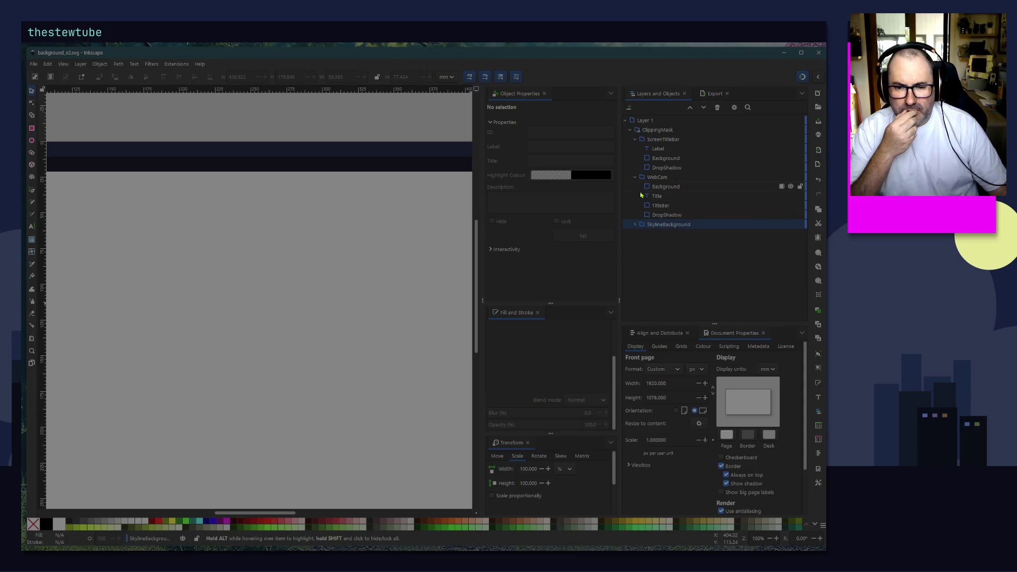
{"action": "scroll", "coordinate": [334, 281], "scroll_direction": "up", "scroll_amount": 10}
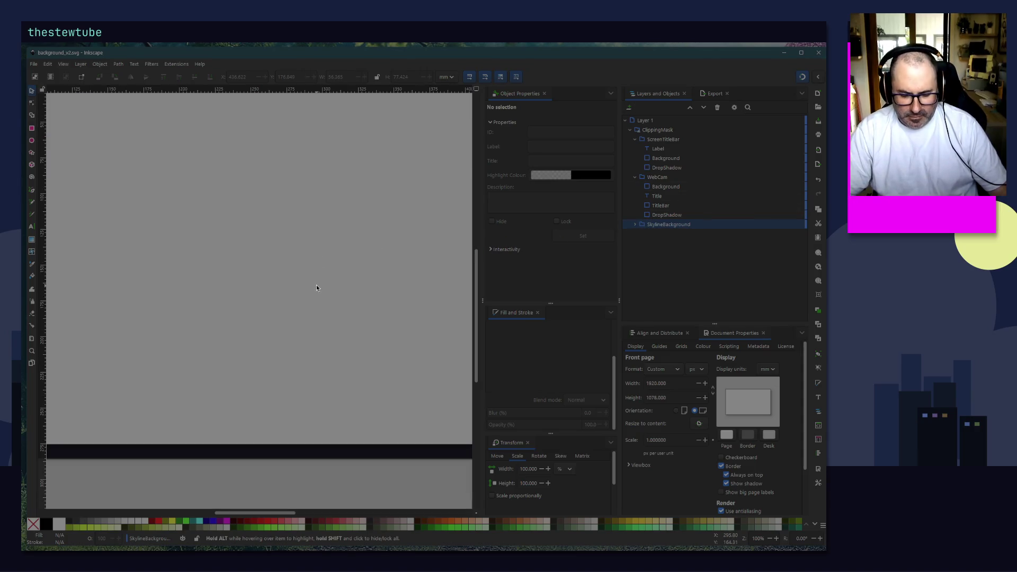
{"action": "scroll", "coordinate": [317, 287], "scroll_direction": "down", "scroll_amount": 5}
{"action": "scroll", "coordinate": [132, 249], "scroll_direction": "up", "scroll_amount": 7}
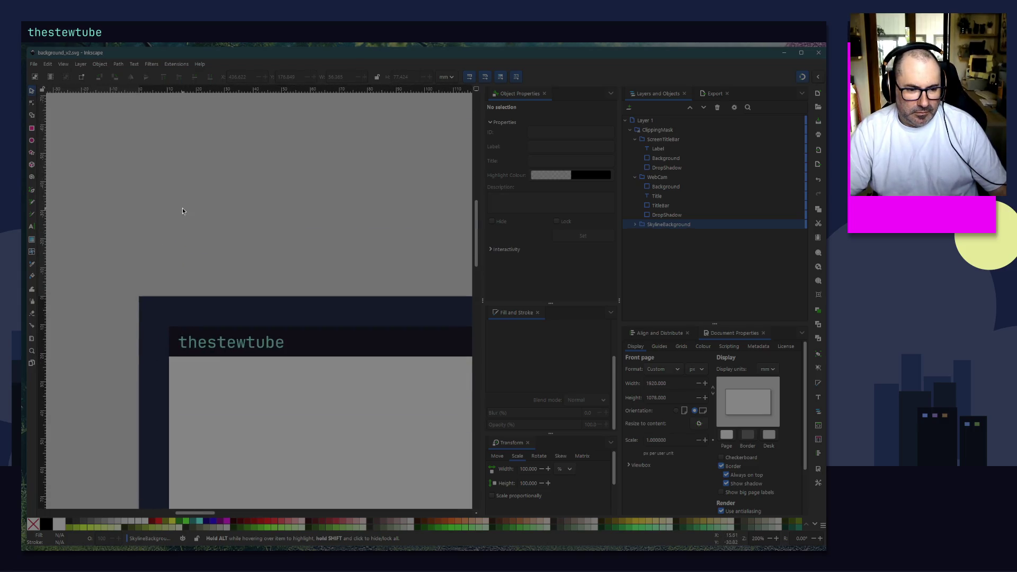
{"action": "scroll", "coordinate": [177, 365], "scroll_direction": "up", "scroll_amount": 3}
{"action": "left_click", "coordinate": [32, 141]}
{"action": "scroll", "coordinate": [180, 206], "scroll_direction": "up", "scroll_amount": 3}
{"action": "mouse_move", "coordinate": [193, 362]}
{"action": "left_mouse_down"}
{"action": "mouse_move", "coordinate": [179, 355]}
{"action": "mouse_move", "coordinate": [200, 368]}
{"action": "mouse_move", "coordinate": [176, 346]}
{"action": "left_mouse_up"}
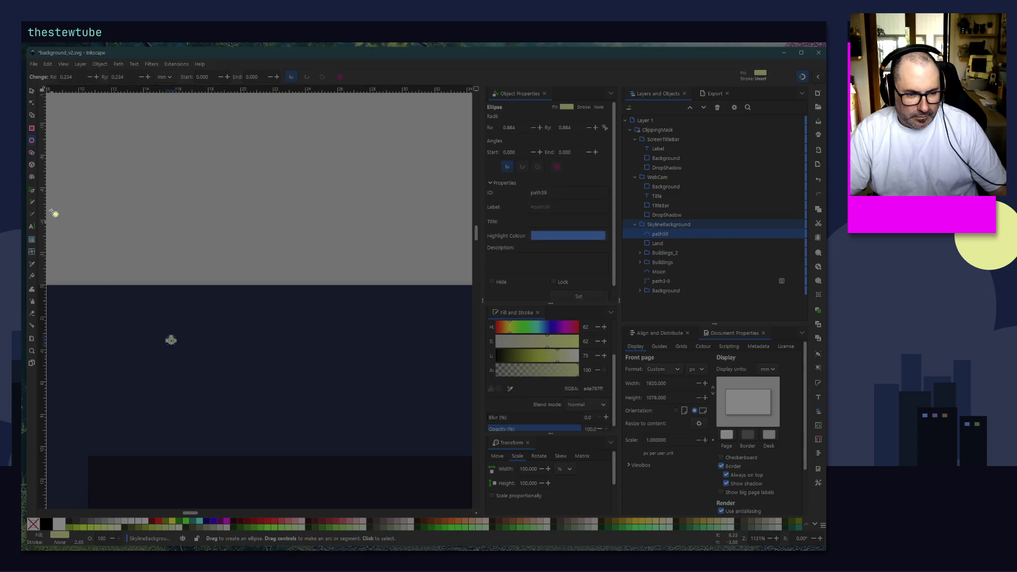
{"action": "left_click", "coordinate": [31, 91]}
{"action": "left_click", "coordinate": [186, 317]}
{"action": "scroll", "coordinate": [186, 317], "scroll_direction": "down", "scroll_amount": 2}
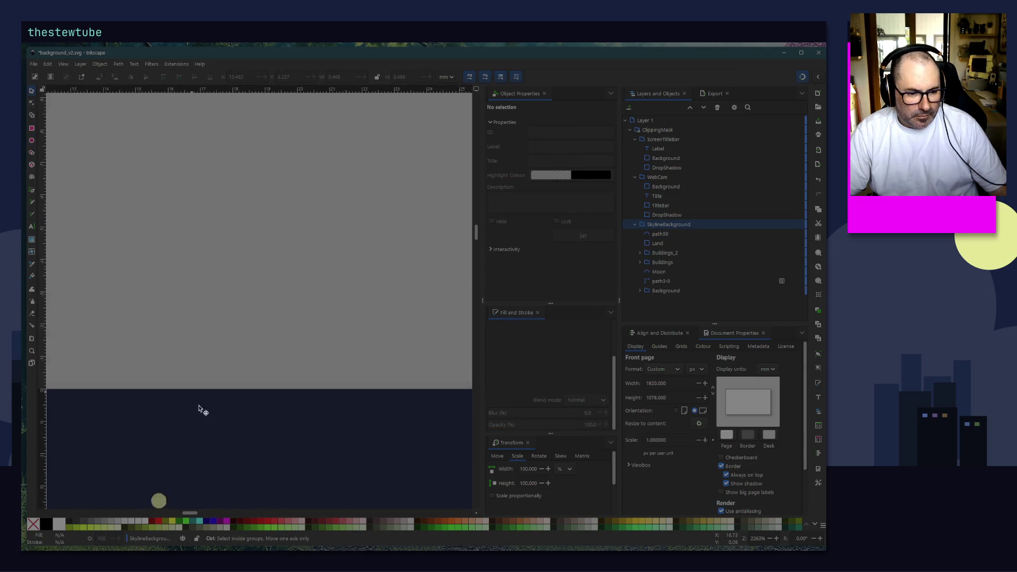
{"action": "scroll", "coordinate": [163, 407], "scroll_direction": "up", "scroll_amount": 5}
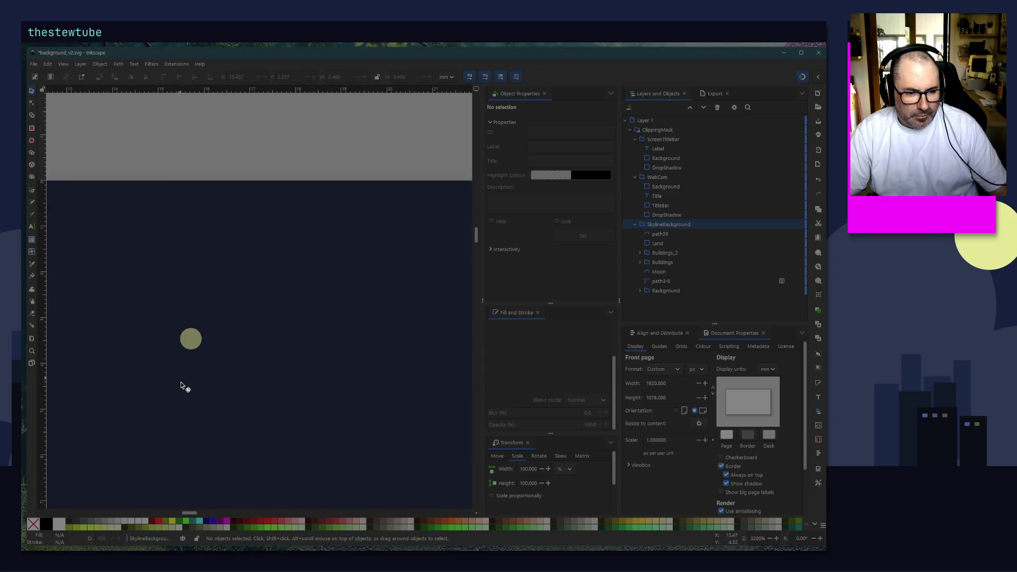
{"action": "left_click", "coordinate": [191, 341]}
{"action": "scroll", "coordinate": [193, 359], "scroll_direction": "down", "scroll_amount": 4}
{"action": "key", "text": "ctrl+v"}
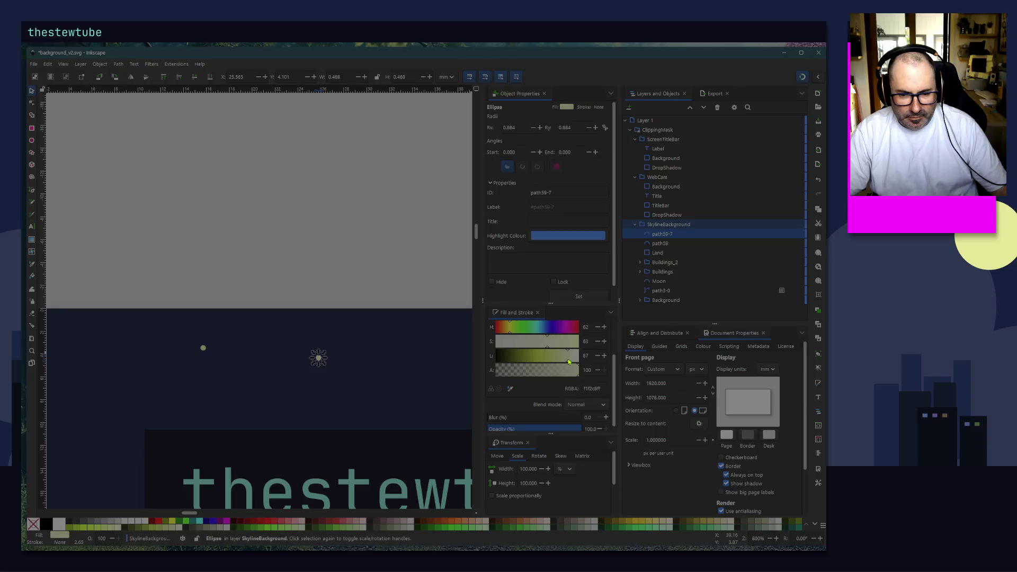
{"action": "key", "text": "ctrl+v"}
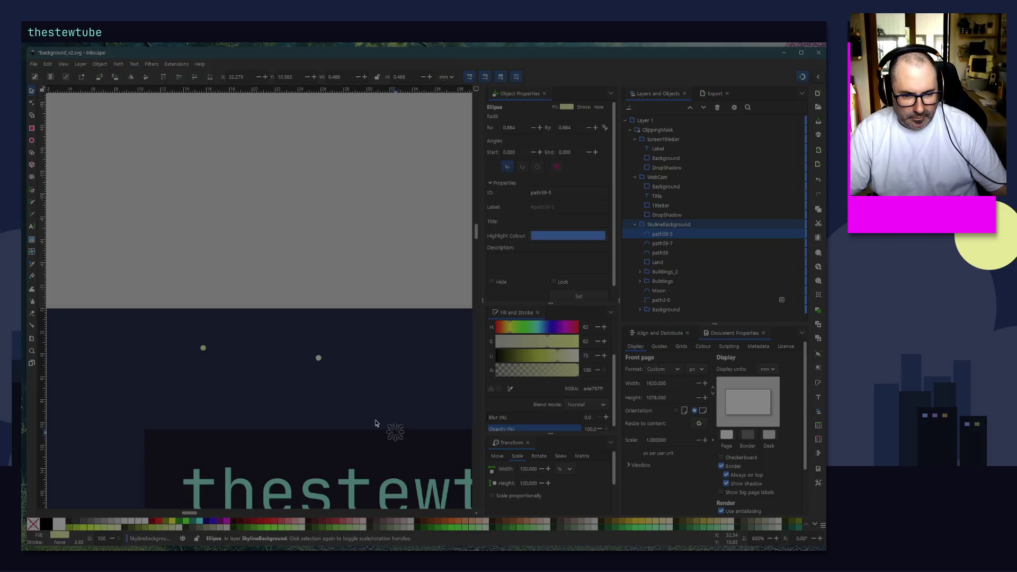
{"action": "scroll", "coordinate": [390, 429], "scroll_direction": "up", "scroll_amount": 3}
{"action": "scroll", "coordinate": [386, 443], "scroll_direction": "down", "scroll_amount": 2}
{"action": "left_click_drag", "start_coordinate": [431, 453], "coordinate": [448, 350]}
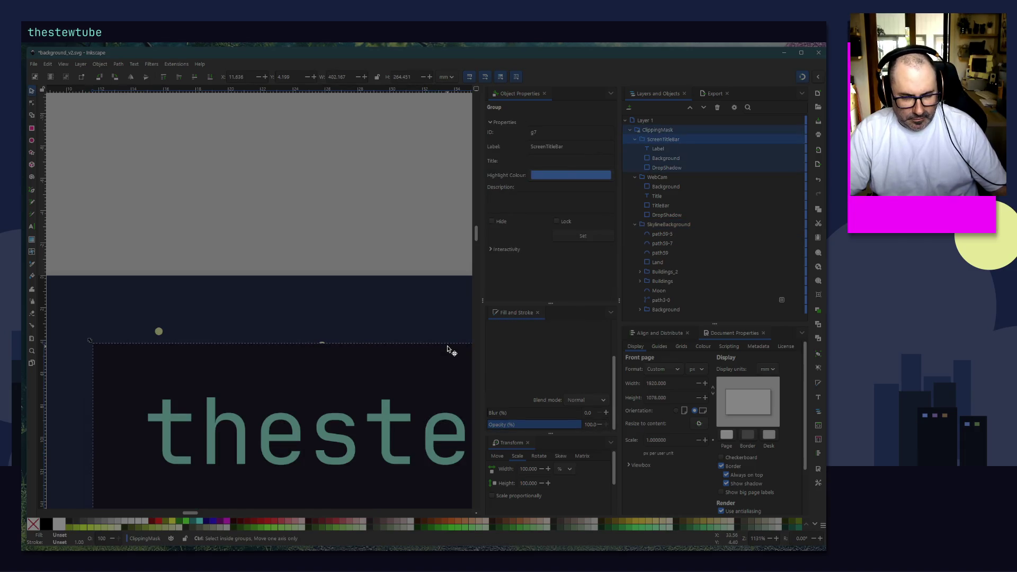
{"action": "key", "text": "Escape"}
{"action": "key", "text": "ctrl+z"}
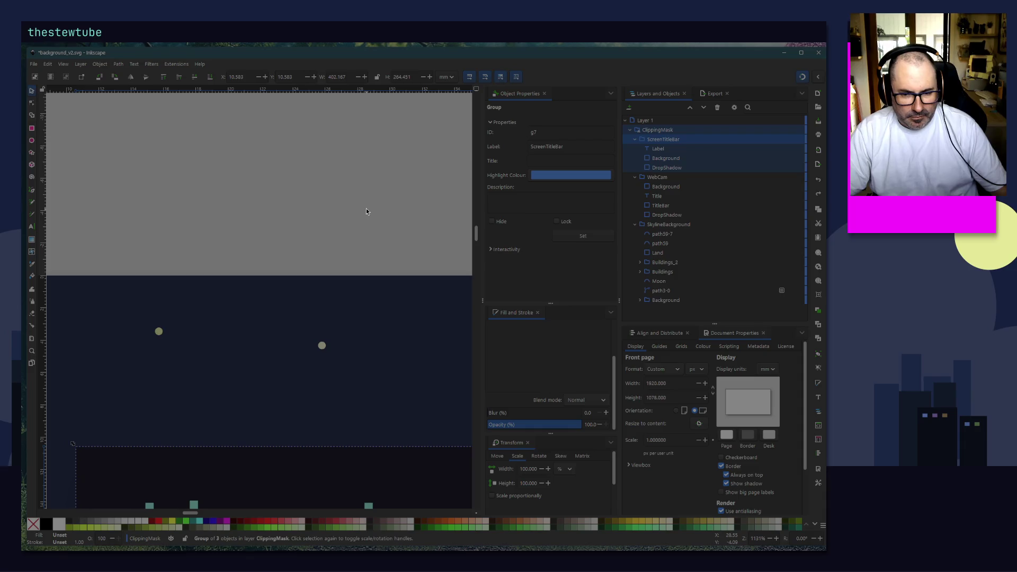
{"action": "key", "text": "Escape"}
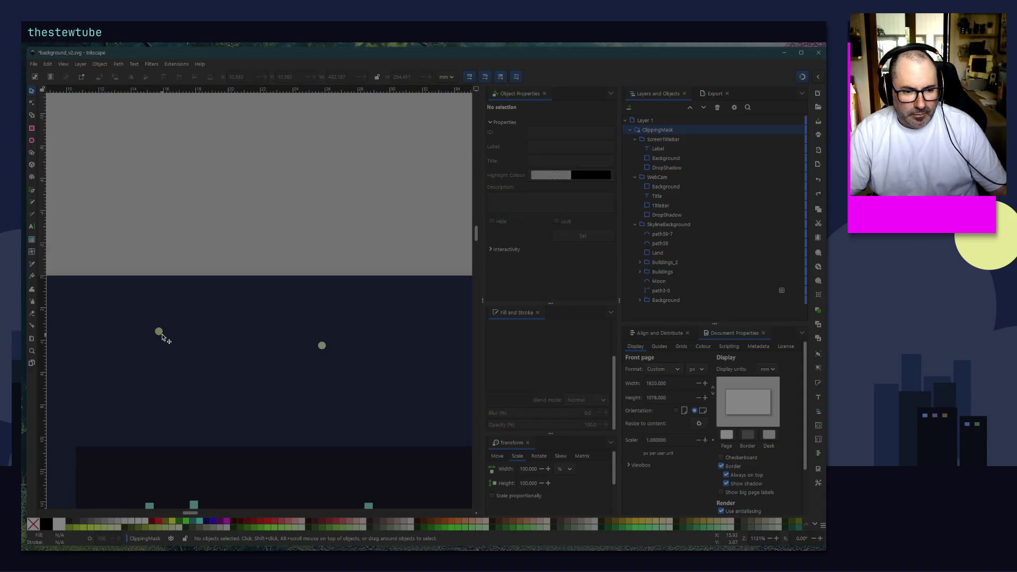
{"action": "left_click", "coordinate": [160, 337]}
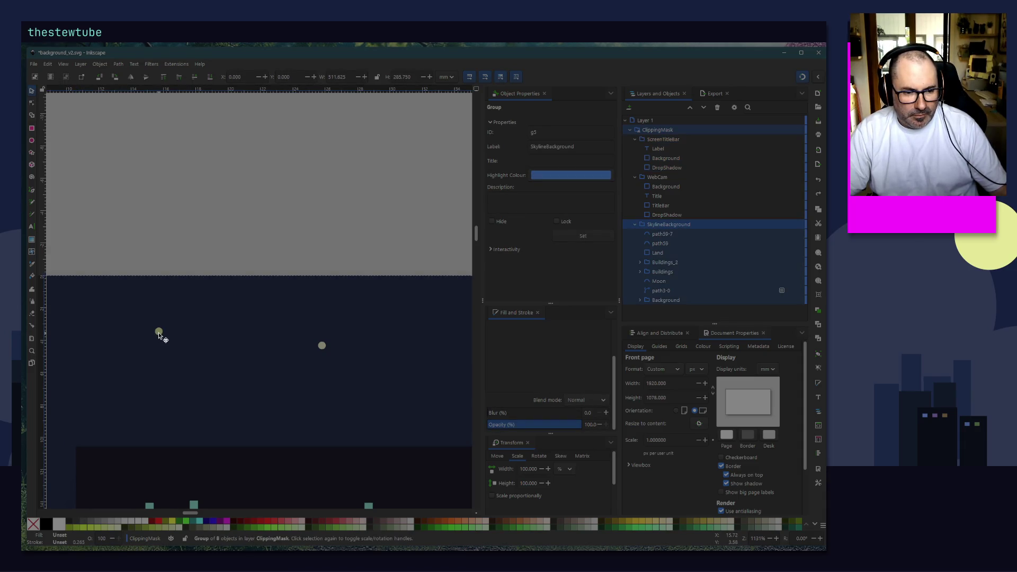
{"action": "key", "text": "Escape"}
{"action": "left_click", "coordinate": [160, 333]}
{"action": "key", "text": "ctrl+z"}
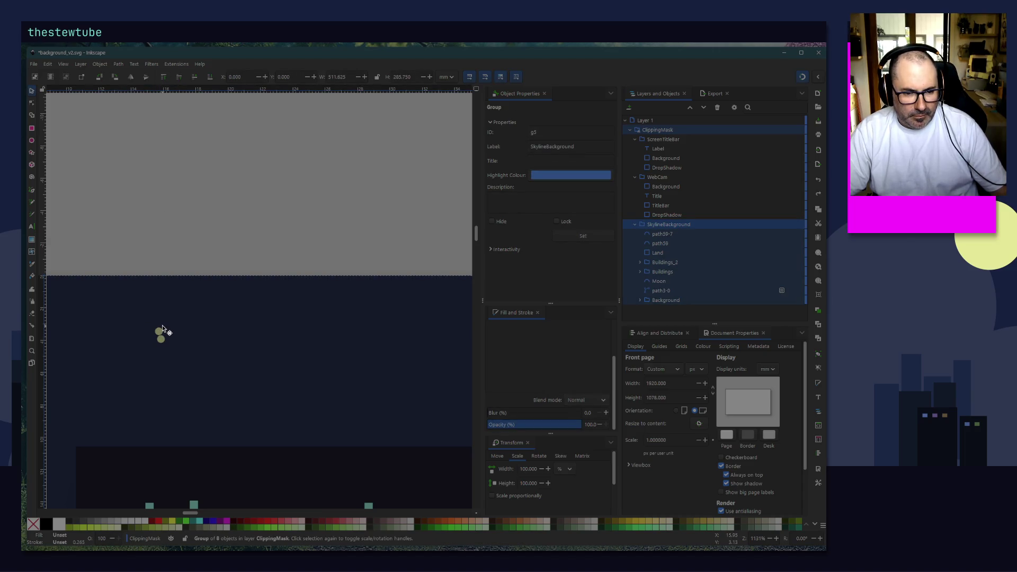
{"action": "key", "text": "ctrl+z"}
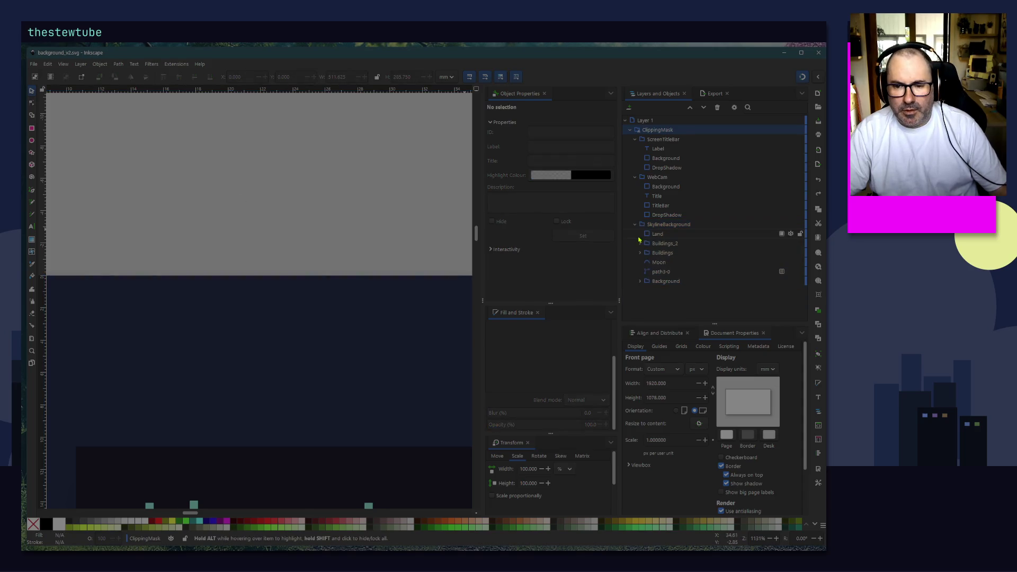
{"action": "scroll", "coordinate": [280, 209], "scroll_direction": "down", "scroll_amount": 4}
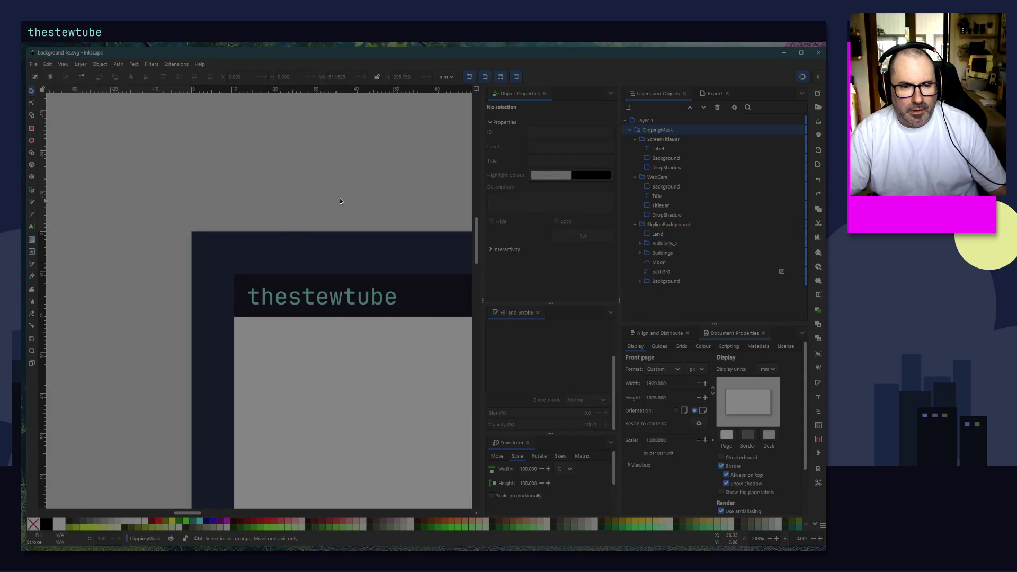
{"action": "left_click", "coordinate": [669, 224]}
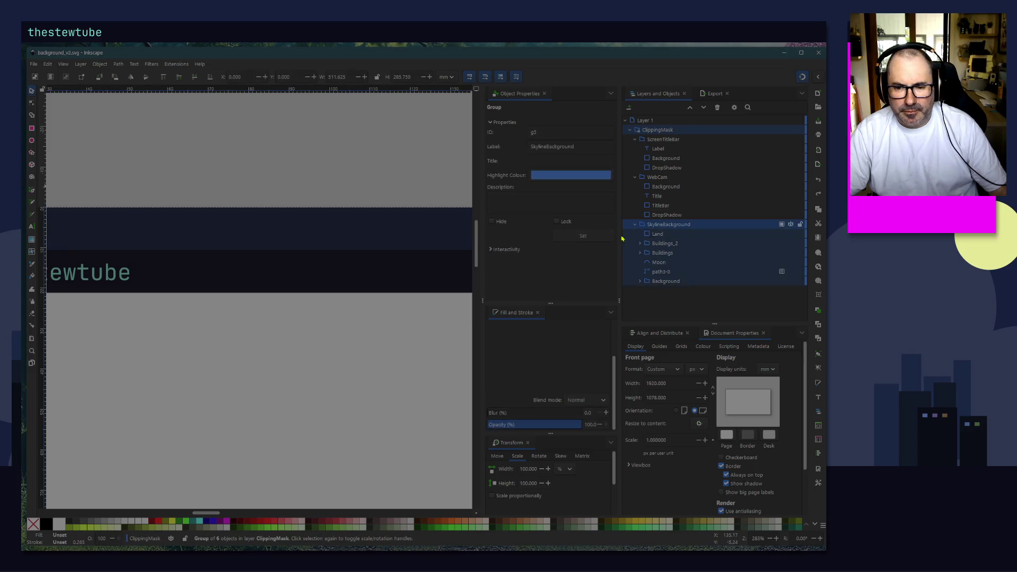
{"action": "scroll", "coordinate": [265, 158], "scroll_direction": "down", "scroll_amount": 5}
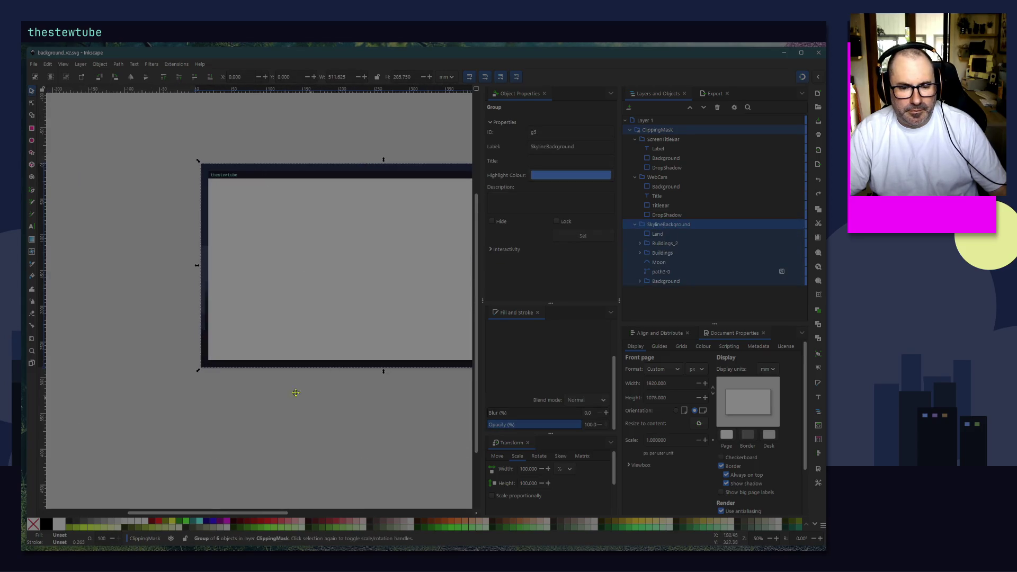
{"action": "left_click", "coordinate": [251, 403]}
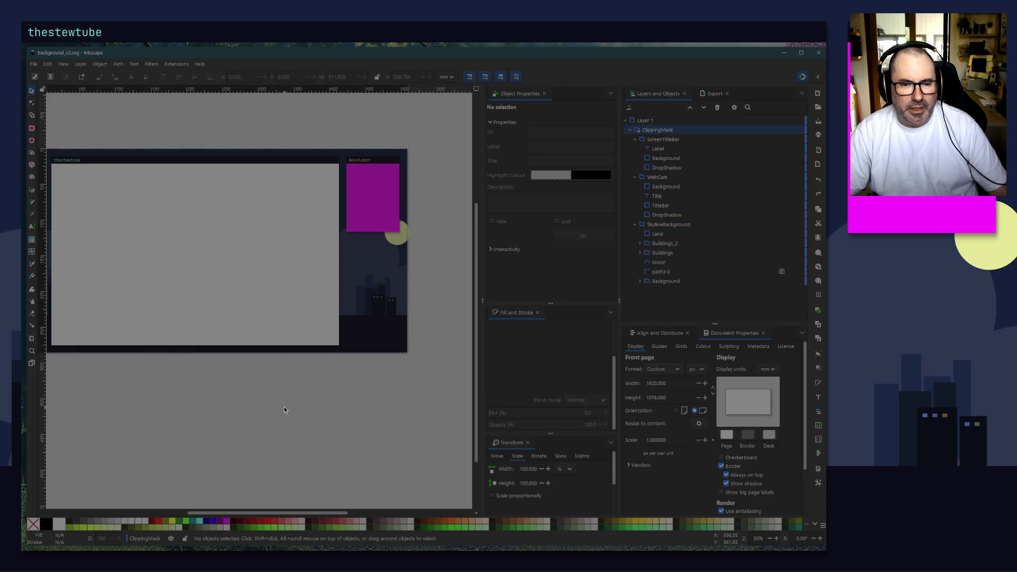
{"action": "left_click_drag", "start_coordinate": [302, 434], "coordinate": [330, 456]}
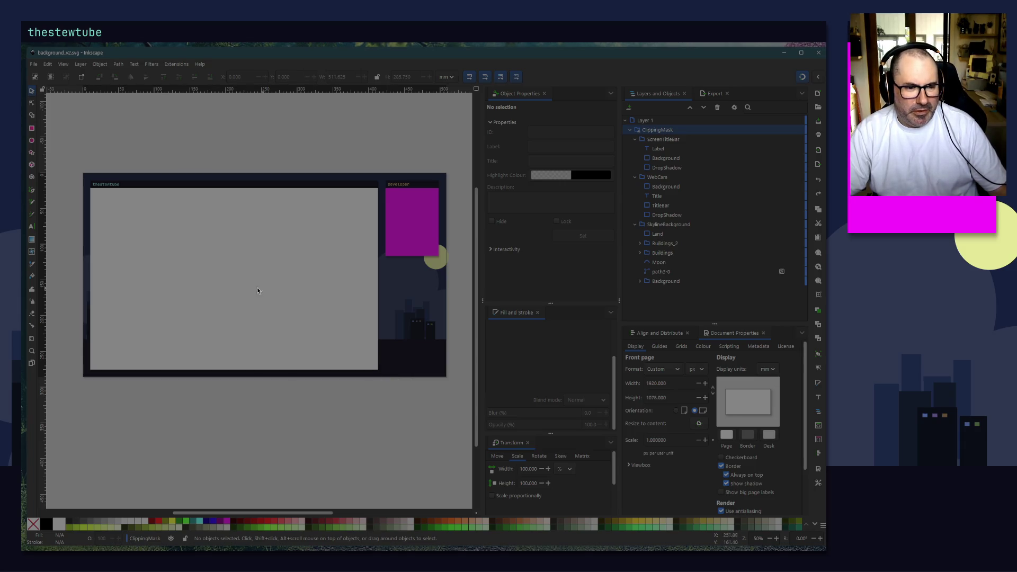
{"action": "left_click", "coordinate": [653, 225]}
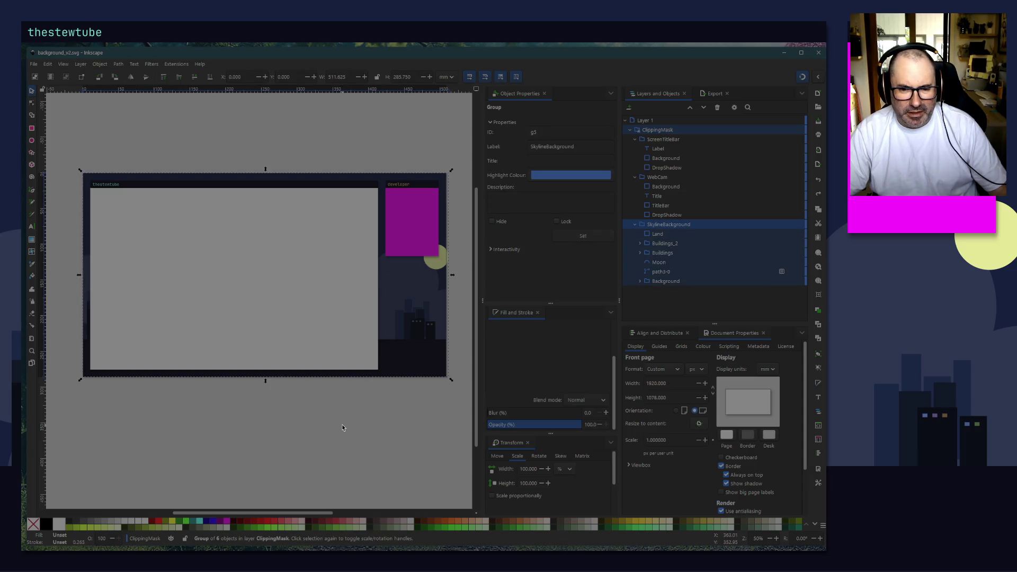
{"action": "right_click", "coordinate": [665, 225]}
{"action": "left_click", "coordinate": [651, 304]}
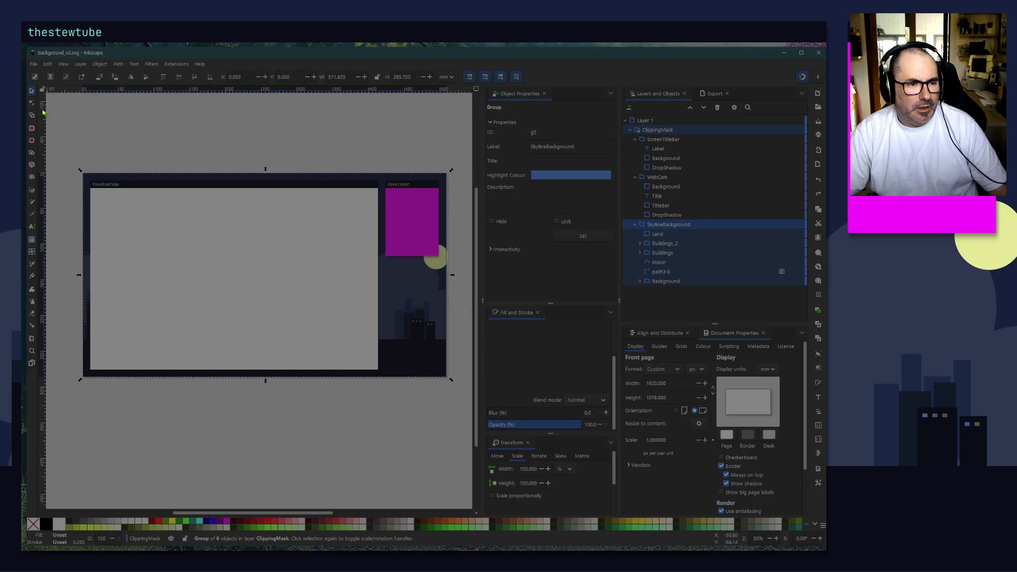
{"action": "left_click", "coordinate": [31, 130]}
Step: Draw a rectangle and set it to X 0, Y 0, W 1920, H 1080
{"action": "mouse_move", "coordinate": [113, 132]}
{"action": "left_mouse_down"}
{"action": "mouse_move", "coordinate": [165, 158]}
{"action": "mouse_move", "coordinate": [99, 203]}
{"action": "mouse_move", "coordinate": [352, 307]}
{"action": "mouse_move", "coordinate": [405, 380]}
{"action": "mouse_move", "coordinate": [406, 367]}
{"action": "left_mouse_up"}
{"action": "key", "text": "s"}
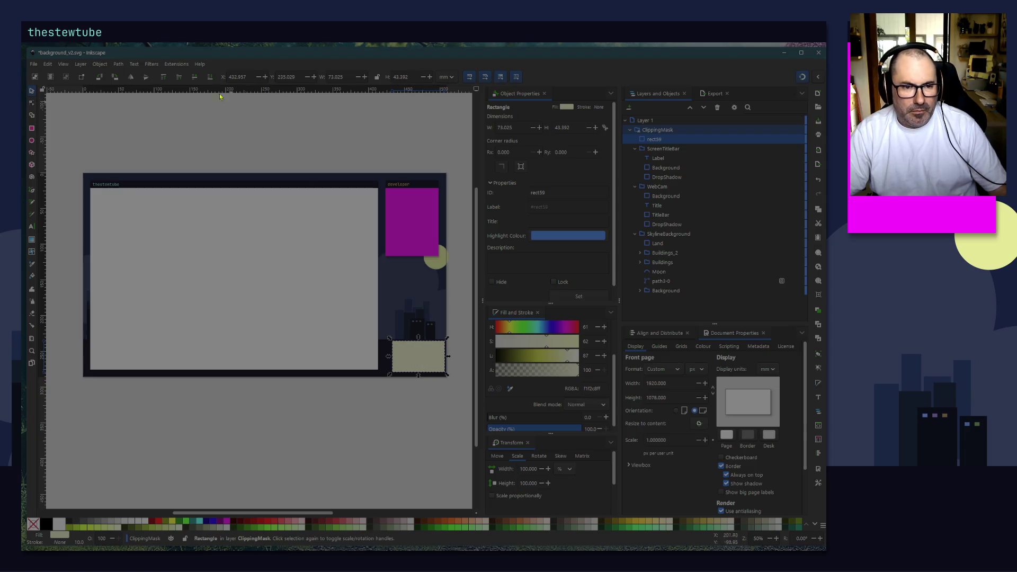
{"action": "left_click_drag", "start_coordinate": [251, 77], "coordinate": [228, 77]}
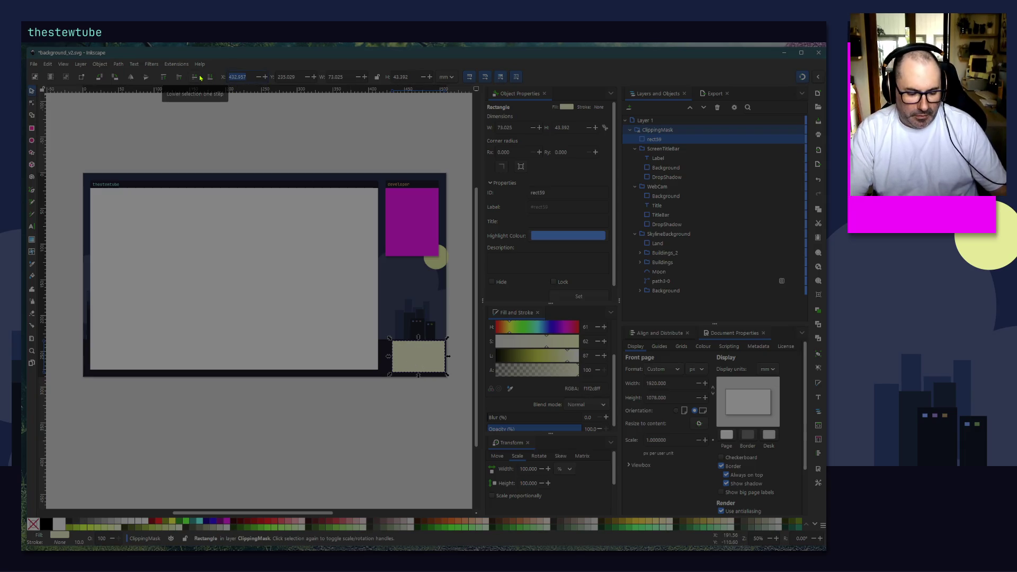
{"action": "type", "text": "0"}
{"action": "key", "text": "Tab"}
{"action": "type", "text": "0"}
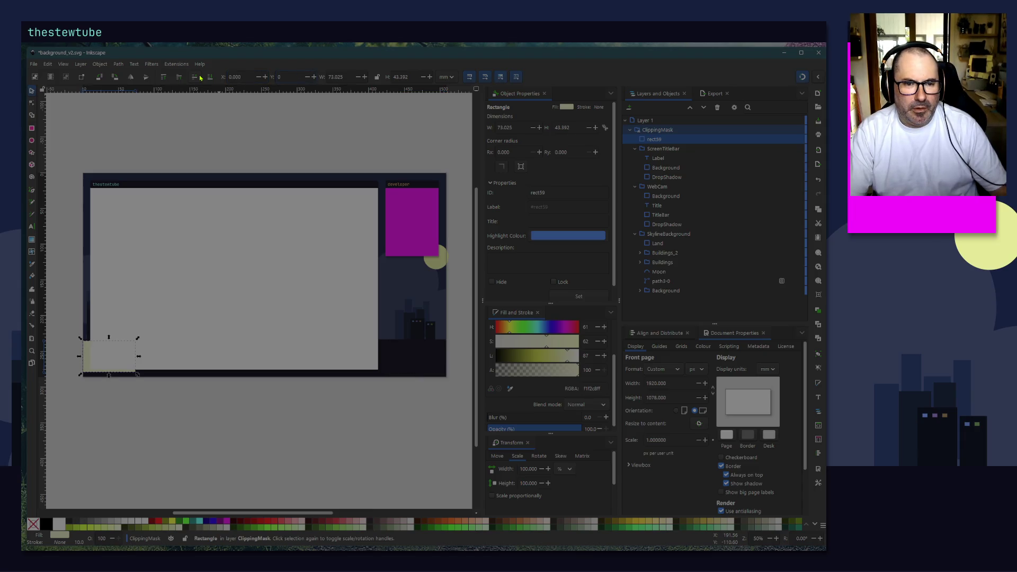
{"action": "key", "text": "Tab"}
{"action": "type", "text": "1920"}
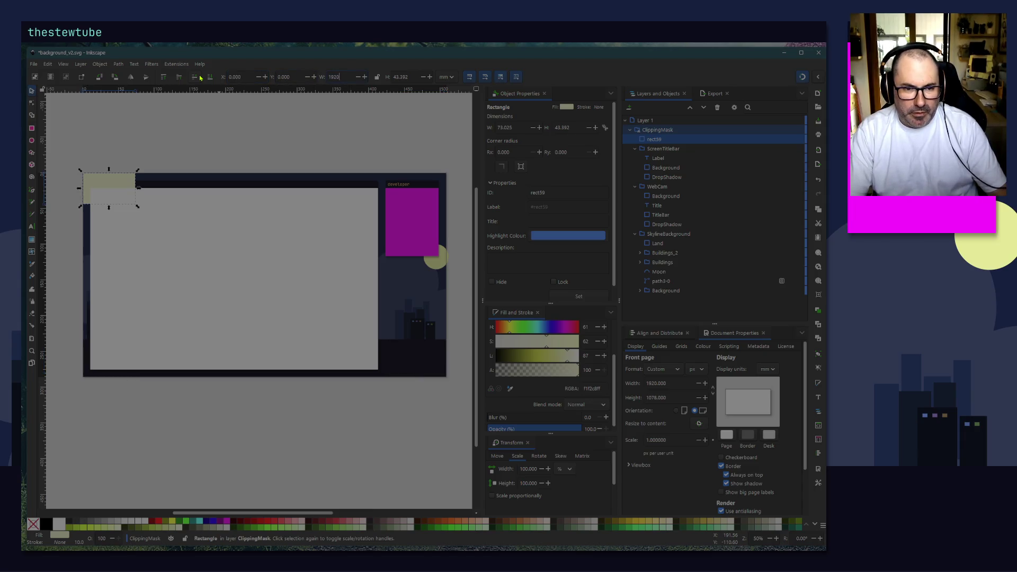
{"action": "key", "text": "Tab"}
{"action": "type", "text": "1080"}
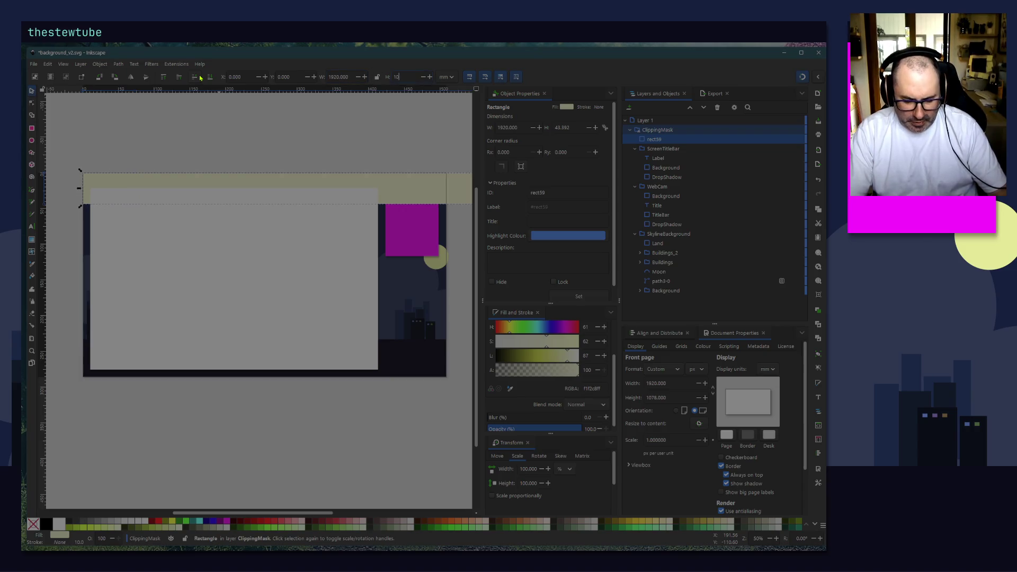
{"action": "key", "text": "Return"}
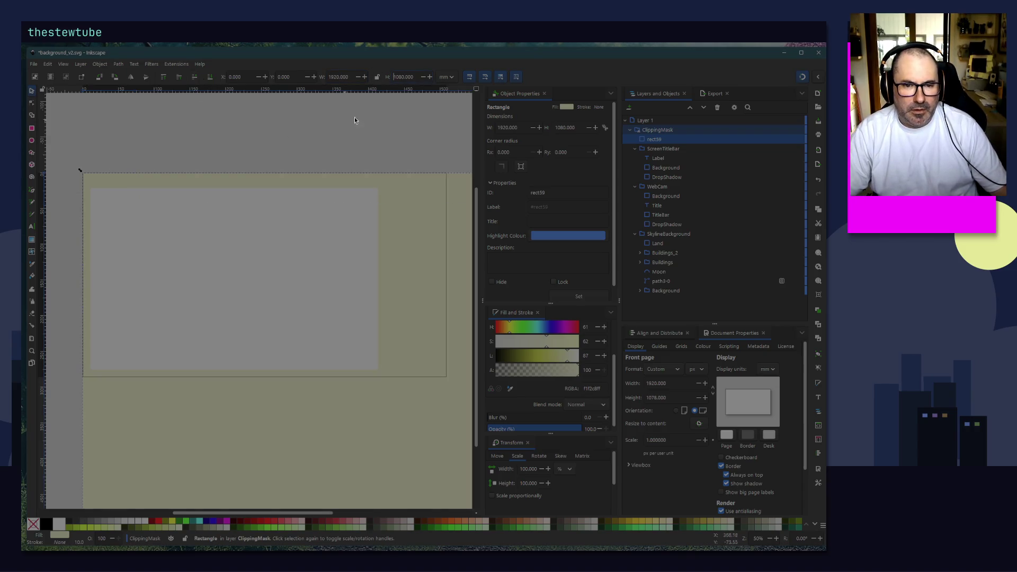
Step: Re-enter 1920 × 1080 with units in px and move rect59 into SkylineBackground
{"action": "left_click", "coordinate": [445, 76]}
{"action": "left_click", "coordinate": [438, 93]}
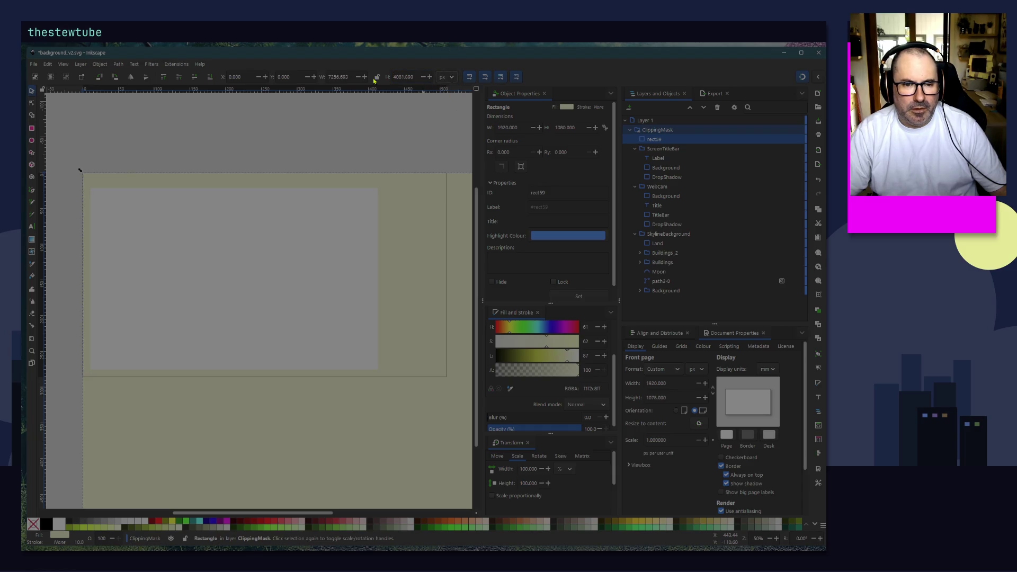
{"action": "triple_click", "coordinate": [353, 78]}
{"action": "type", "text": "1920"}
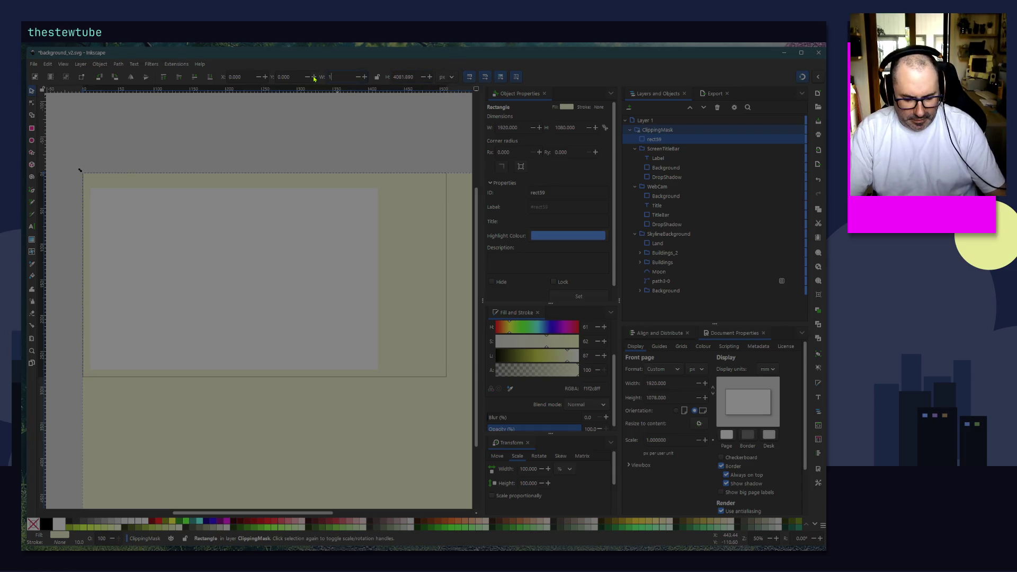
{"action": "key", "text": "Tab"}
{"action": "key", "text": "Tab"}
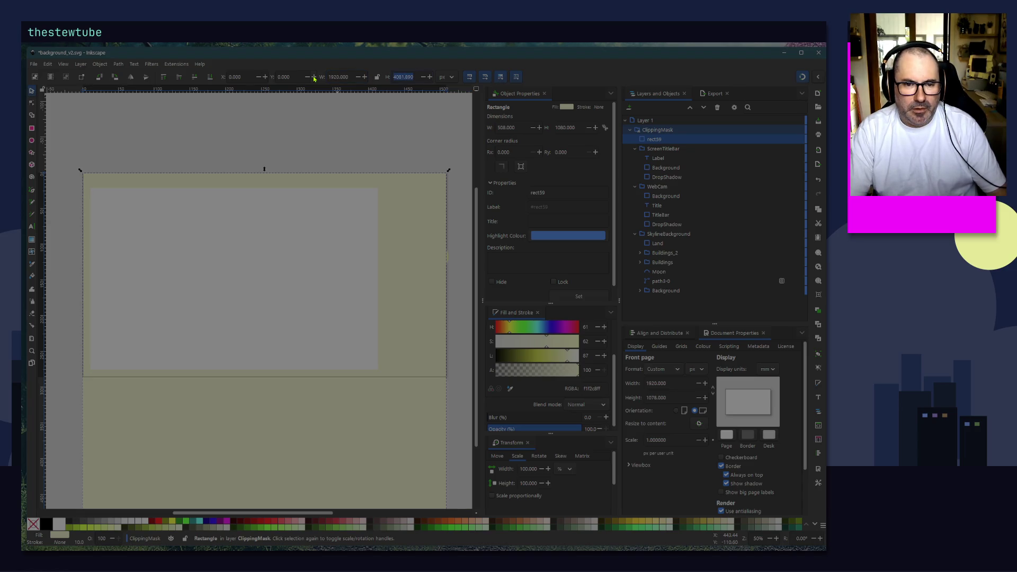
{"action": "type", "text": "1080"}
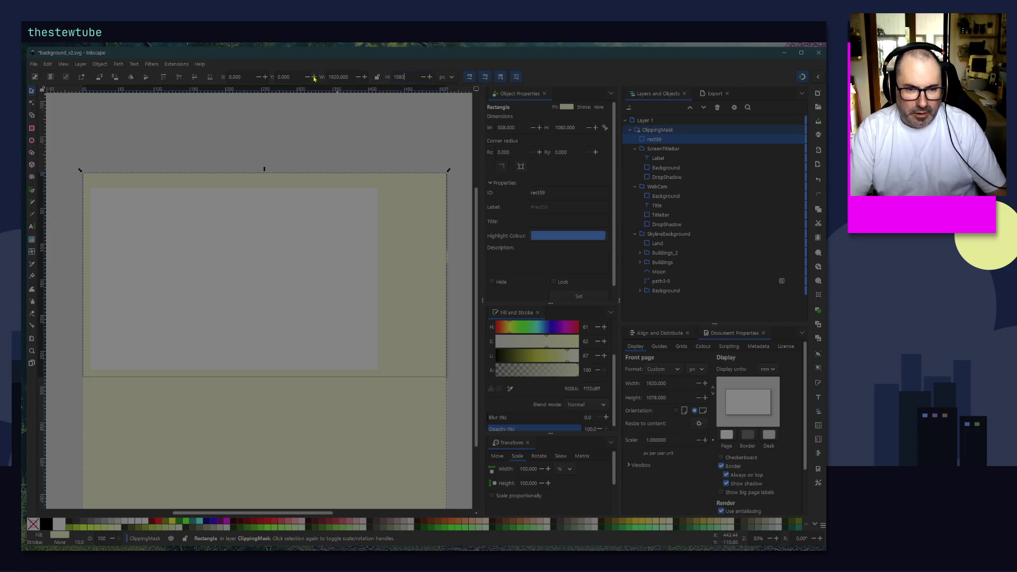
{"action": "key", "text": "Return"}
{"action": "mouse_move", "coordinate": [655, 139]}
{"action": "left_mouse_down"}
{"action": "mouse_move", "coordinate": [689, 268]}
{"action": "mouse_move", "coordinate": [690, 243]}
{"action": "left_mouse_up"}
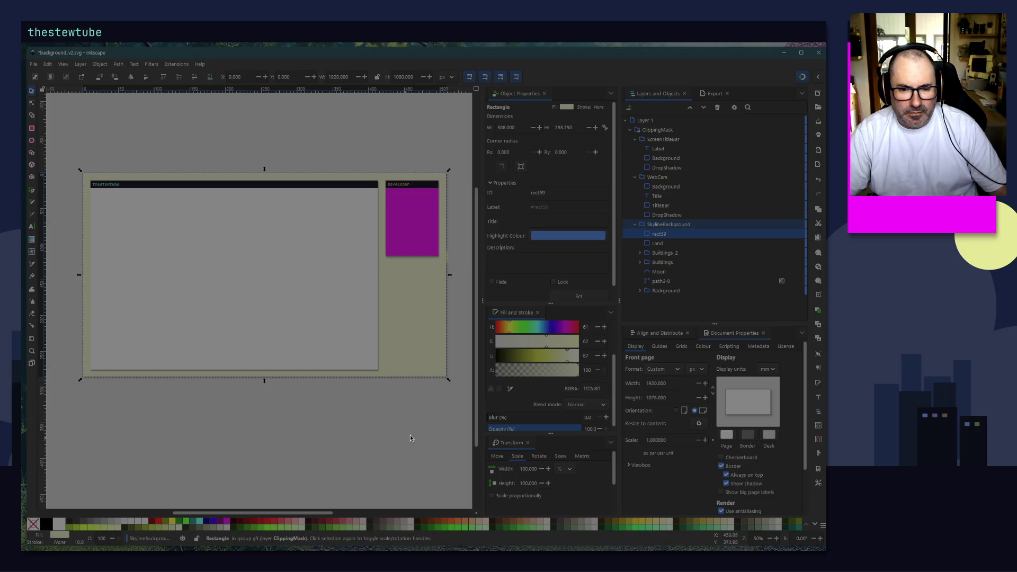
Step: Fill the rectangle black and convert the fill to a radial gradient
{"action": "left_click_drag", "start_coordinate": [551, 361], "coordinate": [421, 406]}
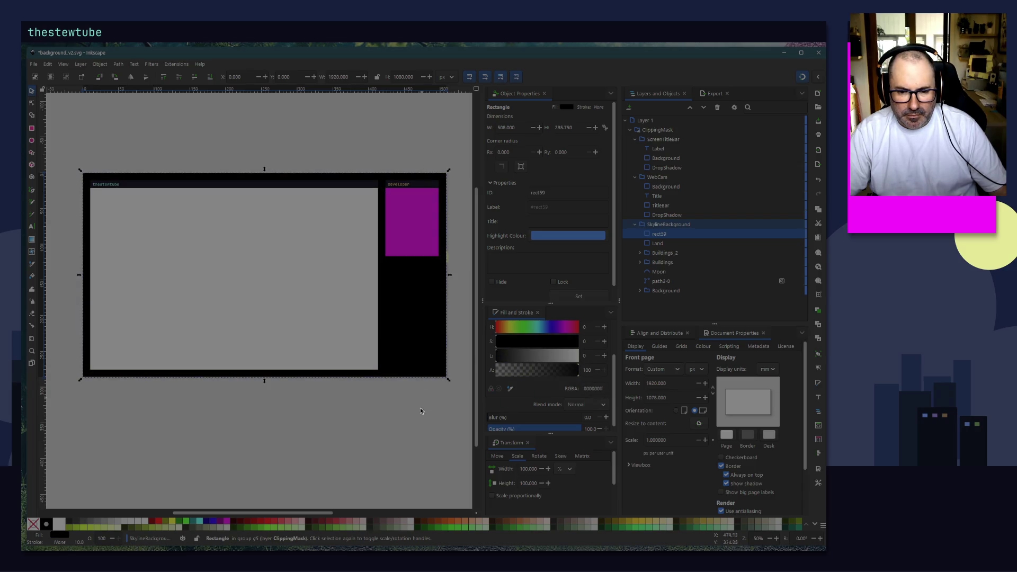
{"action": "scroll", "coordinate": [525, 415], "scroll_direction": "down", "scroll_amount": 1}
{"action": "scroll", "coordinate": [528, 406], "scroll_direction": "up", "scroll_amount": 5}
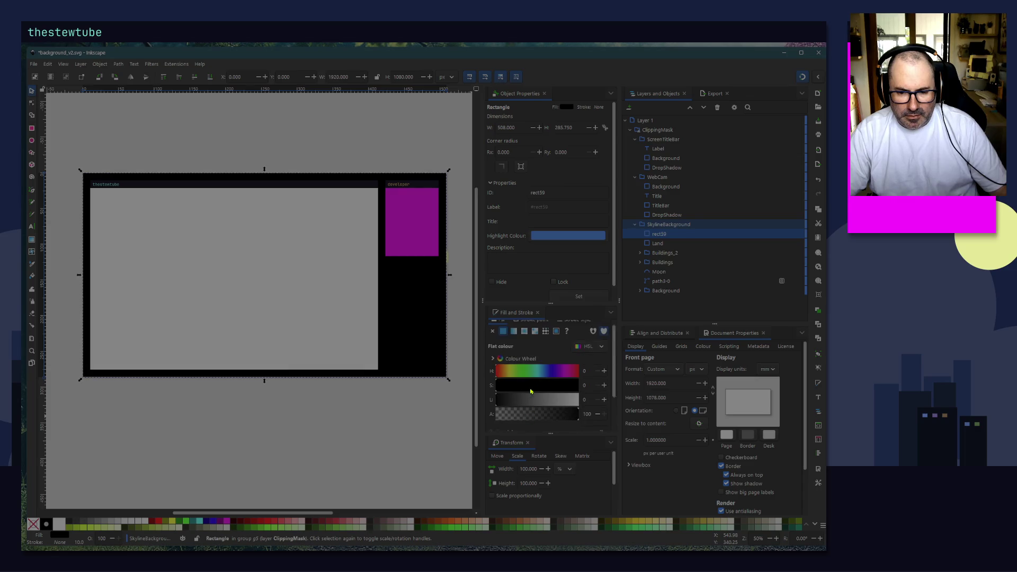
{"action": "left_click", "coordinate": [525, 339]}
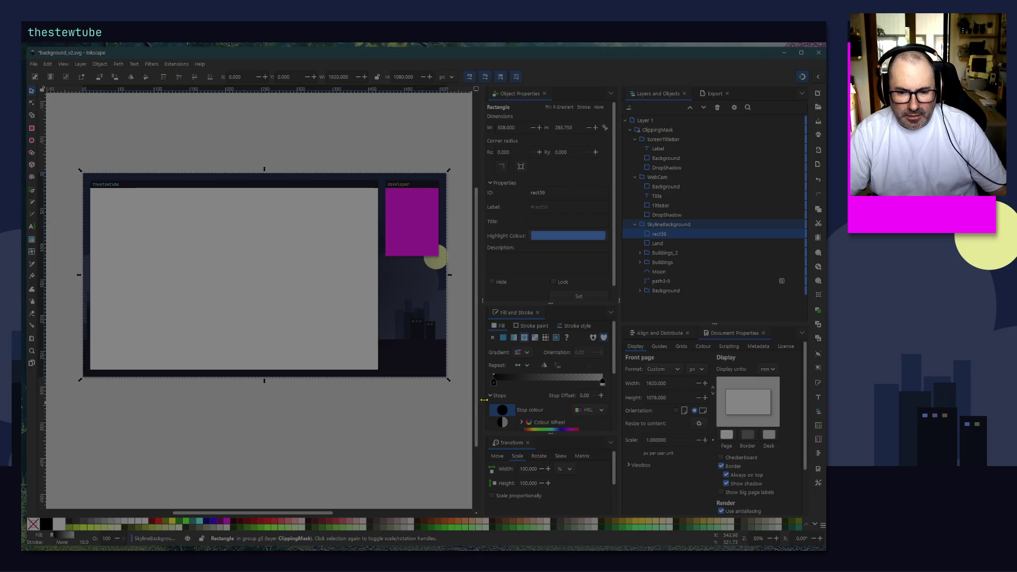
{"action": "left_click", "coordinate": [602, 383]}
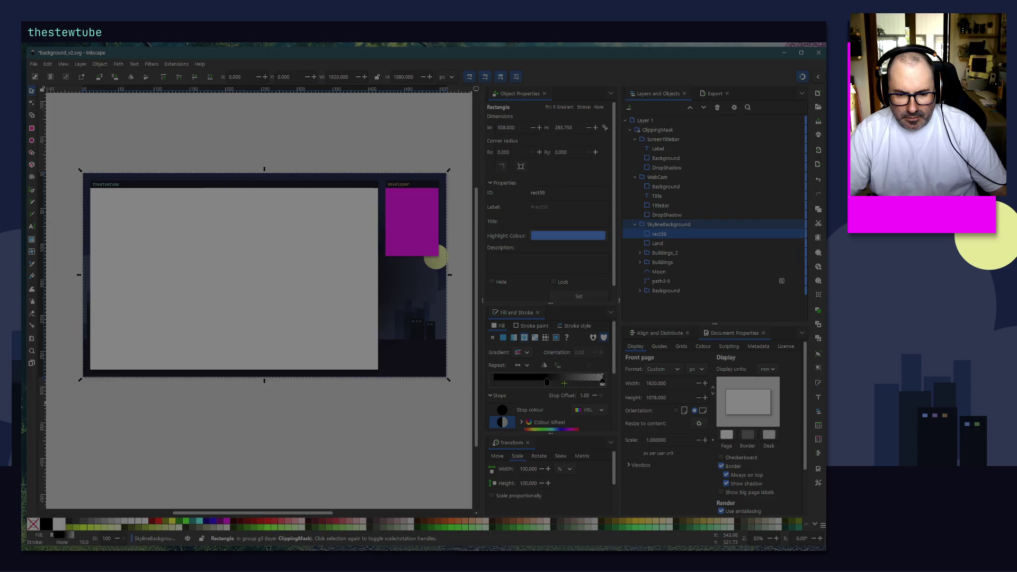
{"action": "scroll", "coordinate": [509, 418], "scroll_direction": "down", "scroll_amount": 2}
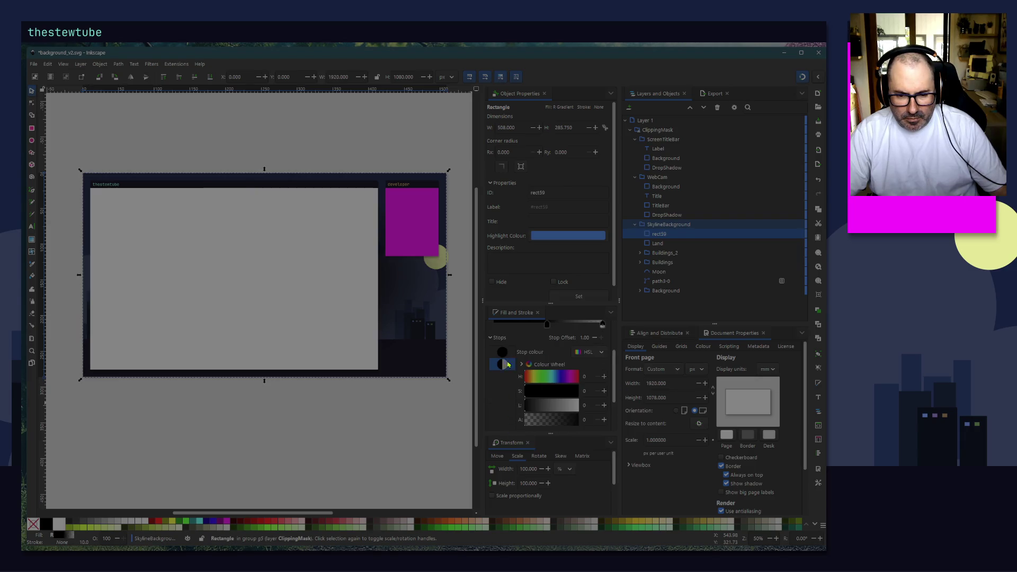
{"action": "left_click", "coordinate": [501, 353]}
{"action": "scroll", "coordinate": [501, 355], "scroll_direction": "down", "scroll_amount": 1}
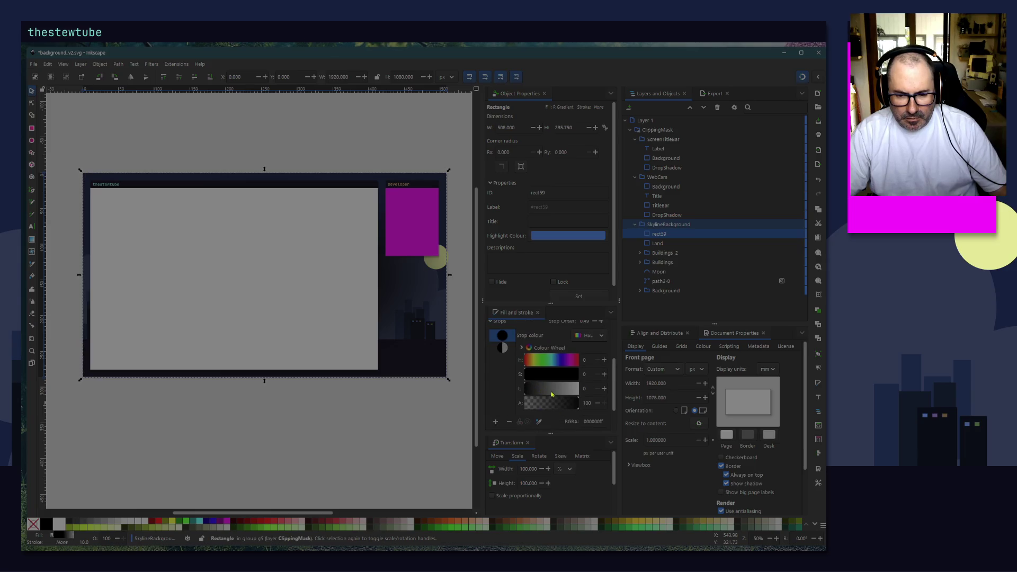
{"action": "left_click", "coordinate": [502, 349]}
{"action": "scroll", "coordinate": [535, 390], "scroll_direction": "down", "scroll_amount": 1}
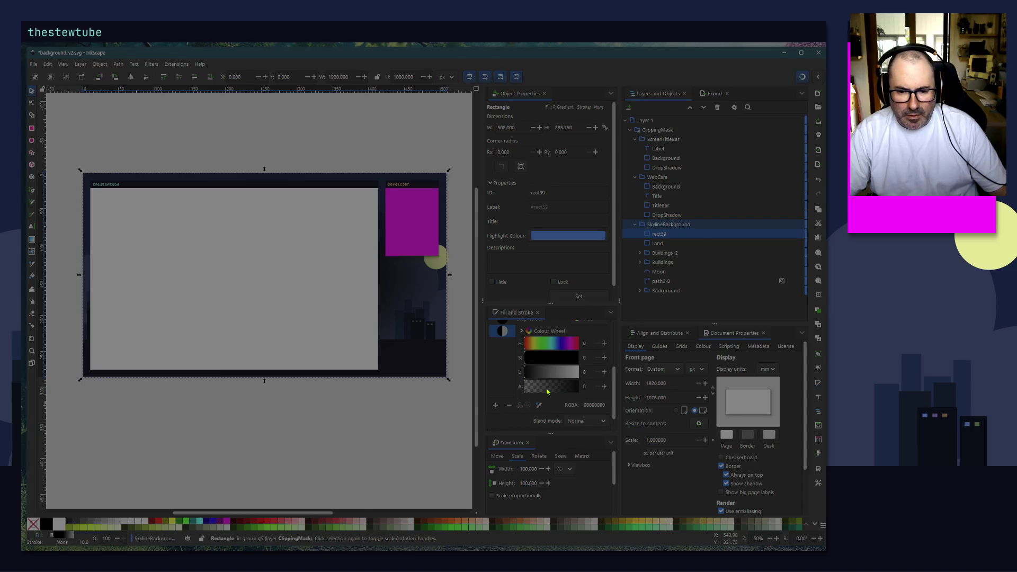
{"action": "scroll", "coordinate": [544, 387], "scroll_direction": "up", "scroll_amount": 1}
Step: Make the first stop transparent at offset 0 and lower the outer black stop's alpha to 10
{"action": "left_click", "coordinate": [501, 339]}
{"action": "left_click_drag", "start_coordinate": [527, 403], "coordinate": [580, 402]}
{"action": "scroll", "coordinate": [535, 339], "scroll_direction": "up", "scroll_amount": 4}
{"action": "left_click_drag", "start_coordinate": [545, 378], "coordinate": [492, 377]}
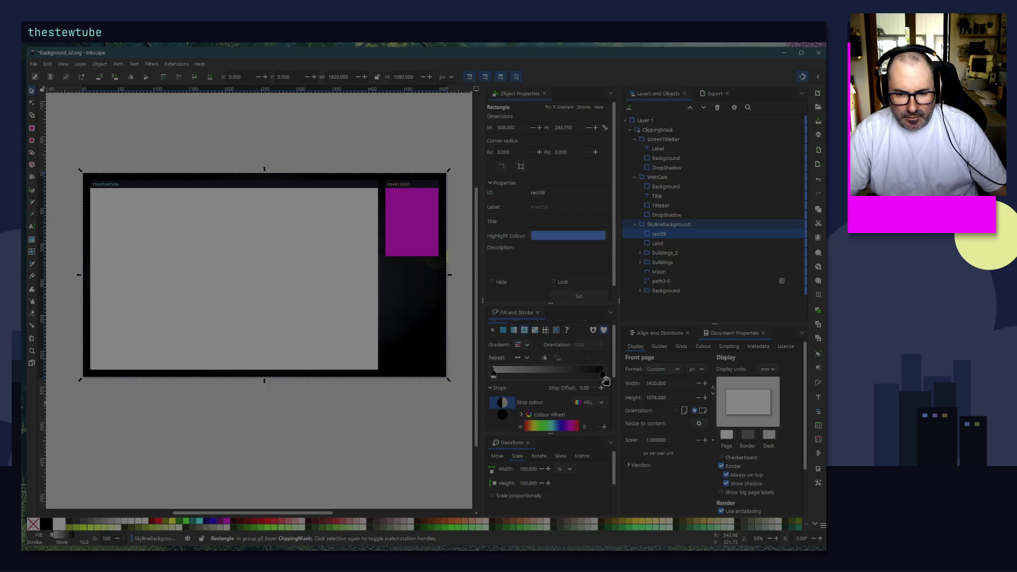
{"action": "scroll", "coordinate": [524, 387], "scroll_direction": "down", "scroll_amount": 2}
{"action": "left_click", "coordinate": [504, 382]}
{"action": "scroll", "coordinate": [530, 397], "scroll_direction": "down", "scroll_amount": 2}
{"action": "mouse_move", "coordinate": [556, 401]}
{"action": "left_mouse_down"}
{"action": "mouse_move", "coordinate": [530, 406]}
{"action": "mouse_move", "coordinate": [544, 406]}
{"action": "left_mouse_up"}
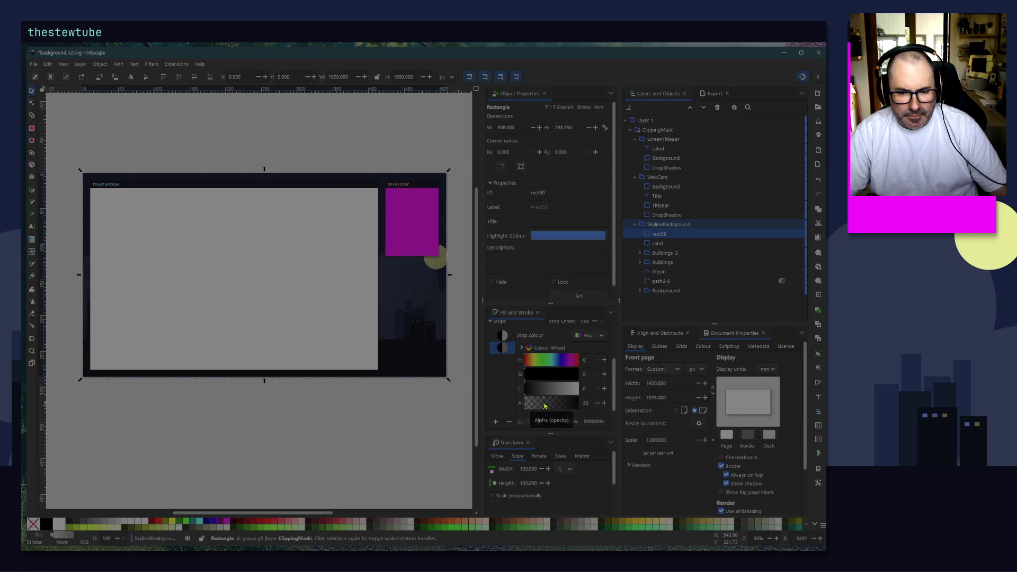
{"action": "left_click", "coordinate": [436, 382]}
{"action": "scroll", "coordinate": [436, 382], "scroll_direction": "up", "scroll_amount": 1}
{"action": "scroll", "coordinate": [436, 381], "scroll_direction": "right", "scroll_amount": 1}
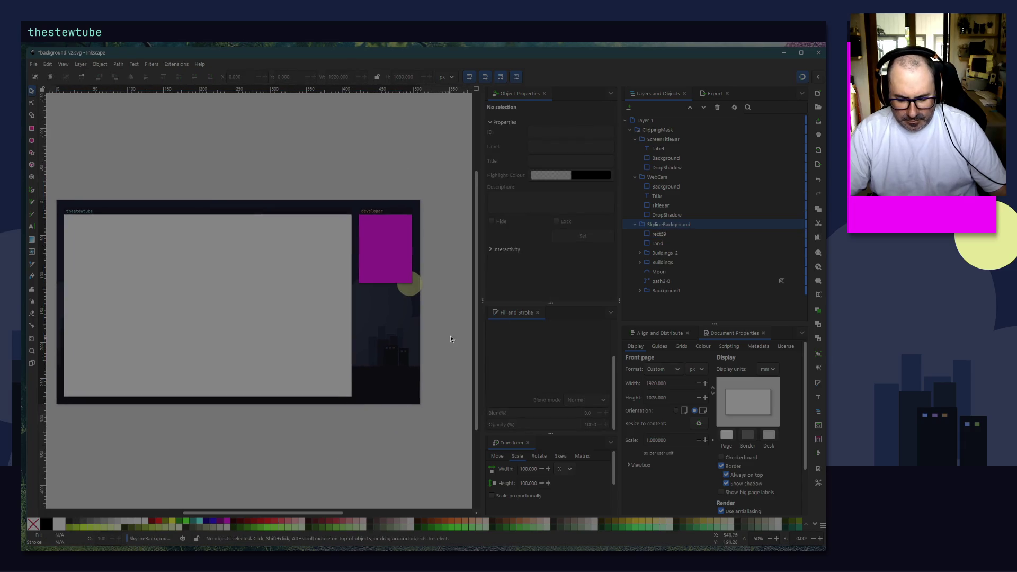
Step: Save the document
{"action": "scroll", "coordinate": [450, 341], "scroll_direction": "up", "scroll_amount": 3}
{"action": "scroll", "coordinate": [450, 333], "scroll_direction": "down", "scroll_amount": 2}
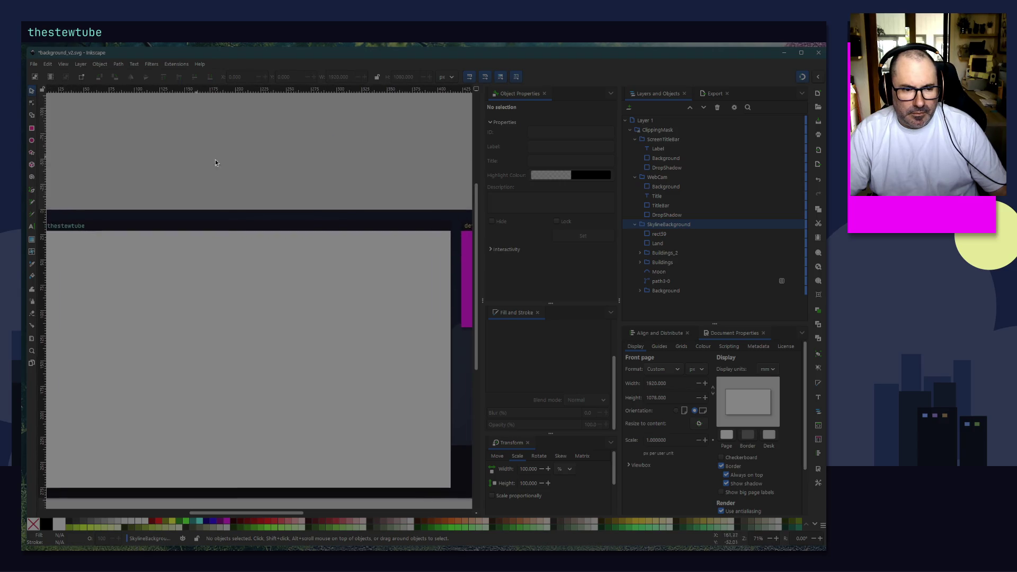
{"action": "scroll", "coordinate": [173, 346], "scroll_direction": "up", "scroll_amount": 1}
{"action": "scroll", "coordinate": [173, 345], "scroll_direction": "down", "scroll_amount": 3}
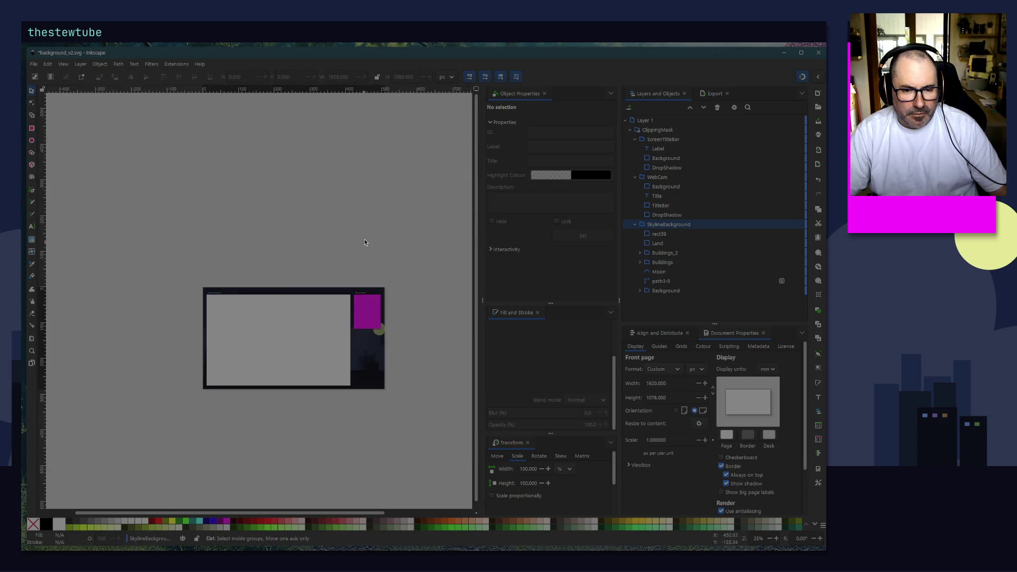
{"action": "scroll", "coordinate": [394, 313], "scroll_direction": "up", "scroll_amount": 1}
{"action": "scroll", "coordinate": [310, 258], "scroll_direction": "down", "scroll_amount": 5}
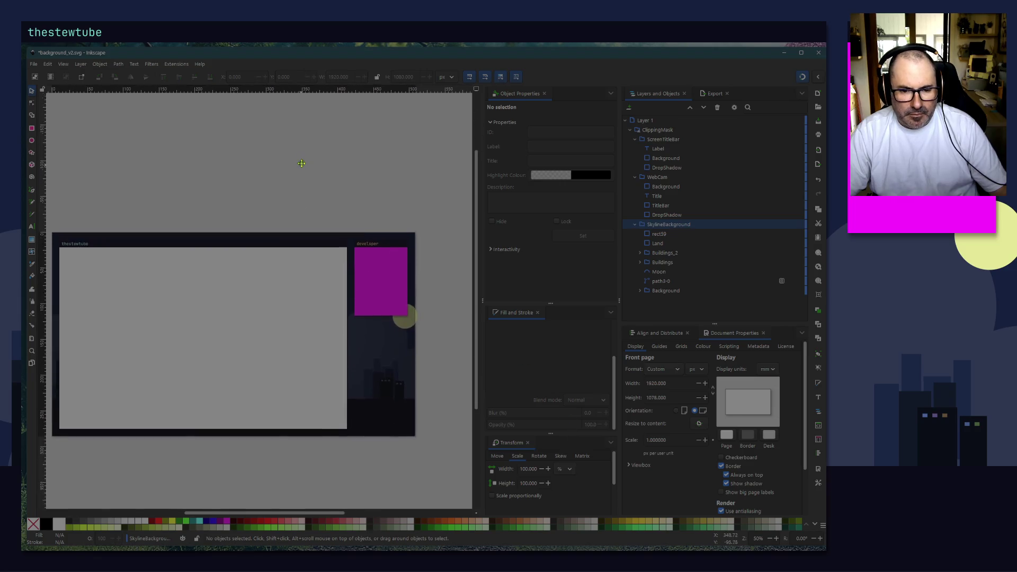
{"action": "left_click", "coordinate": [34, 64]}
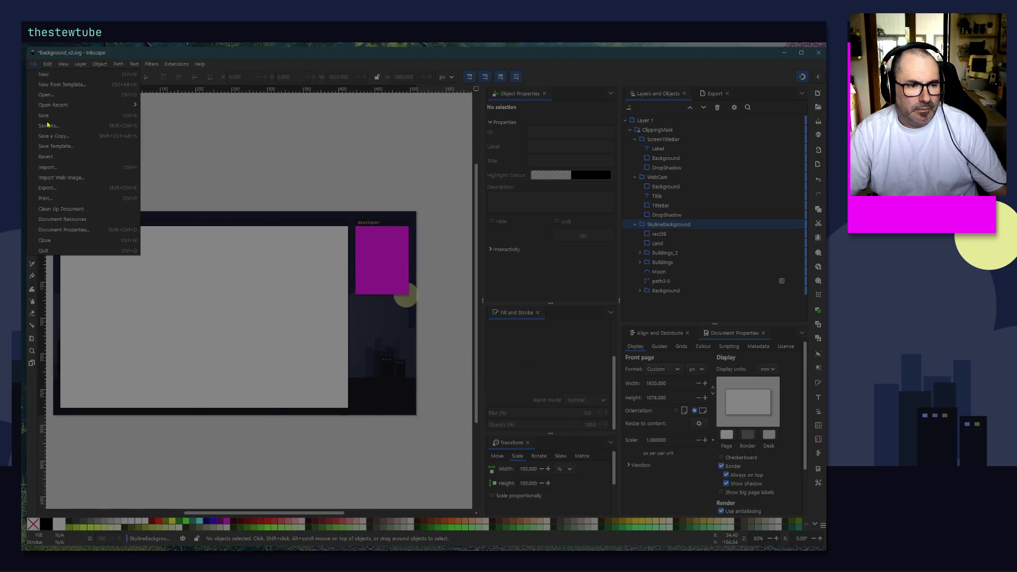
{"action": "left_click", "coordinate": [48, 116]}
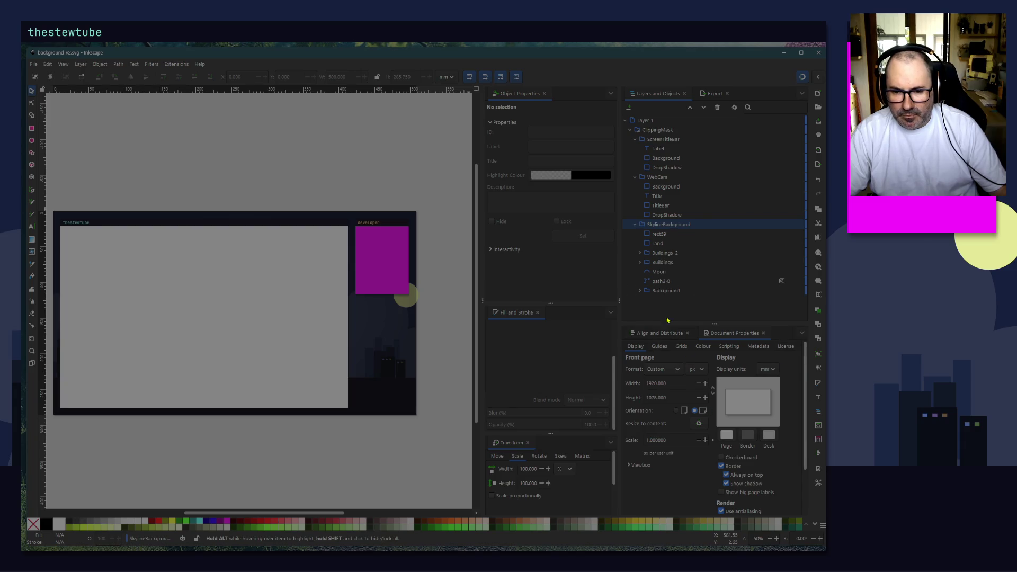
Step: Export the Page as background_v2.png, replacing the existing file
{"action": "left_click", "coordinate": [709, 97]}
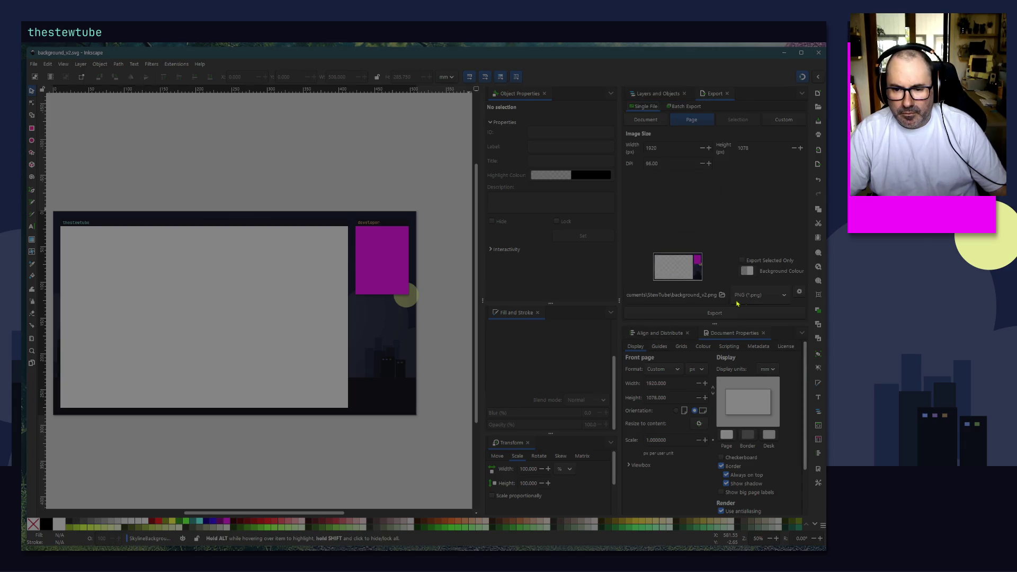
{"action": "left_click", "coordinate": [700, 318]}
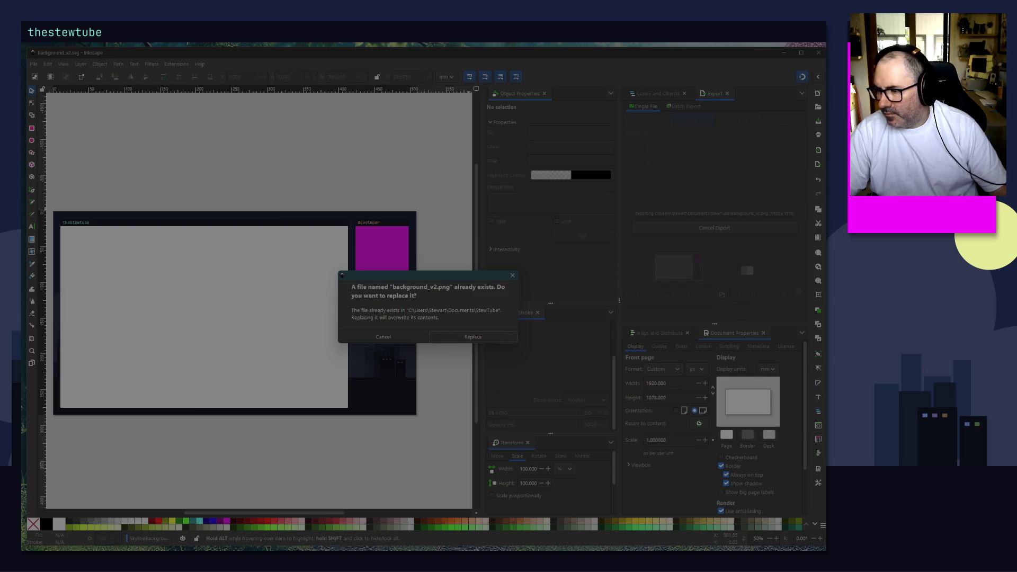
{"action": "left_click", "coordinate": [484, 337]}
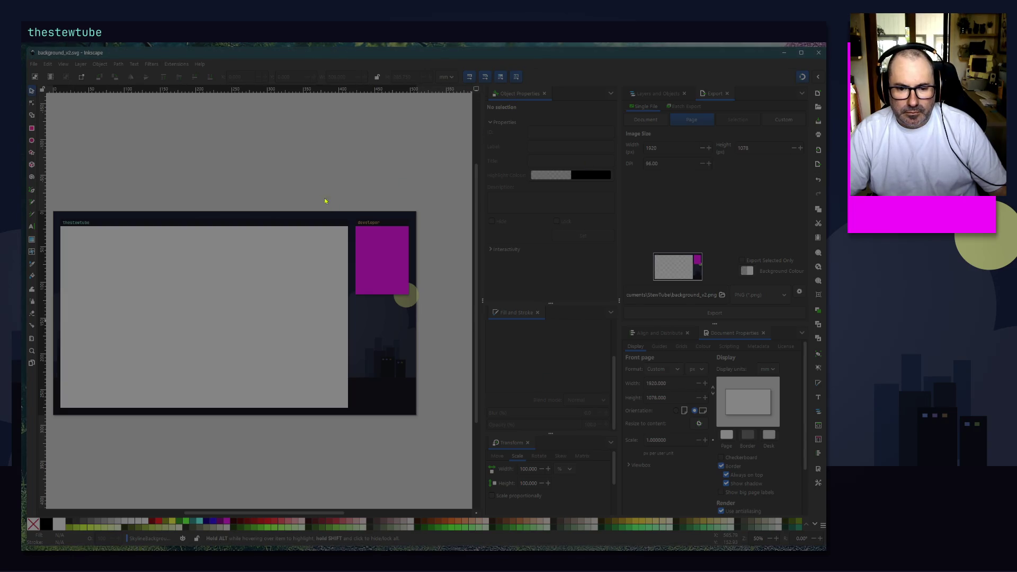
Step: Inspect the thestewtube label up close, recentre the page, then minimize the Inkscape window
{"action": "scroll", "coordinate": [289, 183], "scroll_direction": "left", "scroll_amount": 5}
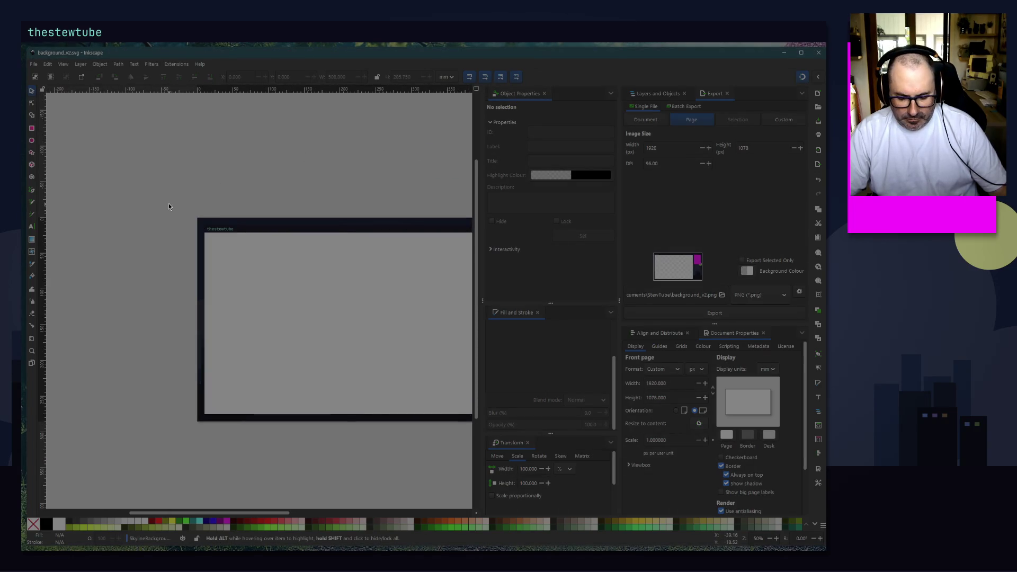
{"action": "scroll", "coordinate": [169, 202], "scroll_direction": "up", "scroll_amount": 5, "text": "ctrl"}
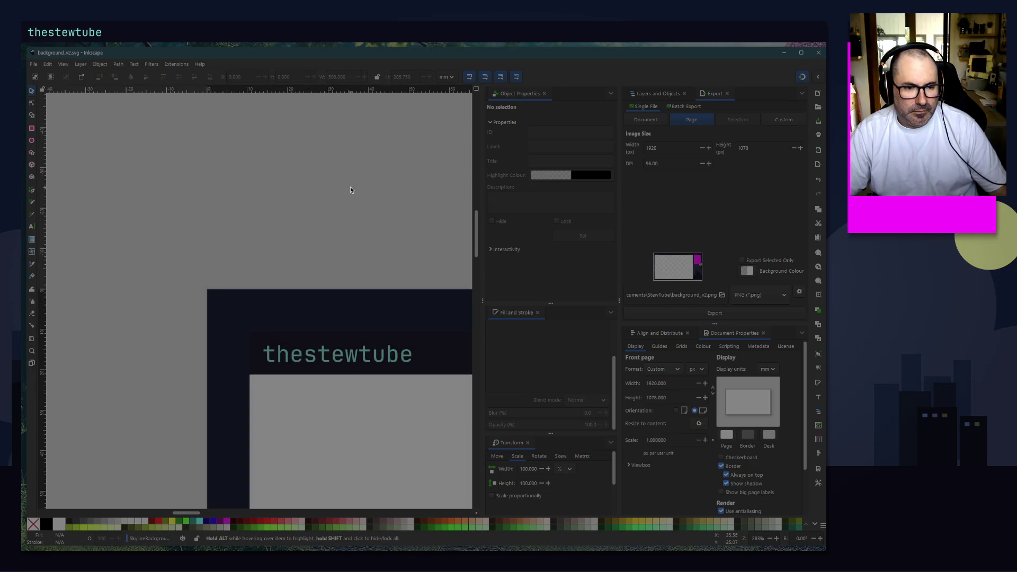
{"action": "left_click_drag", "start_coordinate": [352, 189], "coordinate": [225, 166]}
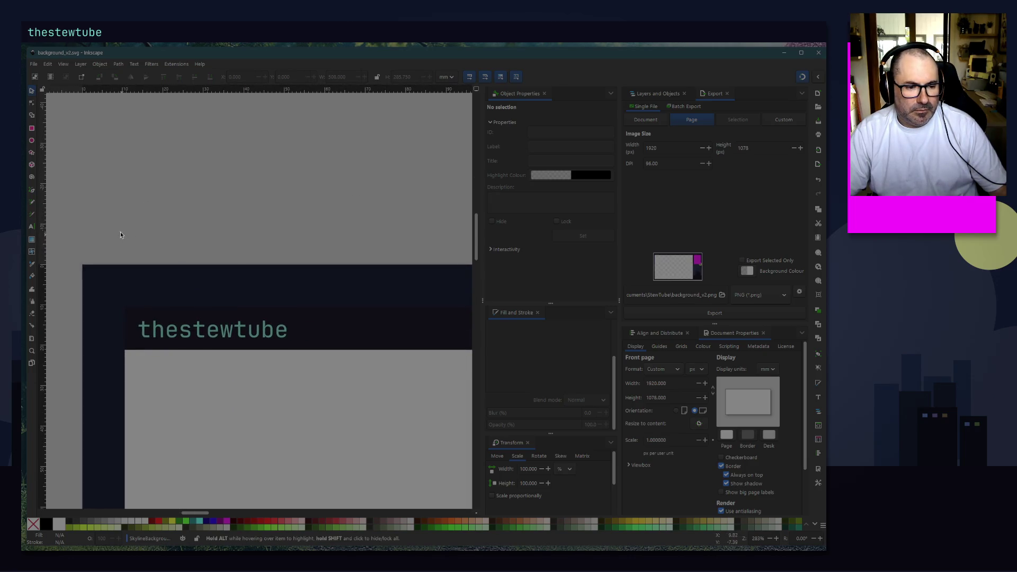
{"action": "scroll", "coordinate": [212, 197], "scroll_direction": "down", "scroll_amount": 6, "text": "ctrl"}
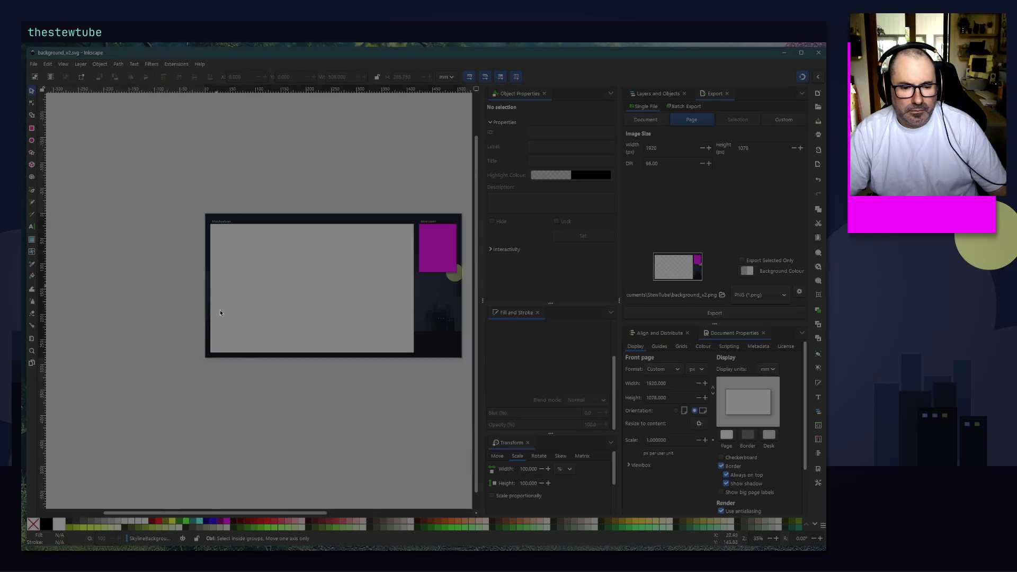
{"action": "left_click_drag", "start_coordinate": [212, 370], "coordinate": [197, 373]}
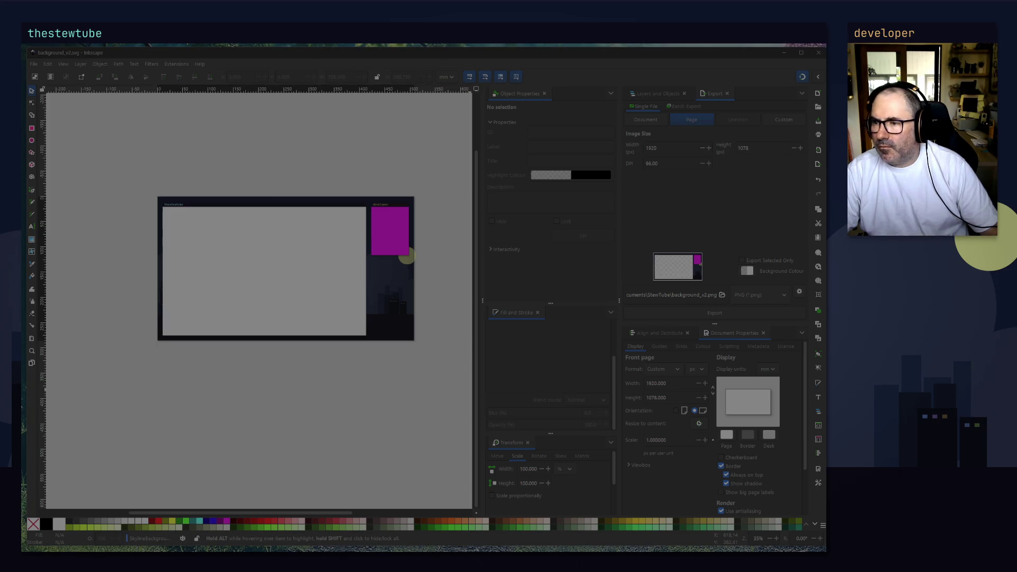
{"action": "left_click", "coordinate": [784, 53]}
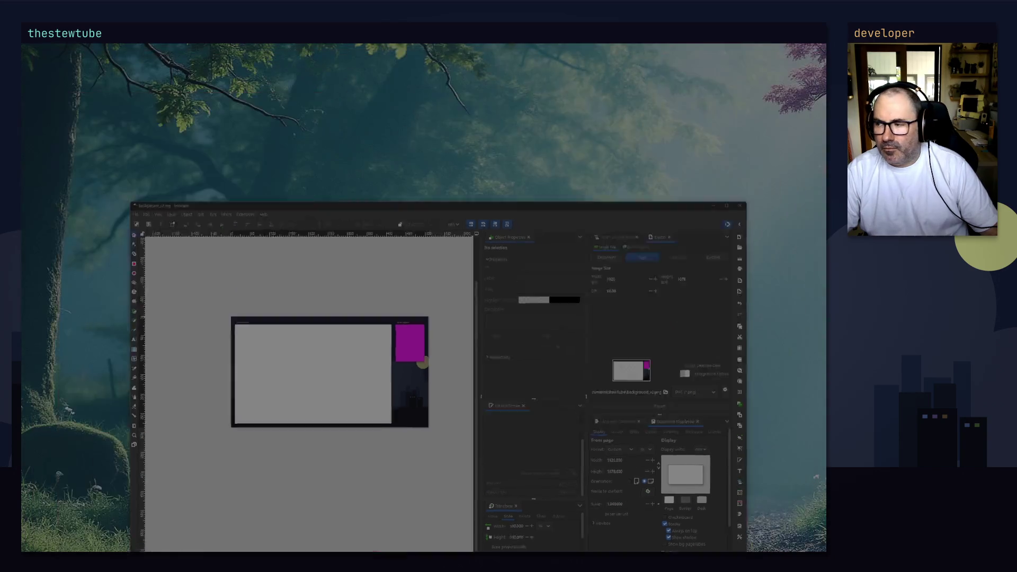
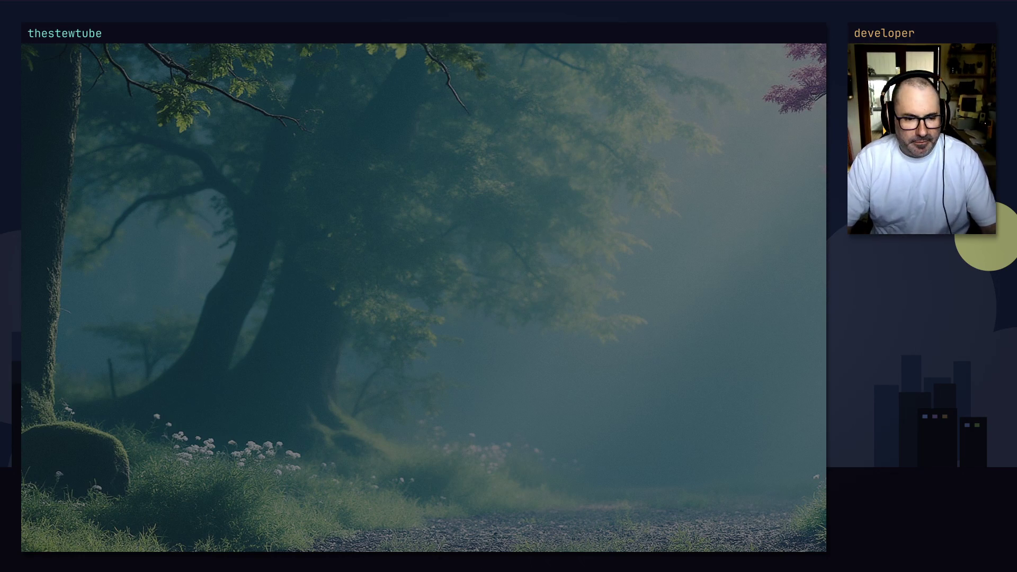
Step: Back in Inkscape, raise the rect59 overlay's fill alpha from 36 to 63
{"action": "key", "text": "alt+Tab"}
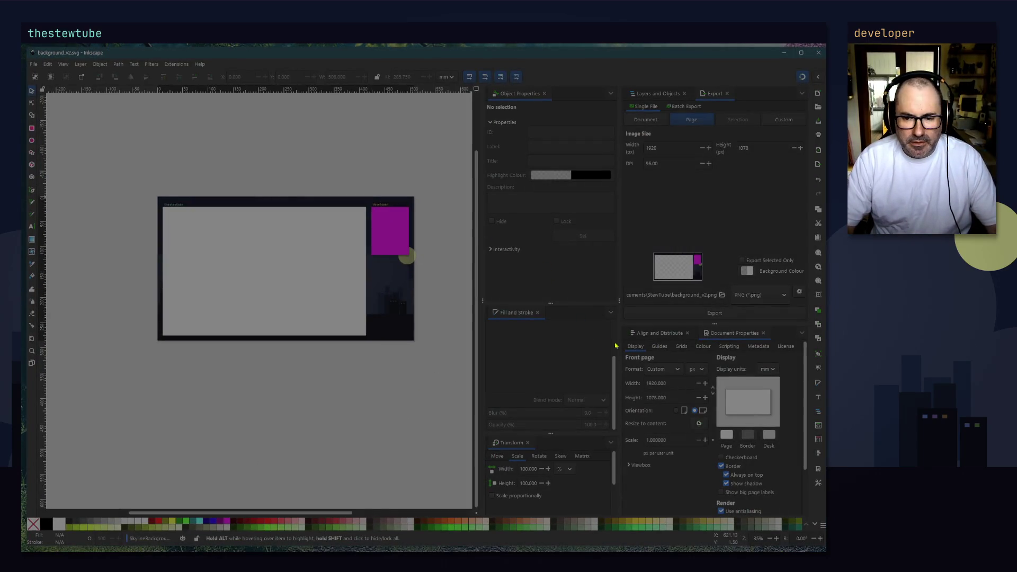
{"action": "left_click", "coordinate": [657, 93]}
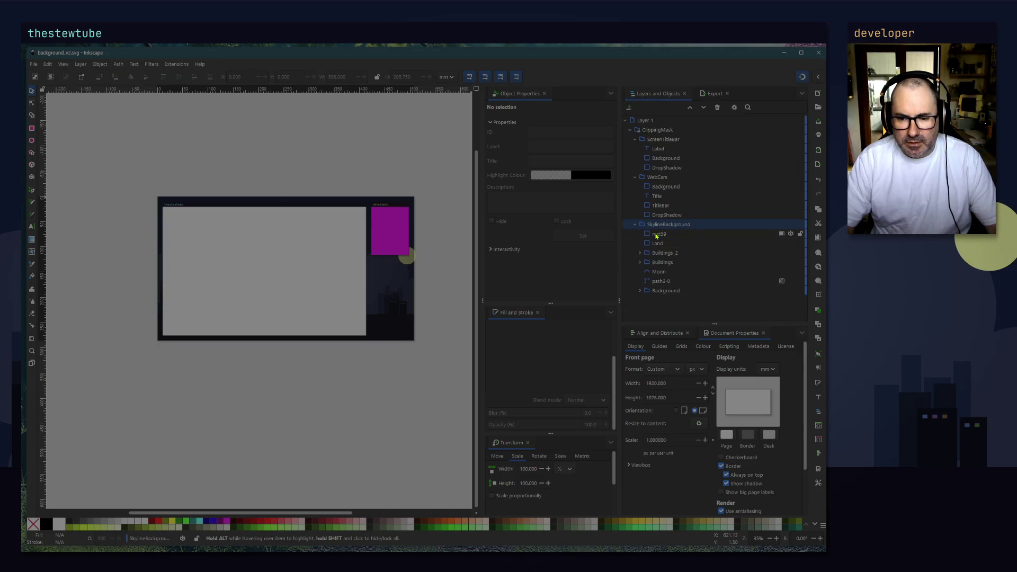
{"action": "left_click", "coordinate": [659, 233]}
{"action": "scroll", "coordinate": [536, 374], "scroll_direction": "down", "scroll_amount": 2}
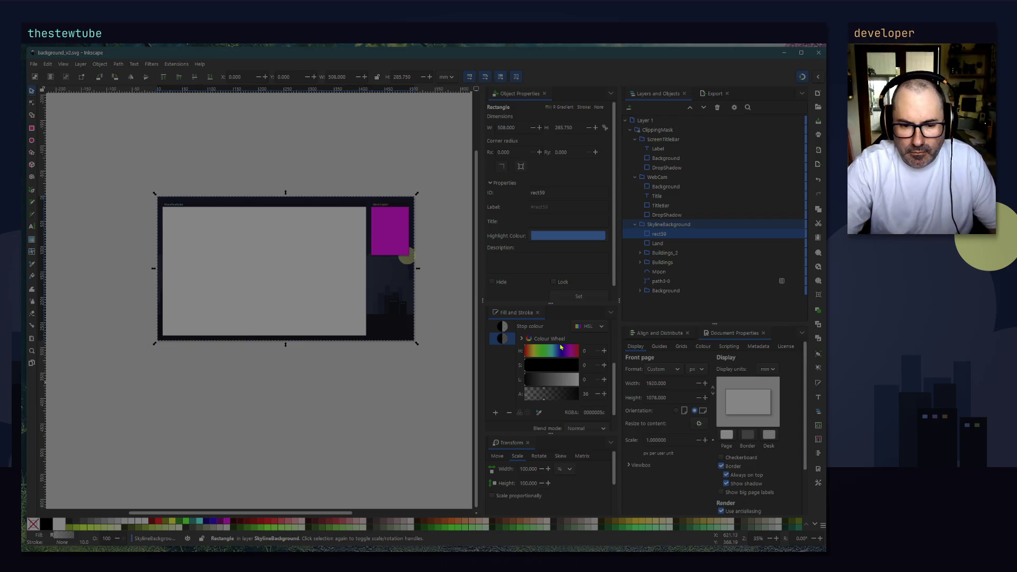
{"action": "left_click_drag", "start_coordinate": [550, 403], "coordinate": [559, 401]}
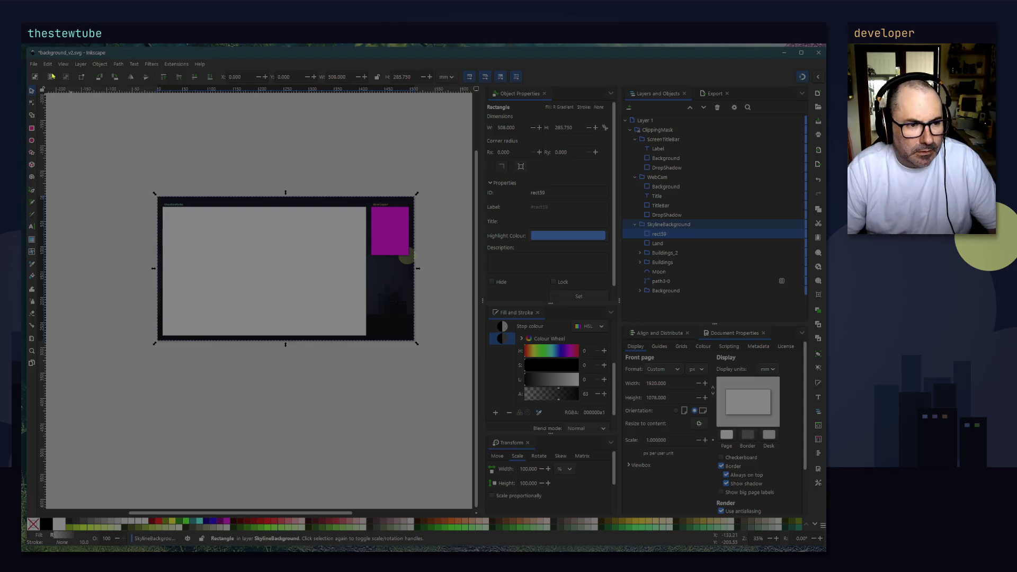
Step: Save the document, re-export over background_v2.png, and float the Export panel
{"action": "left_click", "coordinate": [33, 64]}
{"action": "left_click", "coordinate": [43, 116]}
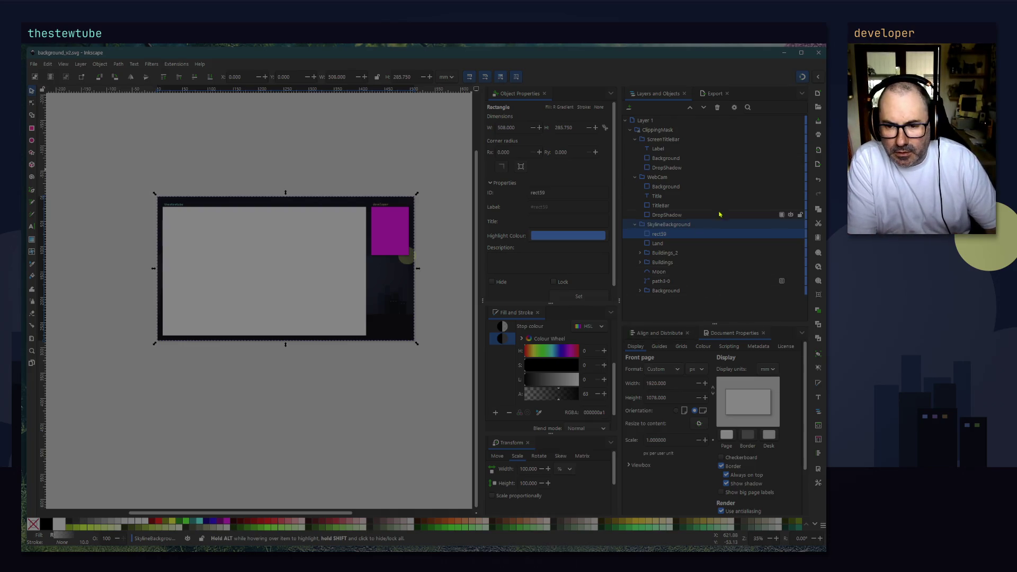
{"action": "key", "text": "ctrl+shift+e"}
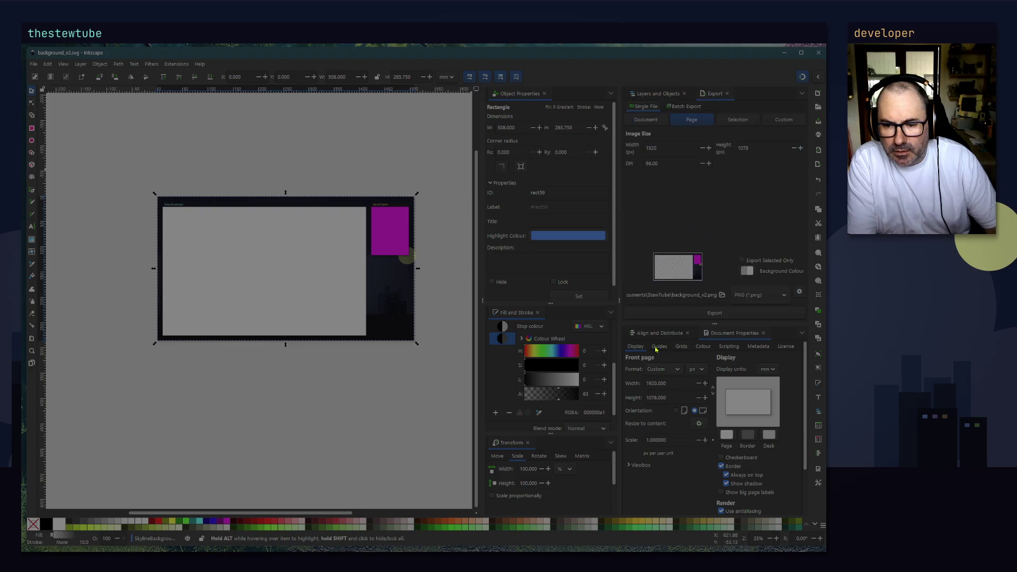
{"action": "left_click", "coordinate": [709, 313]}
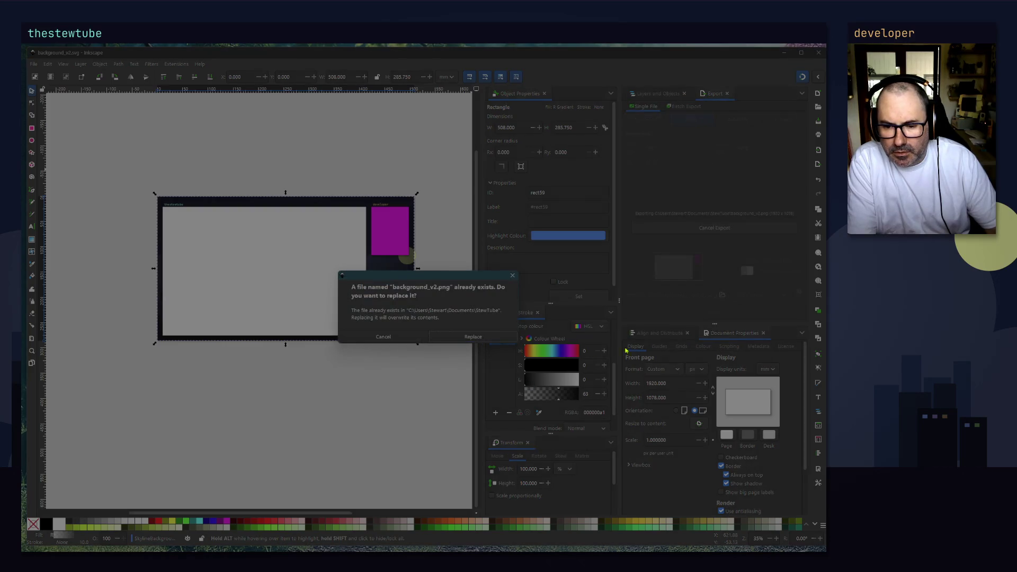
{"action": "left_click", "coordinate": [485, 337]}
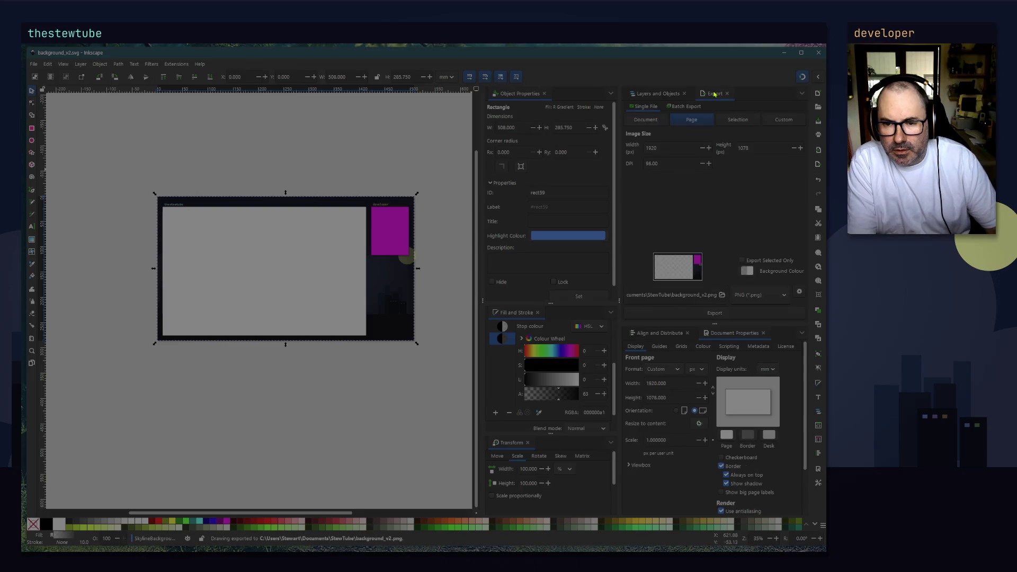
{"action": "mouse_move", "coordinate": [716, 93]}
{"action": "left_mouse_down"}
{"action": "mouse_move", "coordinate": [736, 106]}
{"action": "mouse_move", "coordinate": [789, 340]}
{"action": "left_mouse_up"}
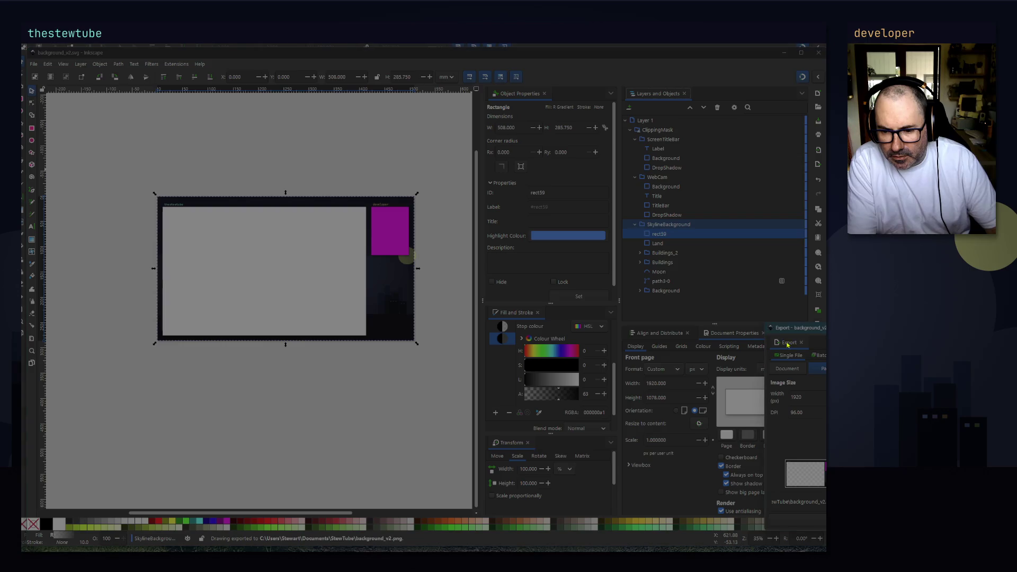
{"action": "mouse_move", "coordinate": [660, 333]}
{"action": "left_mouse_down"}
{"action": "mouse_move", "coordinate": [704, 339]}
{"action": "mouse_move", "coordinate": [672, 345]}
{"action": "left_mouse_up"}
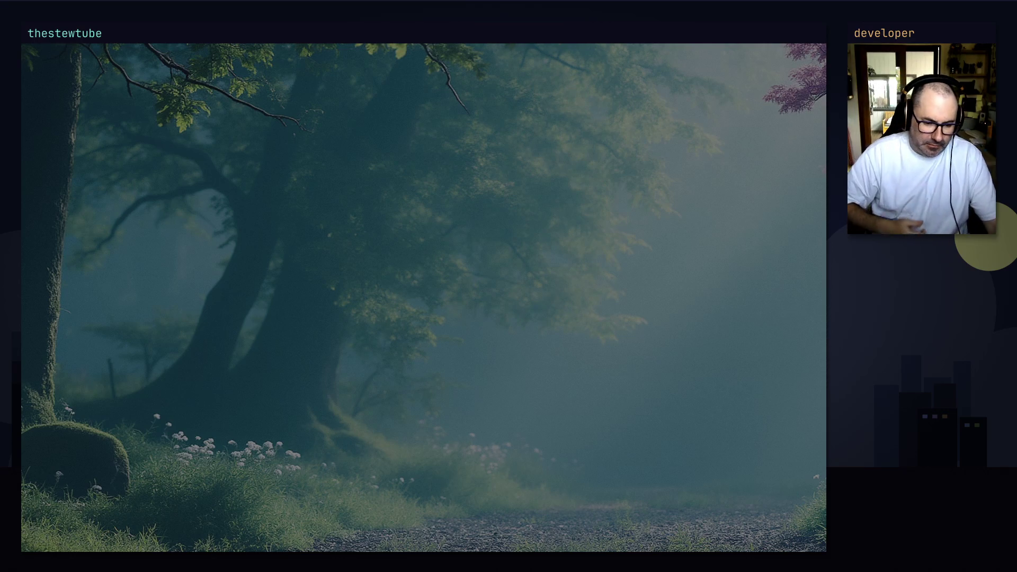
Step: Drop down Windows Terminal with the Super+Enter hotkey
{"action": "key", "text": "super+Return"}
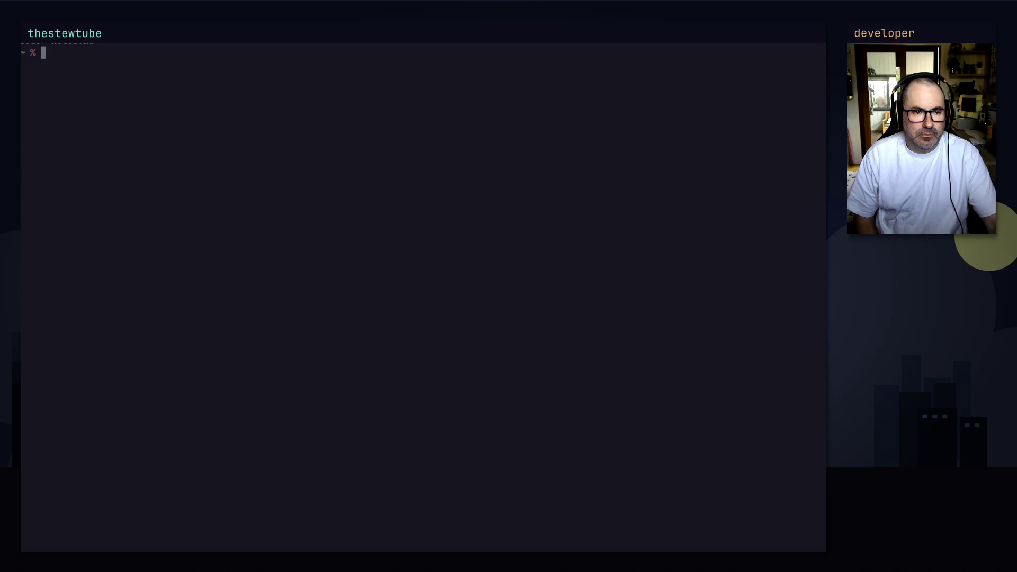
Step: List the directory contents with ls and slightly resize the terminal window
{"action": "type", "text": "ls"}
{"action": "key", "text": "Return"}
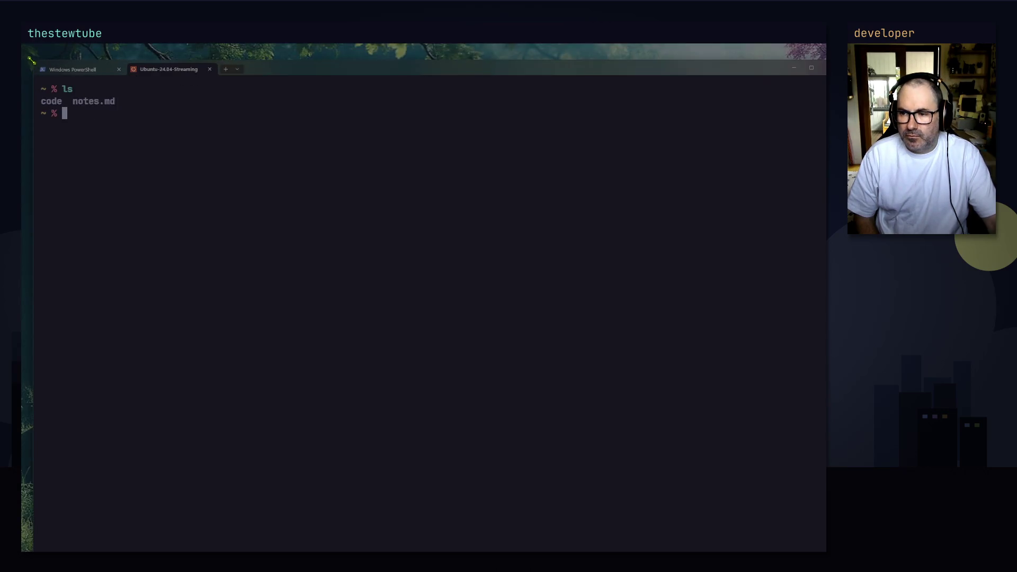
{"action": "mouse_move", "coordinate": [822, 548]}
{"action": "left_mouse_down"}
{"action": "mouse_move", "coordinate": [805, 495]}
{"action": "mouse_move", "coordinate": [819, 545]}
{"action": "left_mouse_up"}
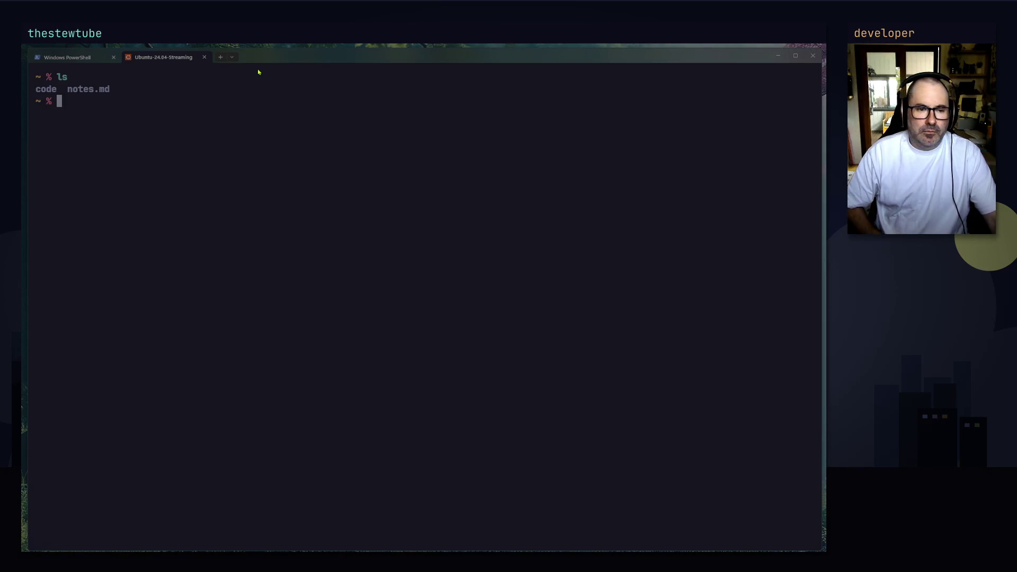
Step: In Settings, set the Ubuntu-24.04-Streaming profile's appearance font size to 16 and save
{"action": "left_click", "coordinate": [231, 56]}
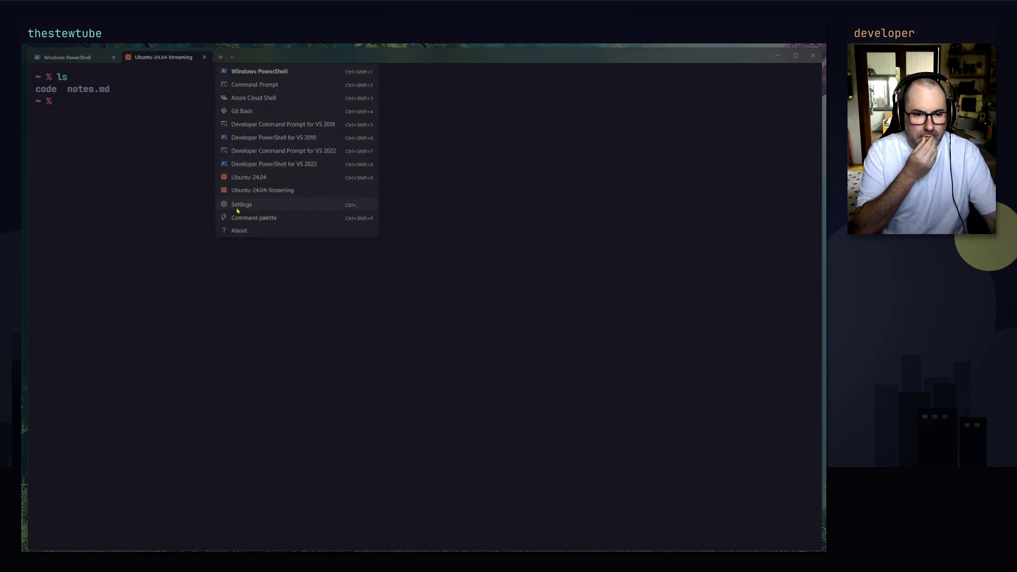
{"action": "left_click", "coordinate": [140, 176]}
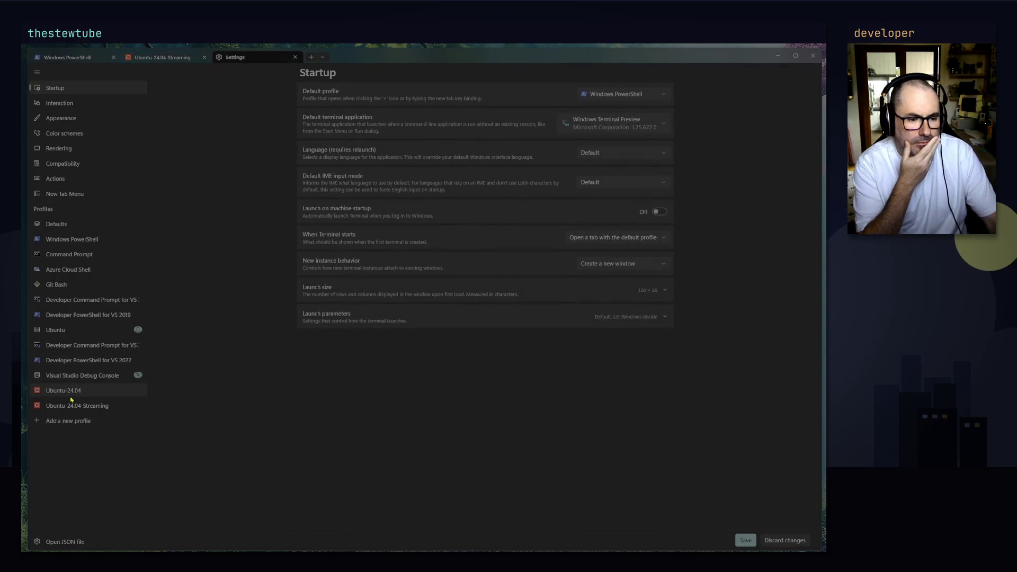
{"action": "left_click", "coordinate": [80, 405]}
{"action": "left_click", "coordinate": [363, 321]}
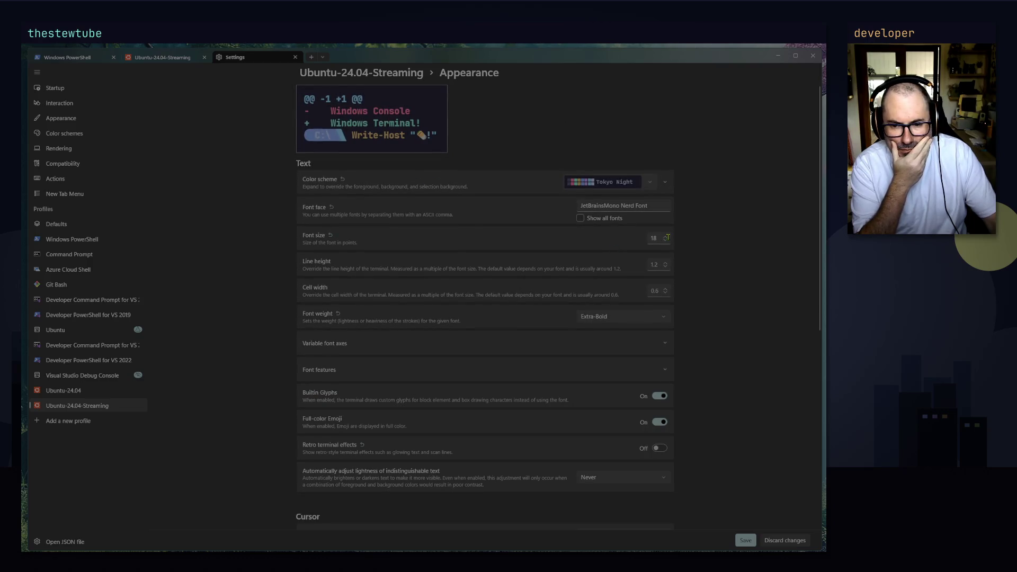
{"action": "left_click", "coordinate": [136, 58]}
{"action": "left_click", "coordinate": [234, 57]}
{"action": "left_click", "coordinate": [655, 239]}
{"action": "left_click", "coordinate": [672, 246]}
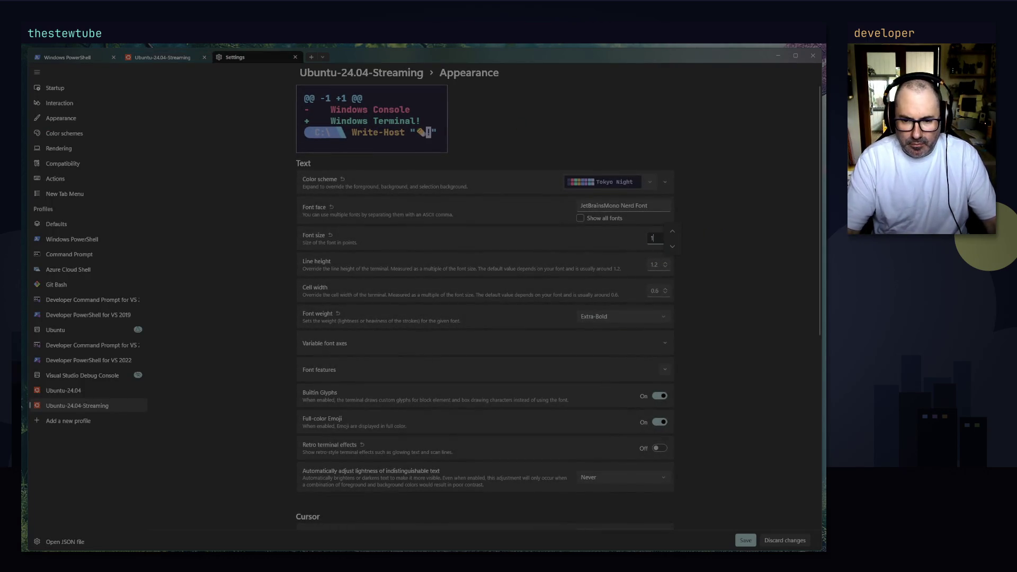
{"action": "key", "text": "BackSpace"}
{"action": "key", "text": "BackSpace"}
{"action": "type", "text": "16"}
{"action": "left_click", "coordinate": [741, 539]}
Step: In the Ubuntu-24.04-Streaming tab, run clear and then ls again
{"action": "left_click", "coordinate": [153, 57]}
{"action": "key", "text": "Return"}
{"action": "key", "text": "Return"}
{"action": "key", "text": "Return"}
{"action": "type", "text": "clear"}
{"action": "key", "text": "Return"}
{"action": "type", "text": "ls"}
{"action": "key", "text": "Return"}
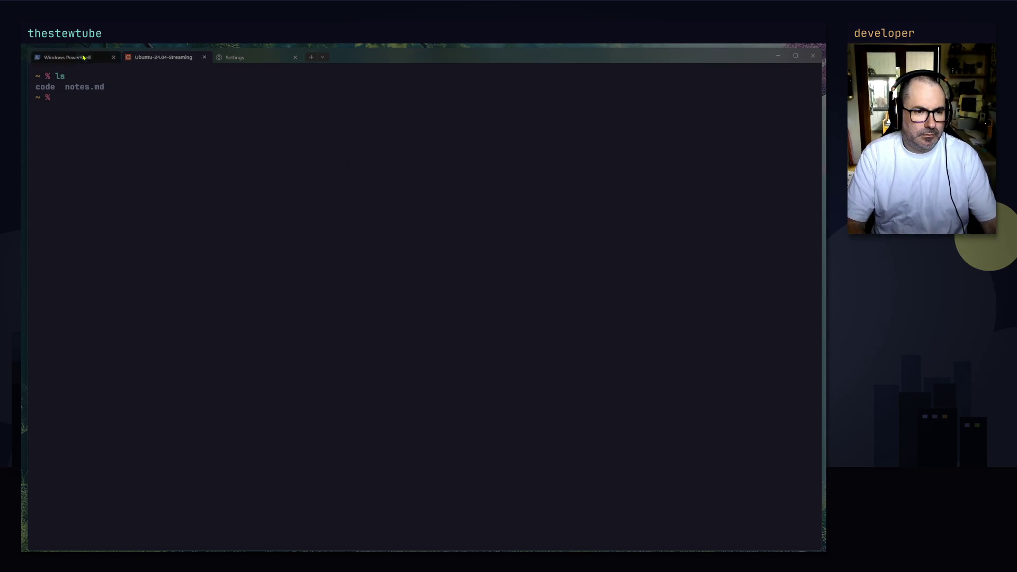
{"action": "left_click_drag", "start_coordinate": [100, 56], "coordinate": [113, 58]}
{"action": "left_click", "coordinate": [161, 58]}
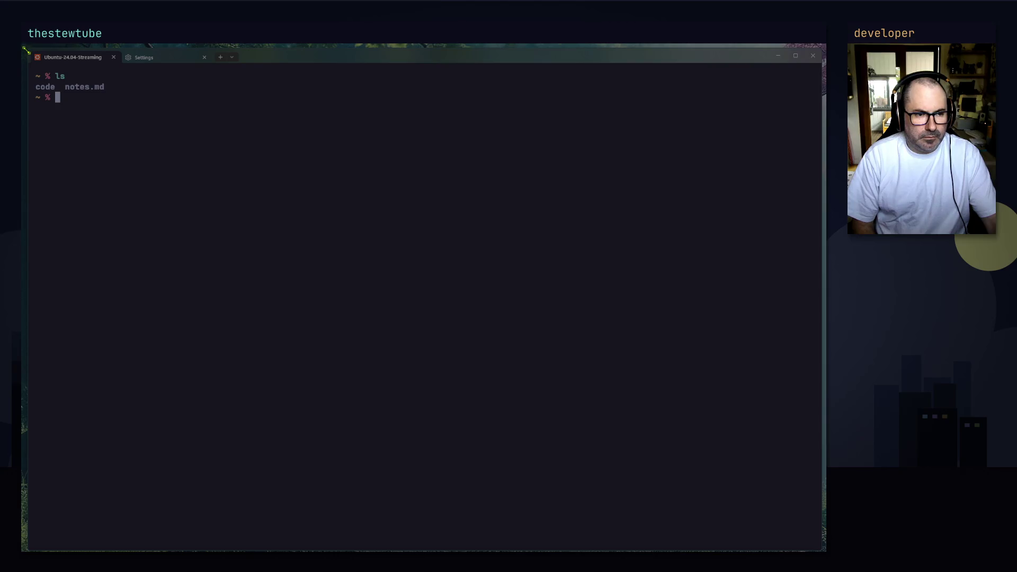
{"action": "key", "text": "F11"}
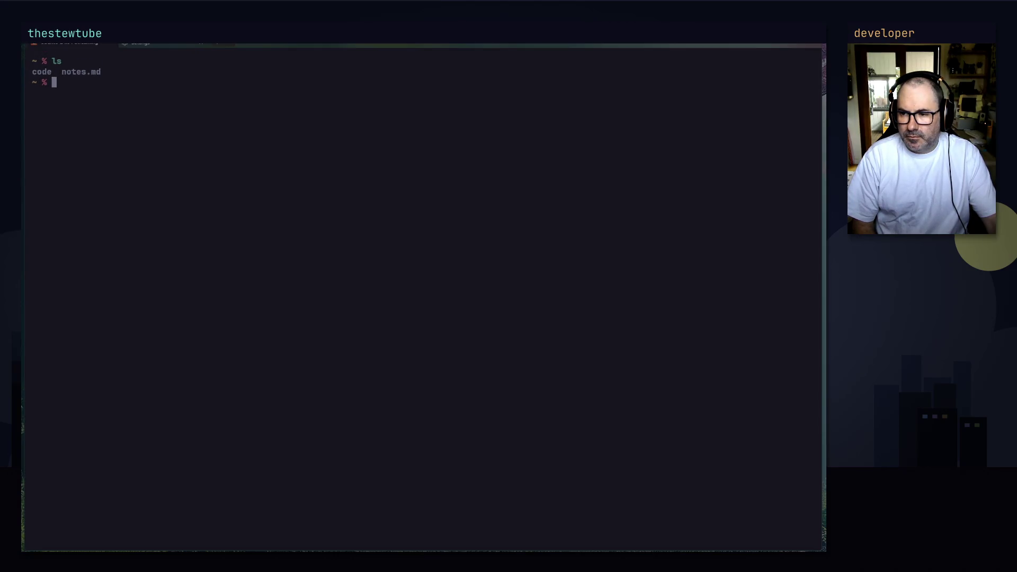
{"action": "key", "text": "F11"}
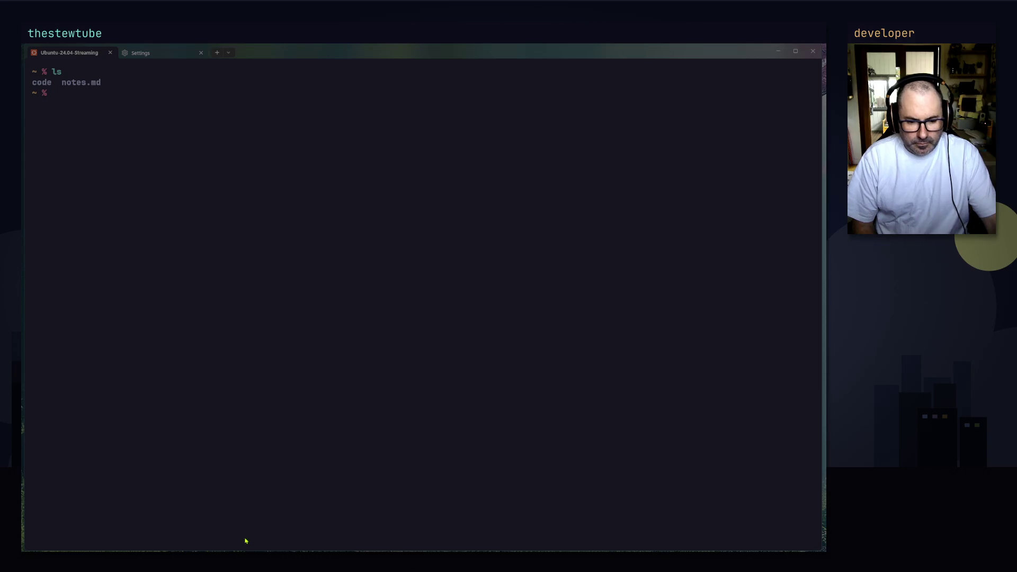
{"action": "left_click_drag", "start_coordinate": [244, 546], "coordinate": [247, 543]}
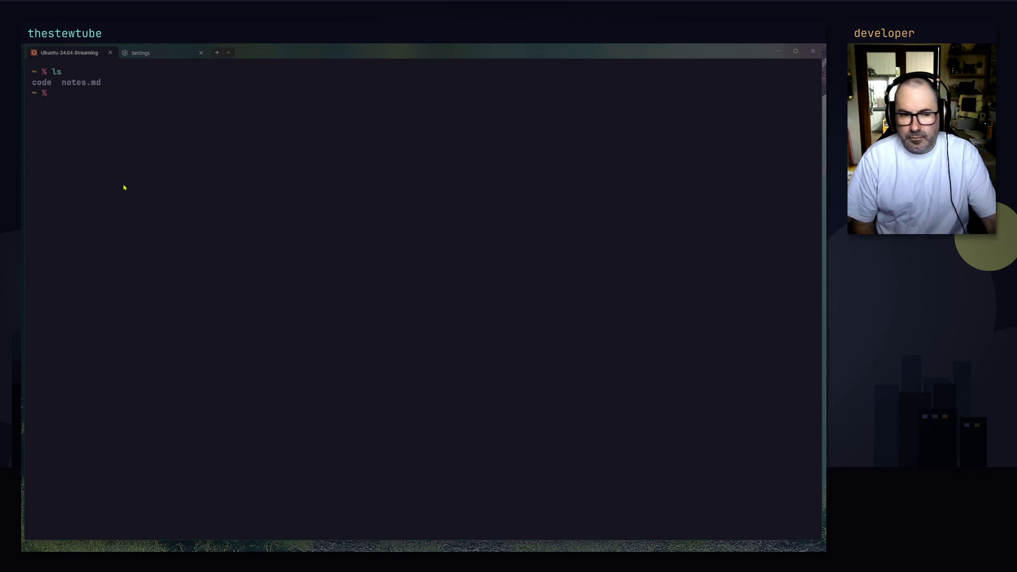
{"action": "left_click", "coordinate": [152, 52]}
{"action": "left_click", "coordinate": [200, 52]}
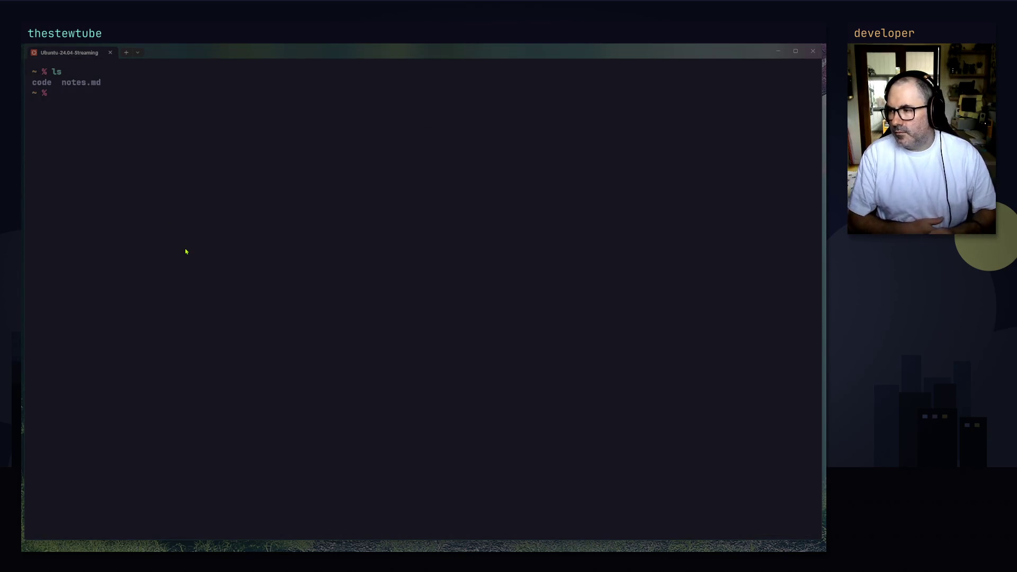
Step: Nudge the terminal window down and narrow it slightly from its left edge before switching away
{"action": "left_click_drag", "start_coordinate": [197, 57], "coordinate": [197, 63]}
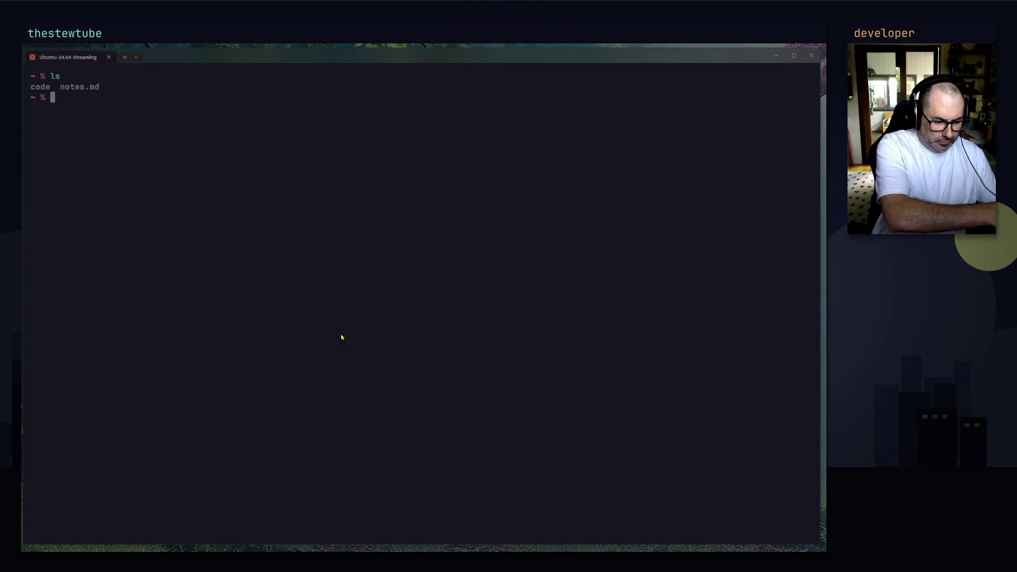
{"action": "left_click_drag", "start_coordinate": [23, 227], "coordinate": [27, 228]}
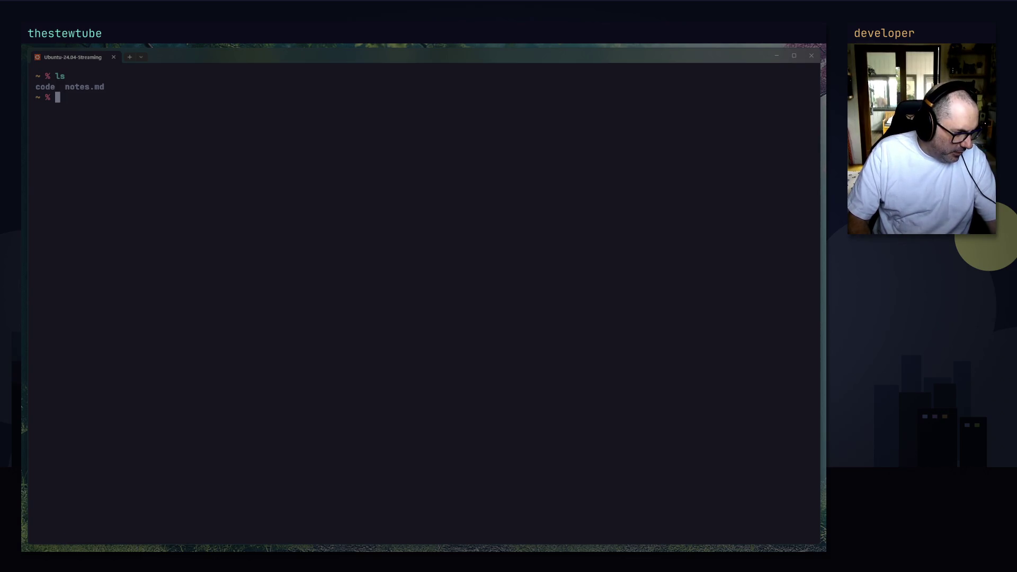
{"action": "key", "text": "alt+F4"}
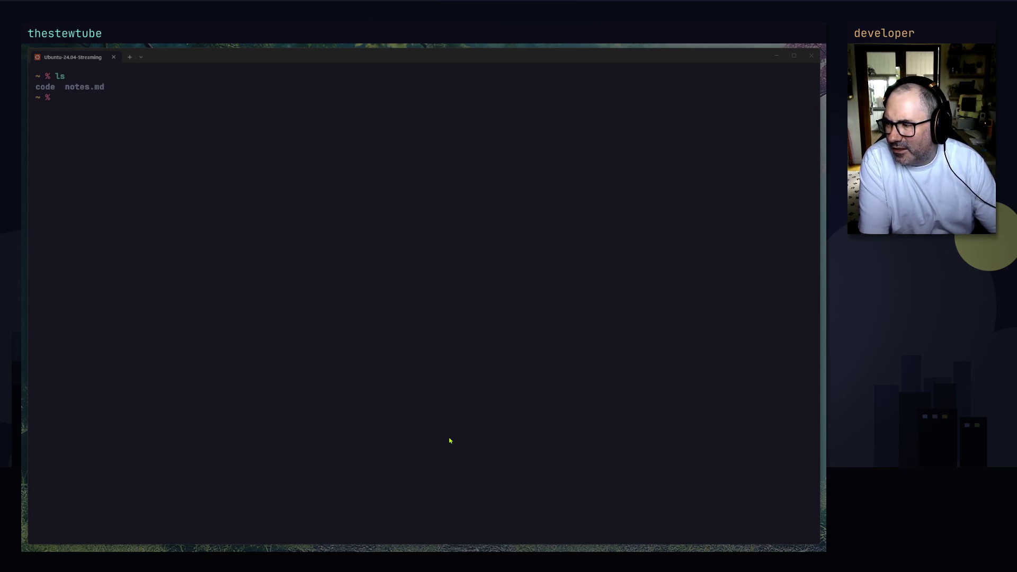
Step: Switch back to background_v2.svg and lower the rect59 overlay's alpha to 23
{"action": "key", "text": "alt+Tab"}
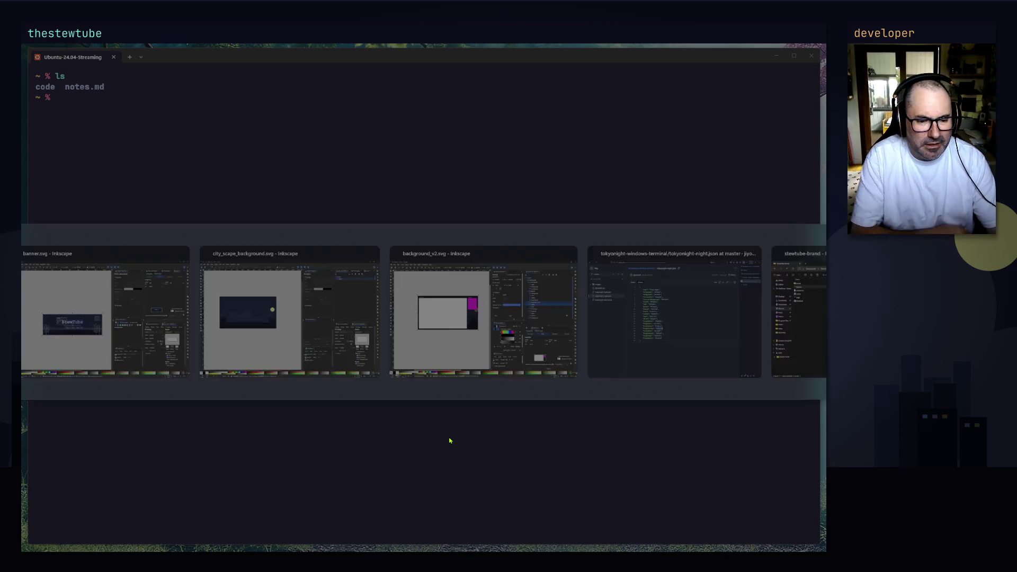
{"action": "key", "text": "Tab"}
{"action": "key", "text": "shift+Tab"}
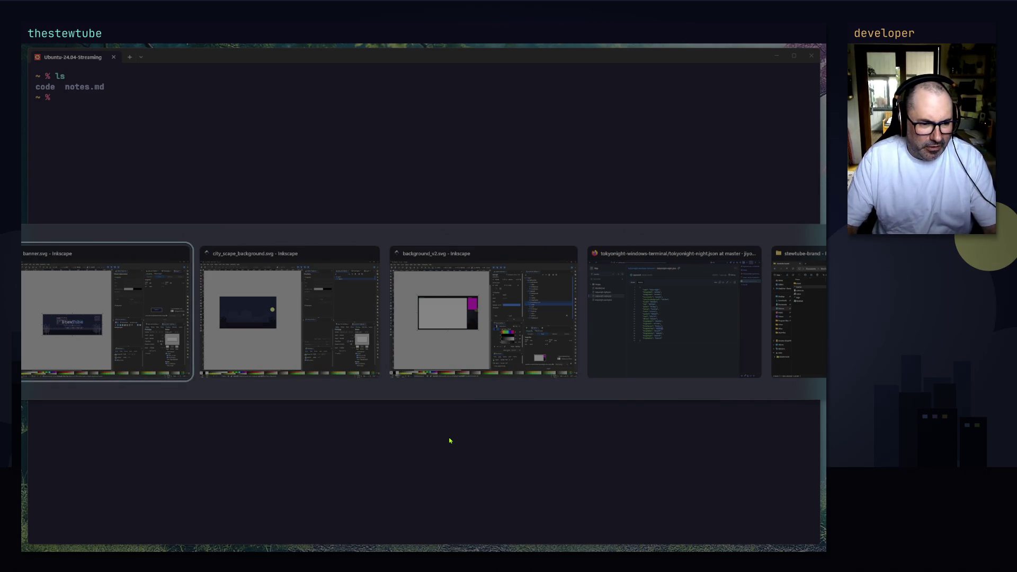
{"action": "key", "text": "Tab"}
{"action": "key", "text": "Tab"}
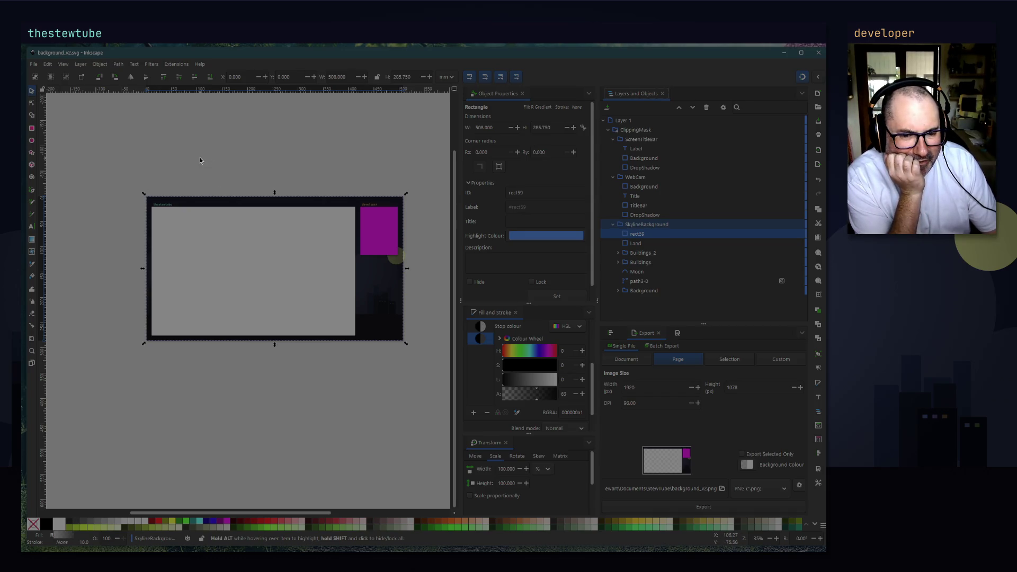
{"action": "left_click_drag", "start_coordinate": [536, 402], "coordinate": [516, 404]}
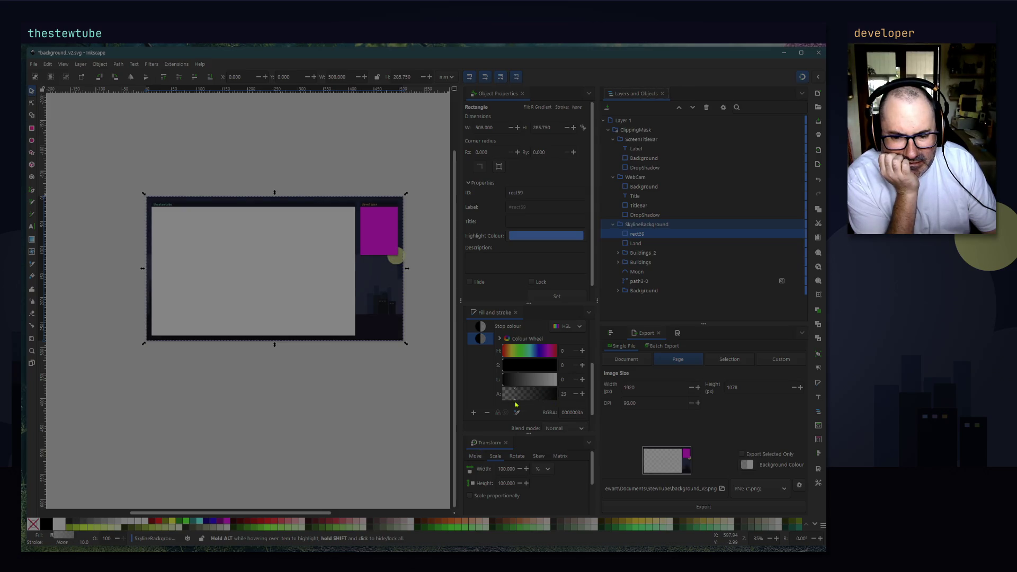
Step: Save the document and re-export it, replacing background_v2.png
{"action": "left_click", "coordinate": [33, 64]}
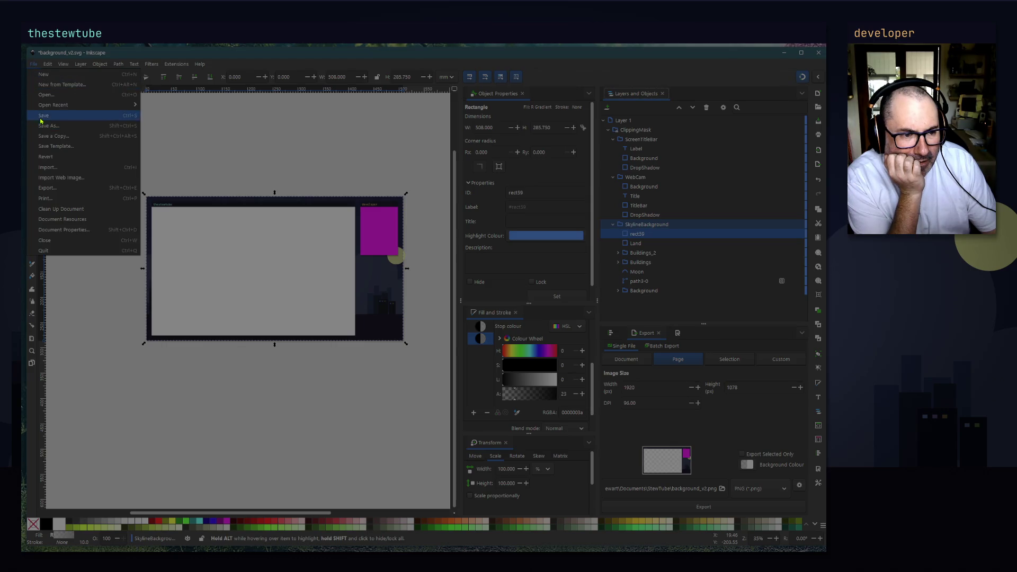
{"action": "left_click", "coordinate": [42, 116]}
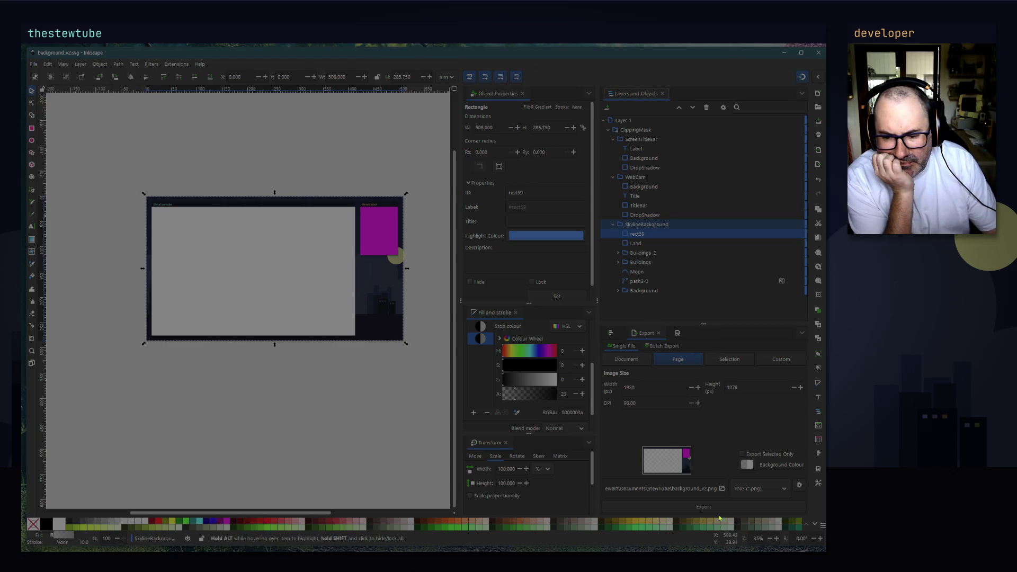
{"action": "left_click", "coordinate": [703, 507]}
{"action": "left_click", "coordinate": [457, 334]}
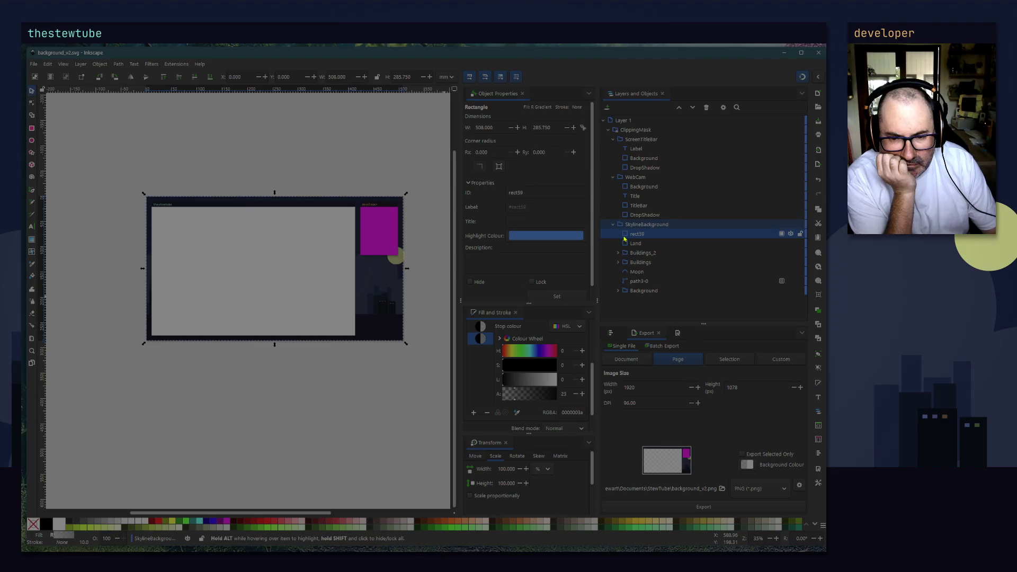
Step: Hide rect59 in Layers and Objects, then select the path3-0 skyline path
{"action": "left_click", "coordinate": [791, 236]}
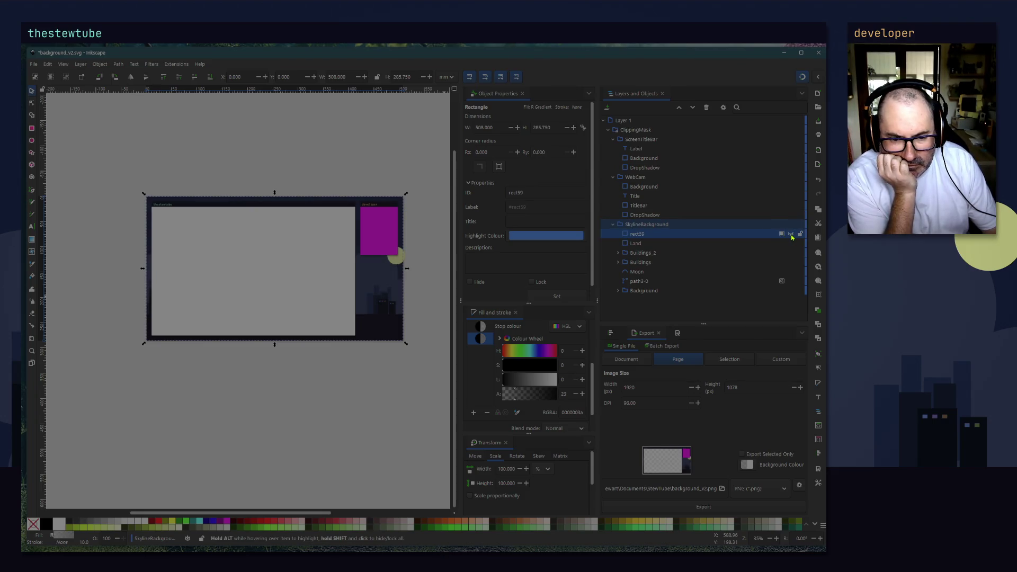
{"action": "left_click", "coordinate": [33, 64]}
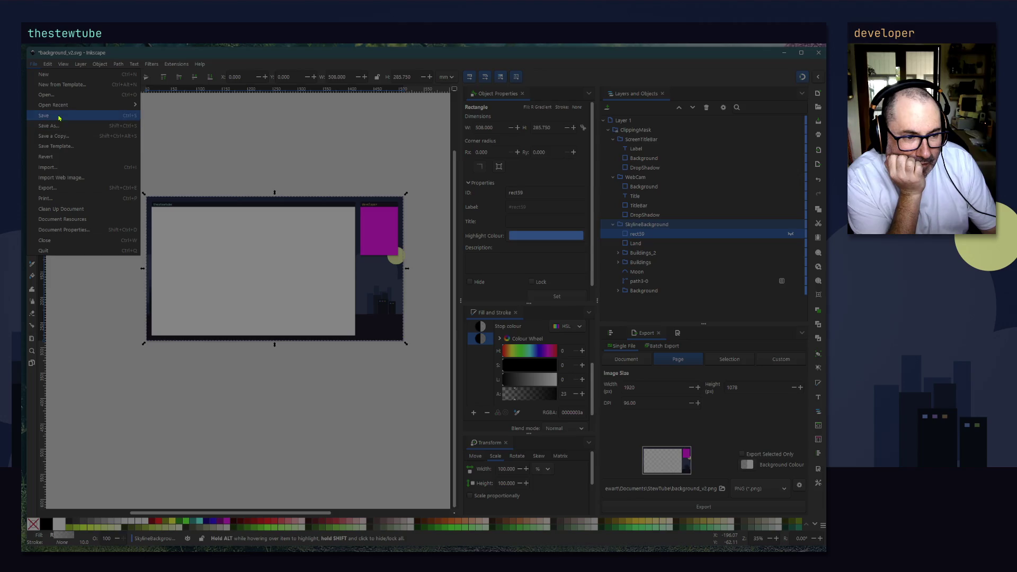
{"action": "left_click", "coordinate": [234, 450]}
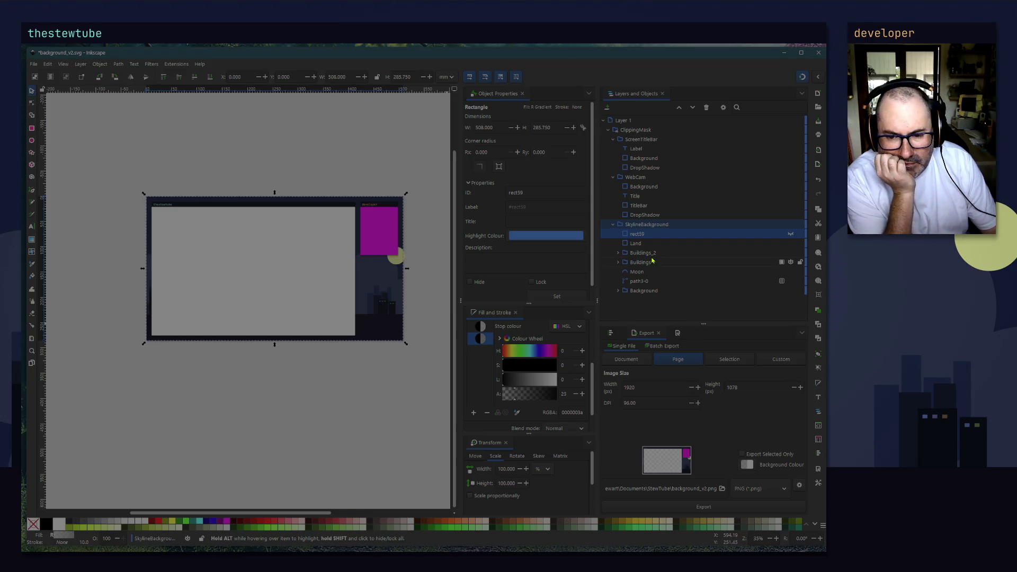
{"action": "left_click", "coordinate": [647, 282]}
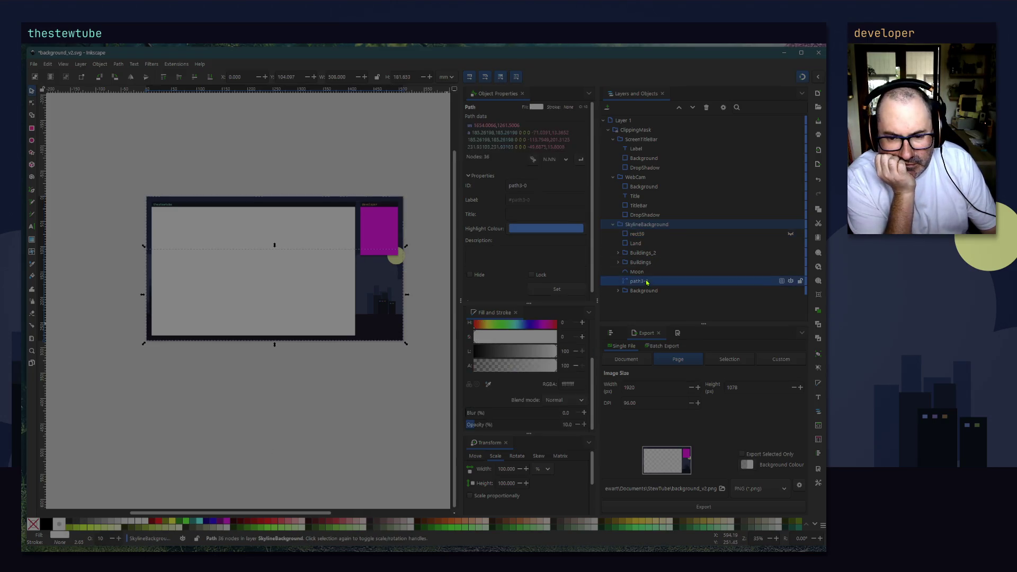
Step: Set the skyline path's opacity to 100
{"action": "scroll", "coordinate": [513, 398], "scroll_direction": "up", "scroll_amount": 3}
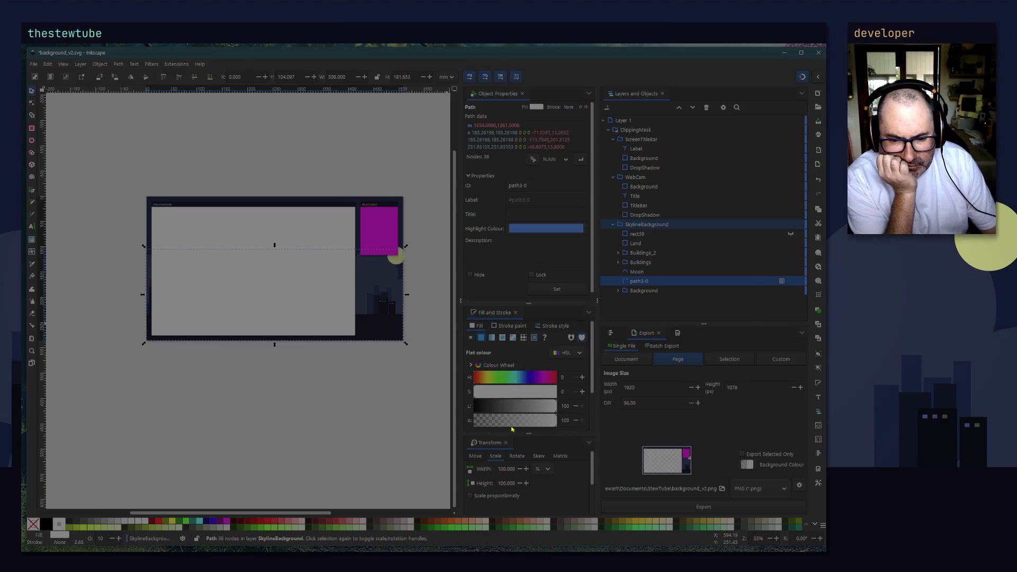
{"action": "scroll", "coordinate": [493, 363], "scroll_direction": "down", "scroll_amount": 2}
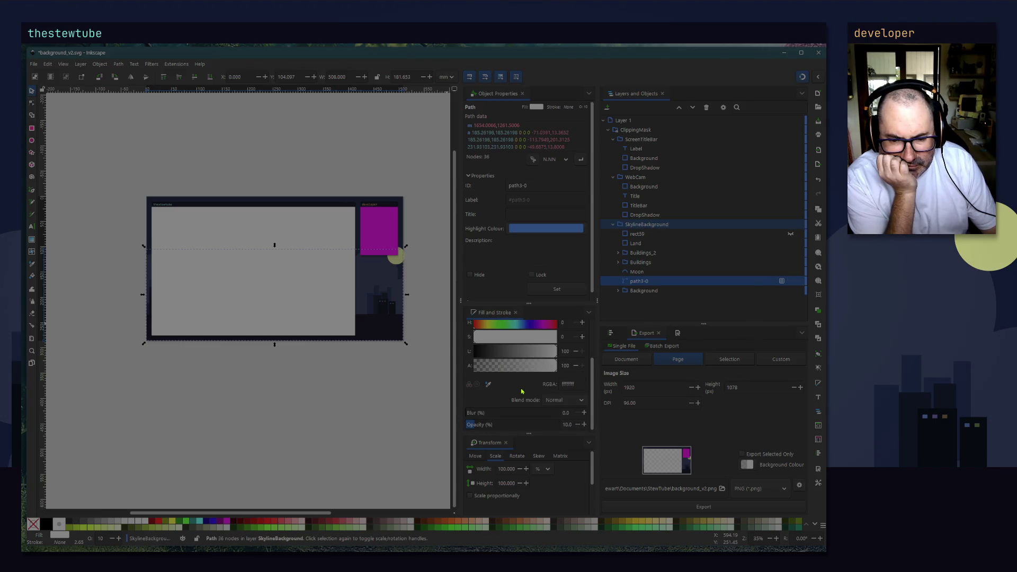
{"action": "double_click", "coordinate": [566, 424]}
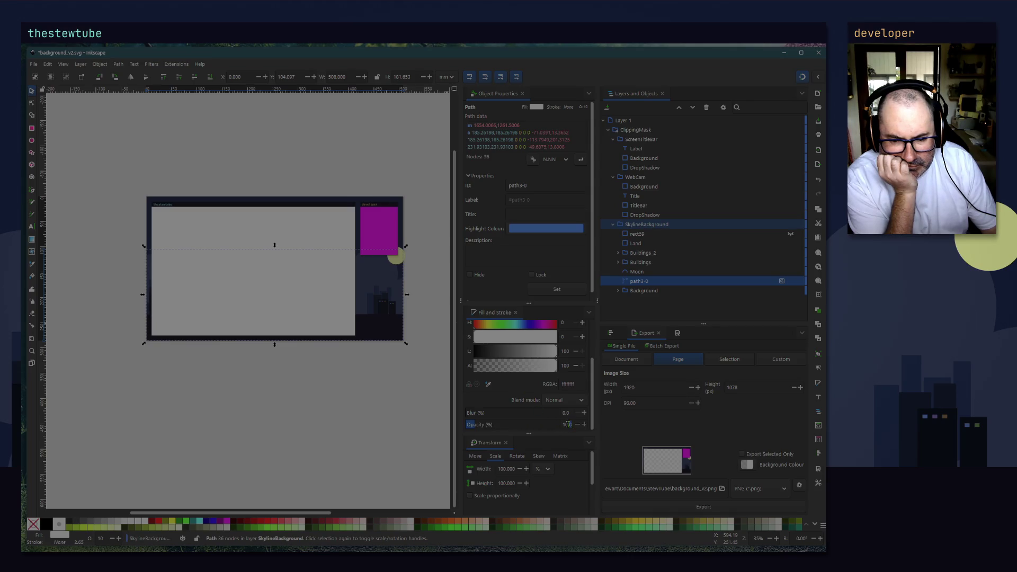
{"action": "type", "text": "100"}
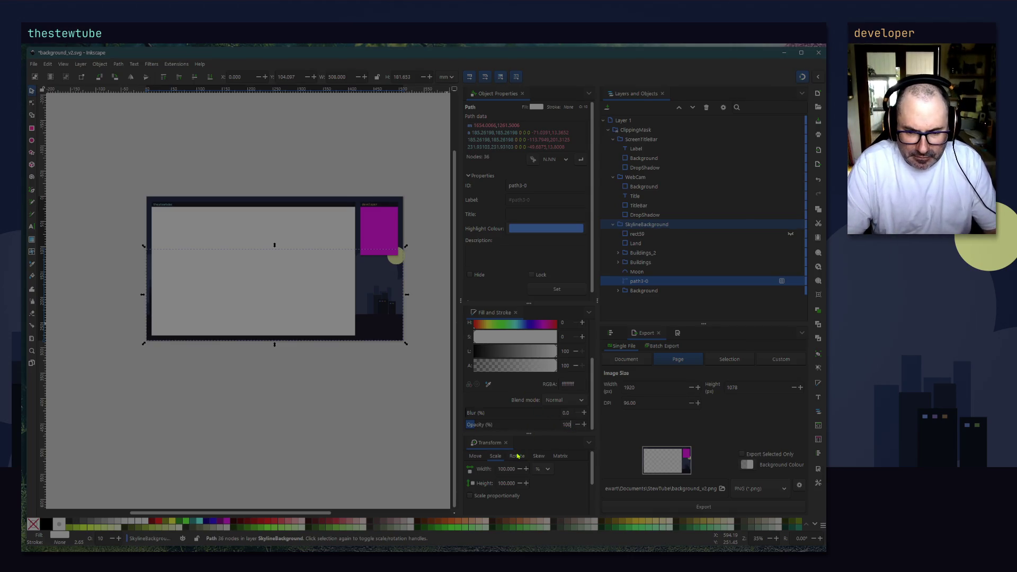
{"action": "key", "text": "Return"}
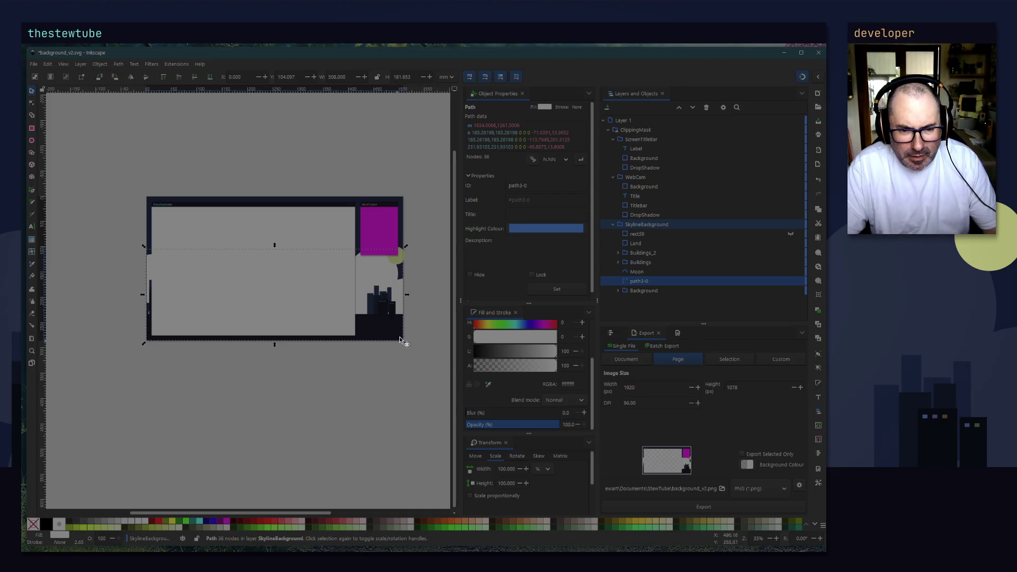
Step: Give path3-0 a darker navy fill, dropping lightness from 16 to 10 (0d1426)
{"action": "scroll", "coordinate": [391, 333], "scroll_direction": "up", "scroll_amount": 4}
{"action": "scroll", "coordinate": [376, 322], "scroll_direction": "up", "scroll_amount": 2, "text": "ctrl"}
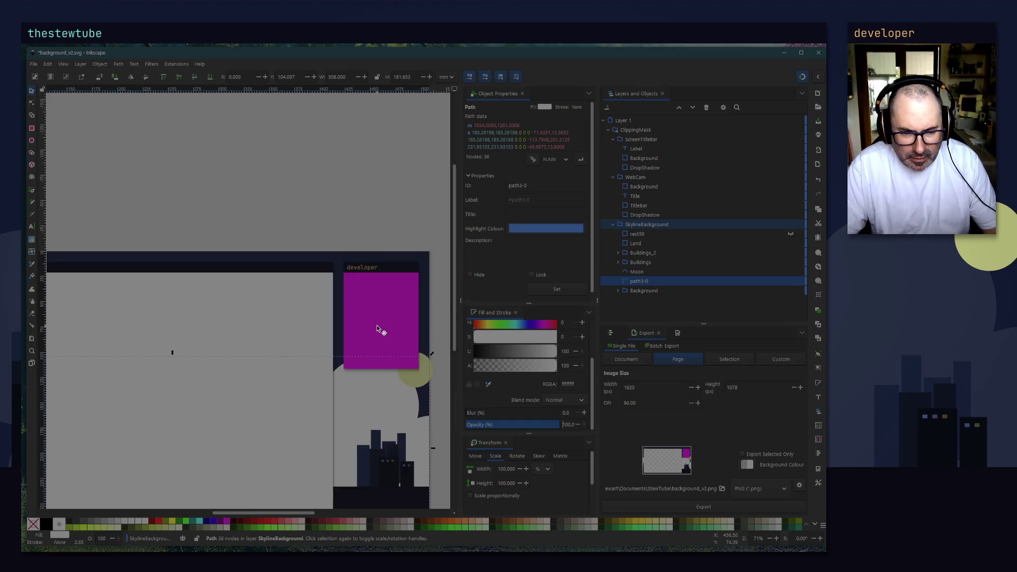
{"action": "scroll", "coordinate": [378, 328], "scroll_direction": "up", "scroll_amount": 2, "text": "ctrl"}
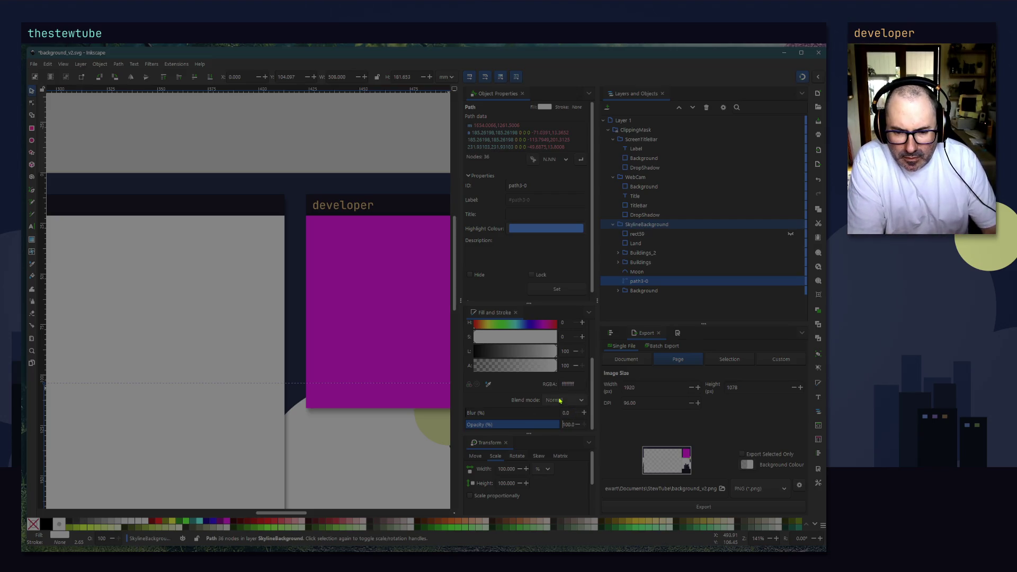
{"action": "left_click", "coordinate": [488, 385]}
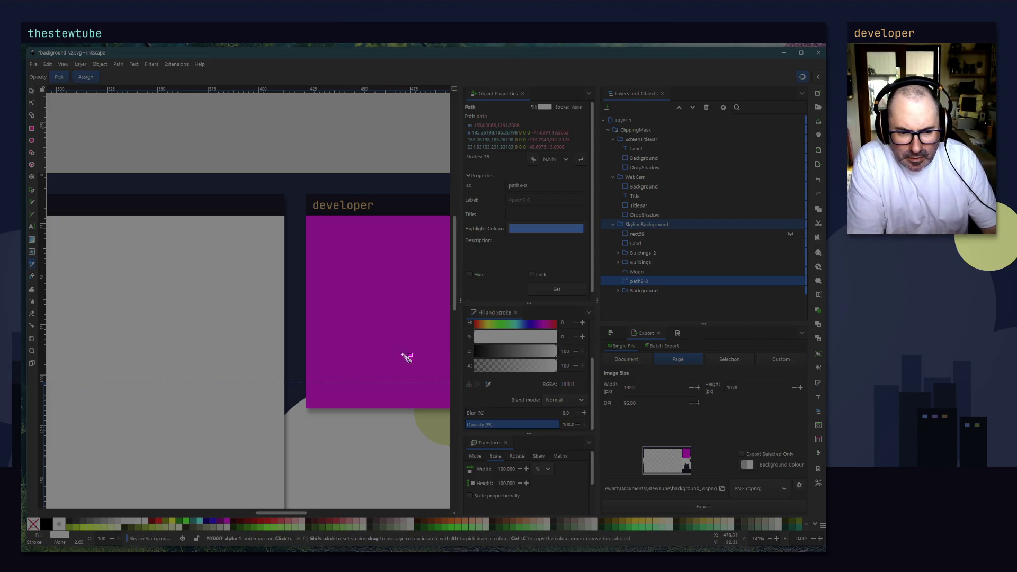
{"action": "left_click", "coordinate": [298, 320]}
{"action": "left_click_drag", "start_coordinate": [489, 359], "coordinate": [481, 359]}
{"action": "scroll", "coordinate": [322, 429], "scroll_direction": "down", "scroll_amount": 3}
{"action": "scroll", "coordinate": [322, 429], "scroll_direction": "down", "scroll_amount": 3}
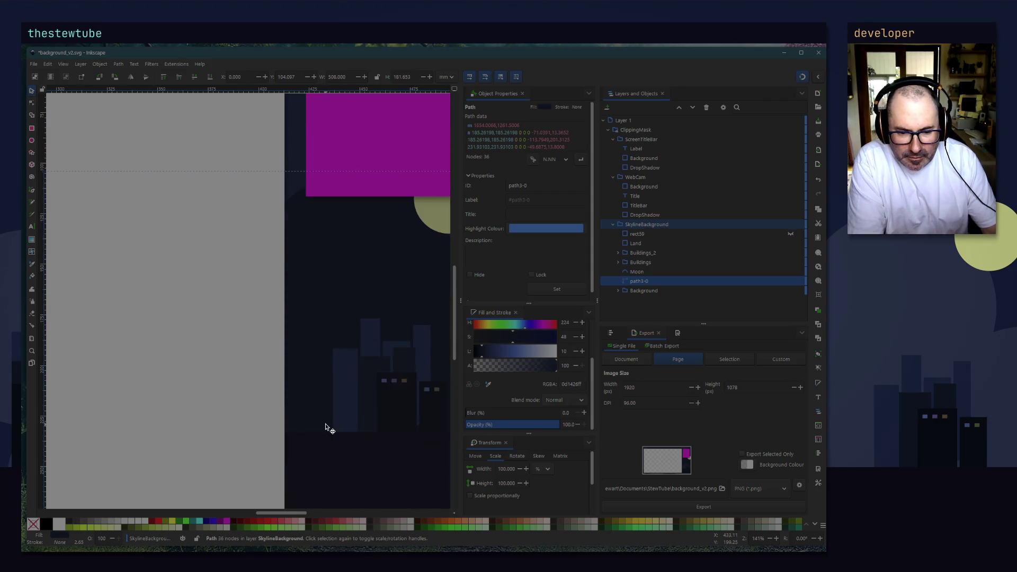
{"action": "scroll", "coordinate": [325, 411], "scroll_direction": "down", "scroll_amount": 2, "text": "ctrl"}
{"action": "scroll", "coordinate": [325, 411], "scroll_direction": "up", "scroll_amount": 2, "text": "ctrl"}
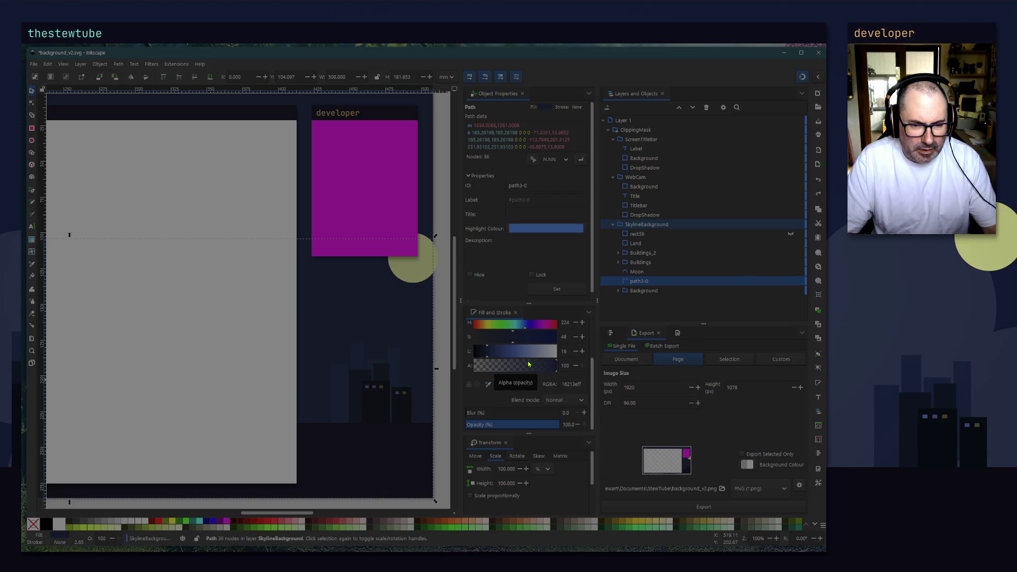
{"action": "key", "text": "ctrl+z"}
{"action": "key", "text": "ctrl+z"}
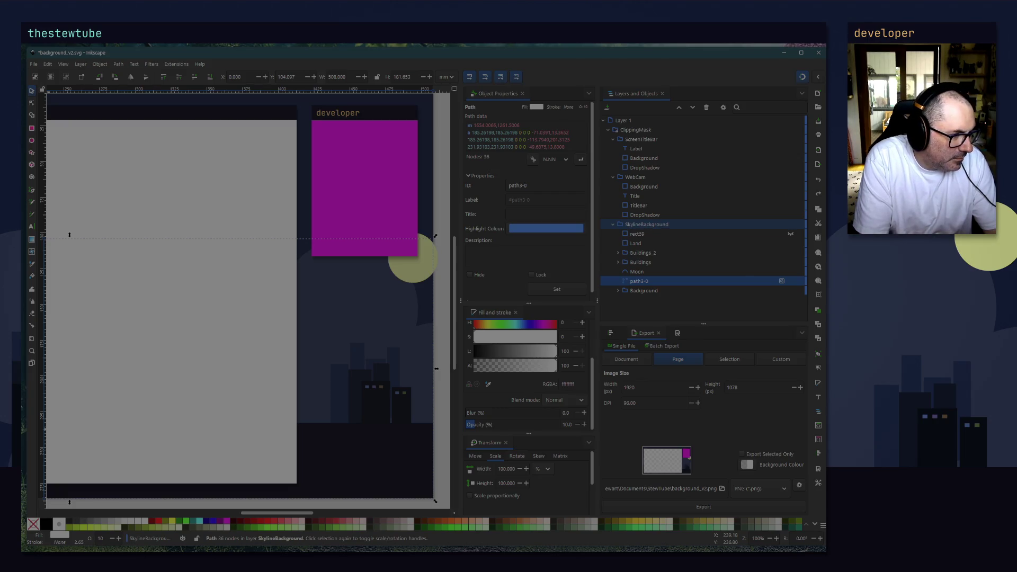
Step: Deselect the skyline path by clicking empty canvas
{"action": "left_click", "coordinate": [441, 190]}
{"action": "scroll", "coordinate": [425, 267], "scroll_direction": "up", "scroll_amount": 3}
{"action": "scroll", "coordinate": [425, 266], "scroll_direction": "up", "scroll_amount": 2}
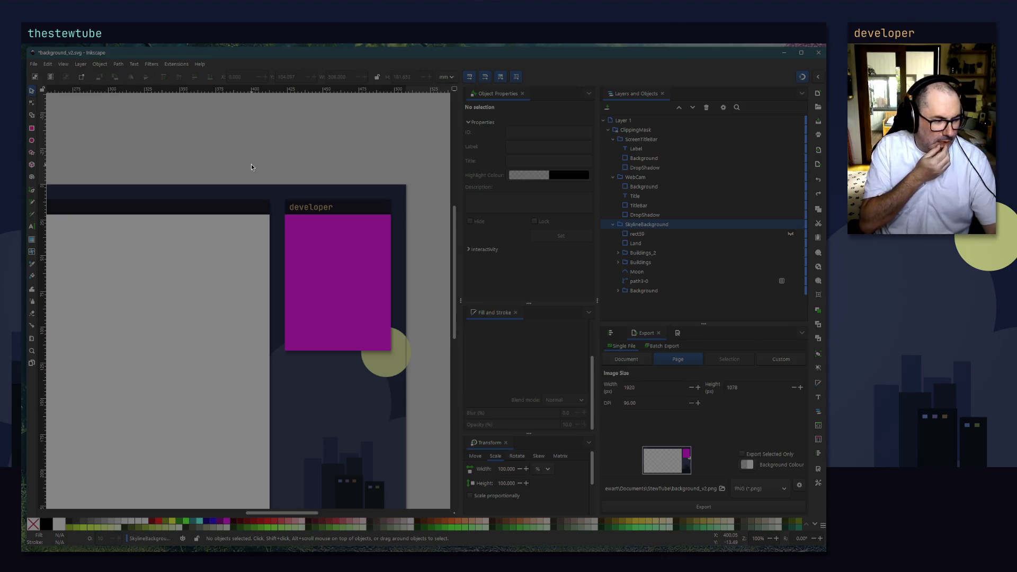
{"action": "scroll", "coordinate": [395, 152], "scroll_direction": "down", "scroll_amount": 2}
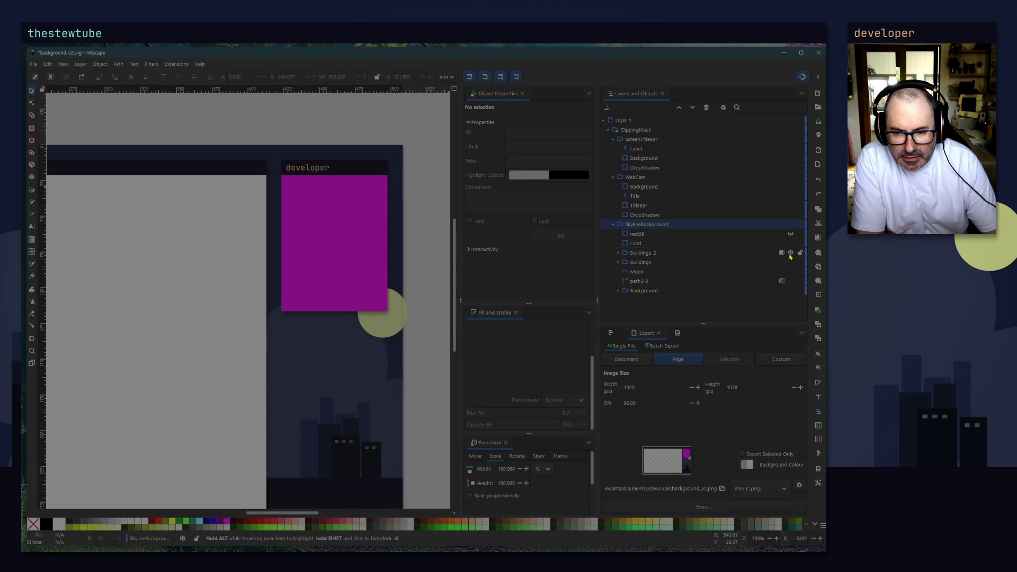
Step: Hide Buildings_2, save, and re-export the page replacing background_v2.png
{"action": "left_click", "coordinate": [790, 253]}
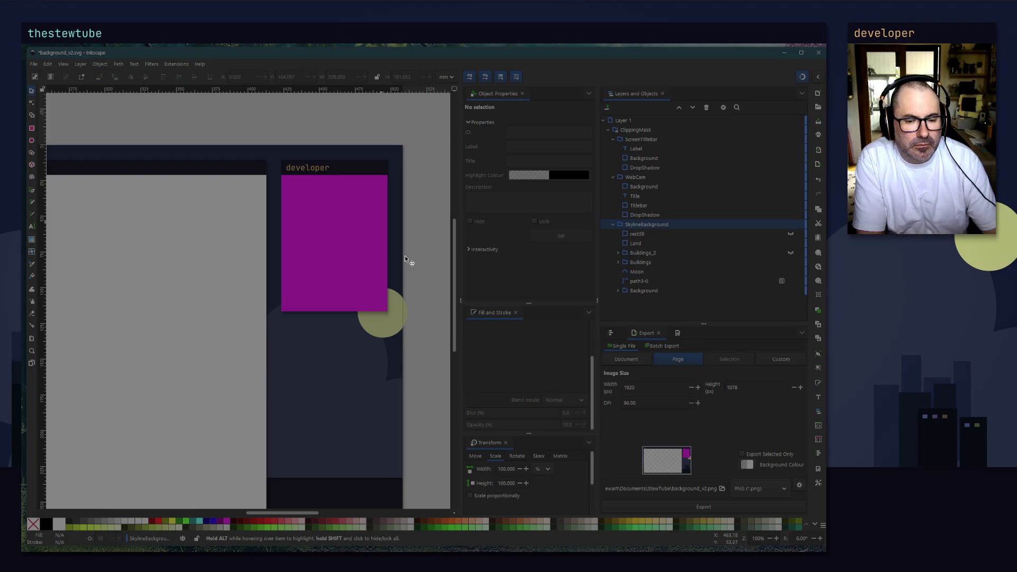
{"action": "left_click_drag", "start_coordinate": [432, 369], "coordinate": [403, 255]}
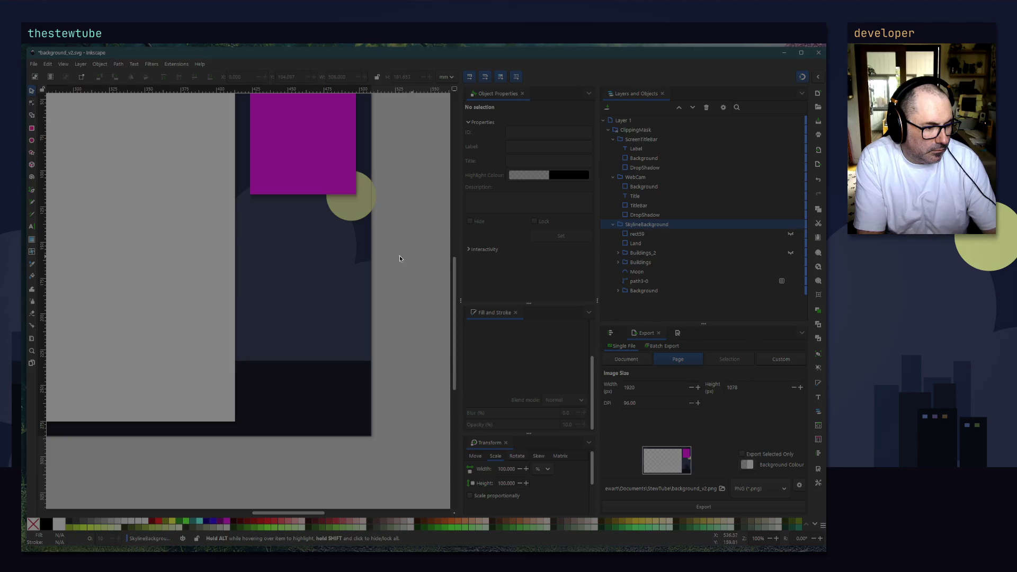
{"action": "left_click", "coordinate": [38, 63]}
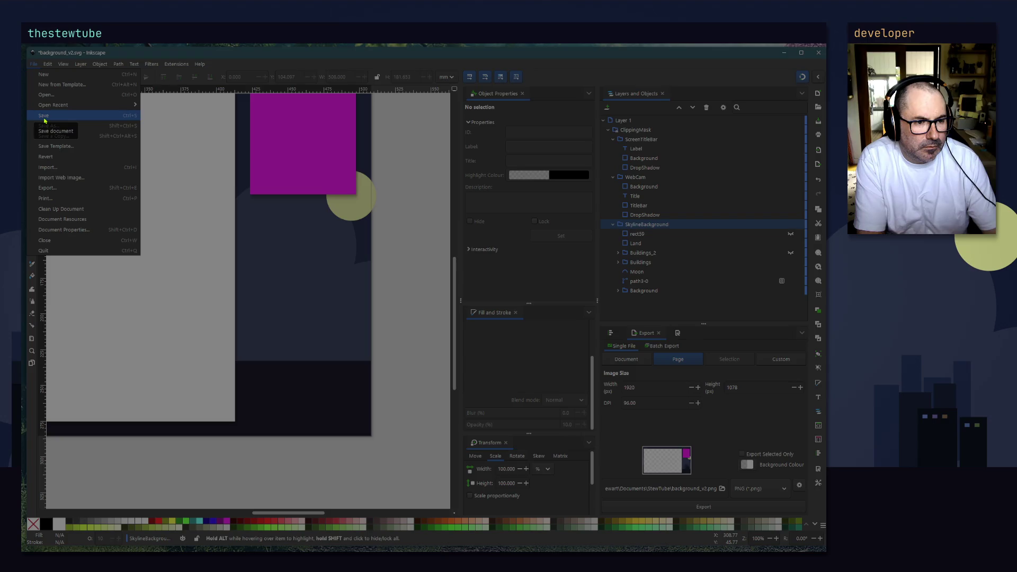
{"action": "left_click", "coordinate": [44, 115]}
{"action": "left_click", "coordinate": [703, 507]}
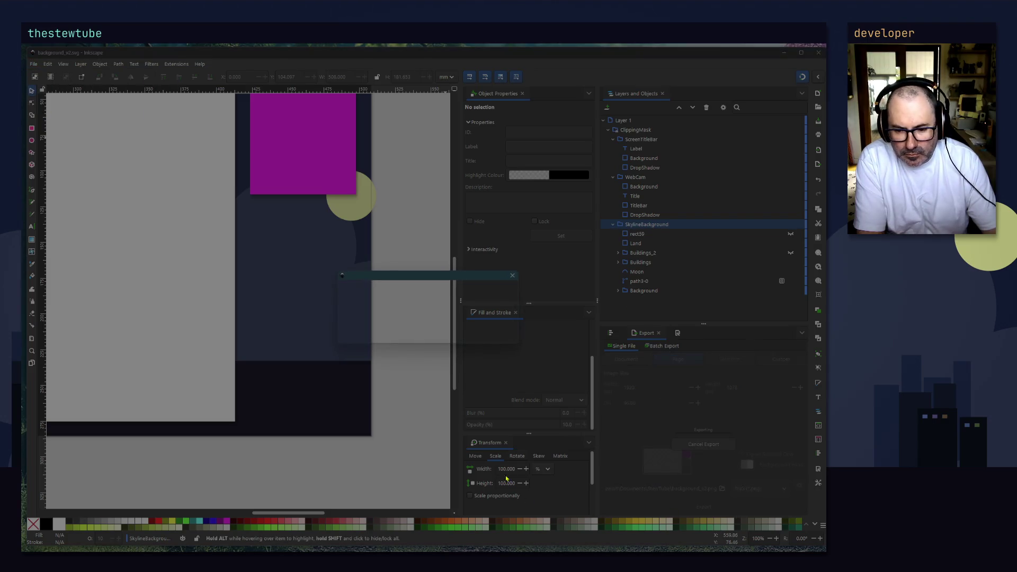
{"action": "left_click", "coordinate": [466, 339]}
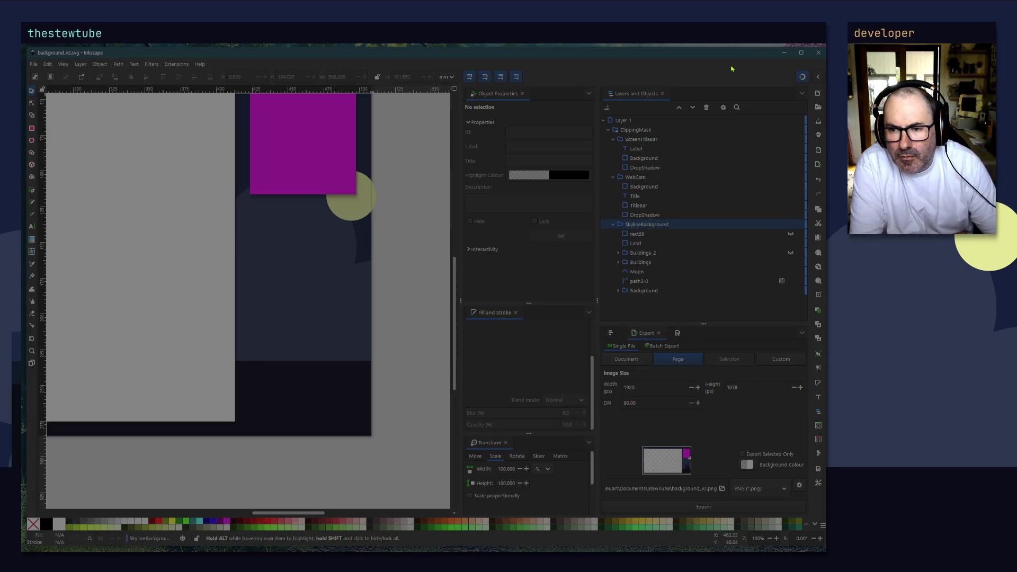
{"action": "scroll", "coordinate": [349, 262], "scroll_direction": "up", "scroll_amount": 5}
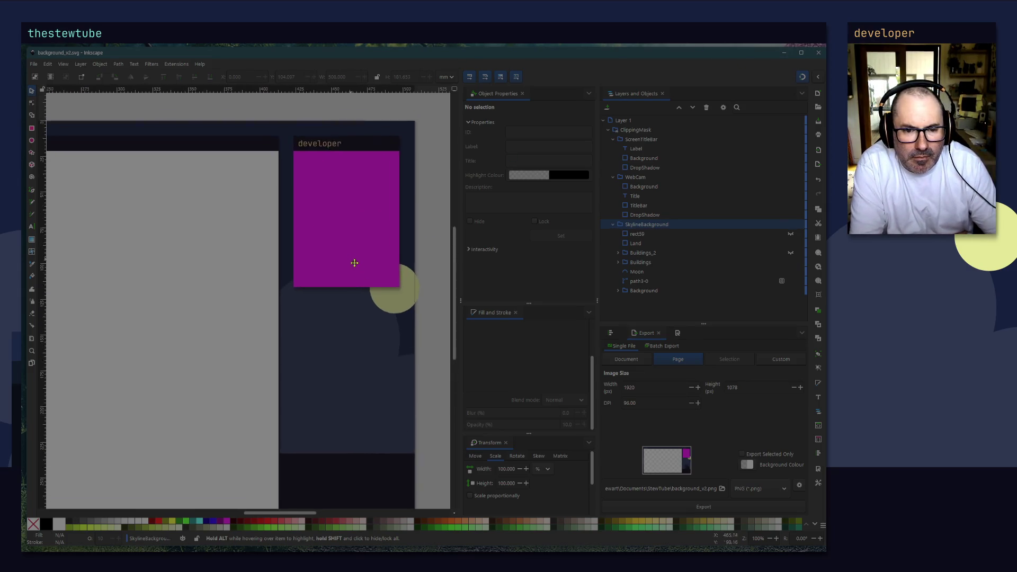
Step: Set the WebCam group's developer title text to Ultra-Bold
{"action": "left_click", "coordinate": [337, 179]}
{"action": "double_click", "coordinate": [333, 180]}
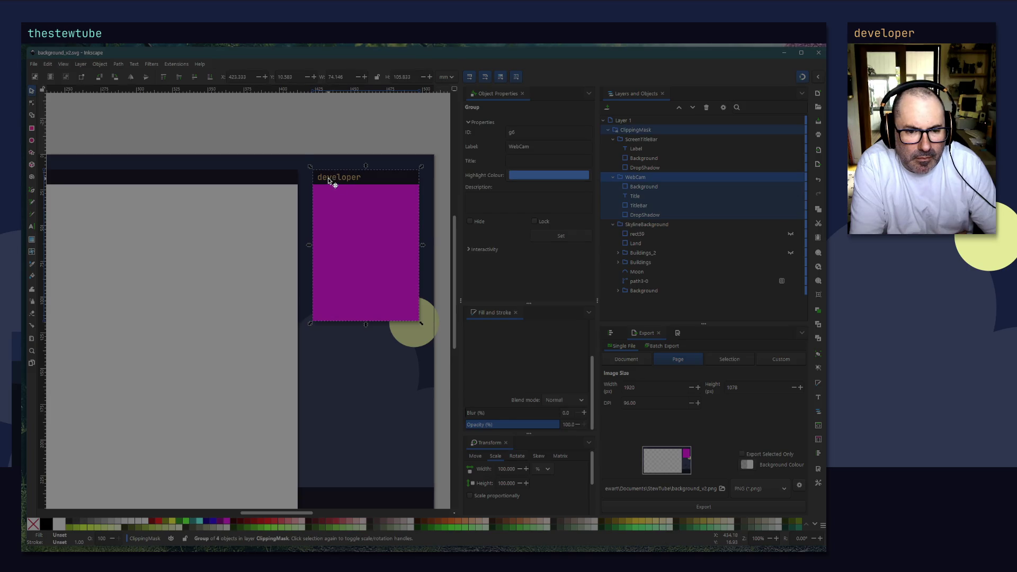
{"action": "double_click", "coordinate": [328, 180]}
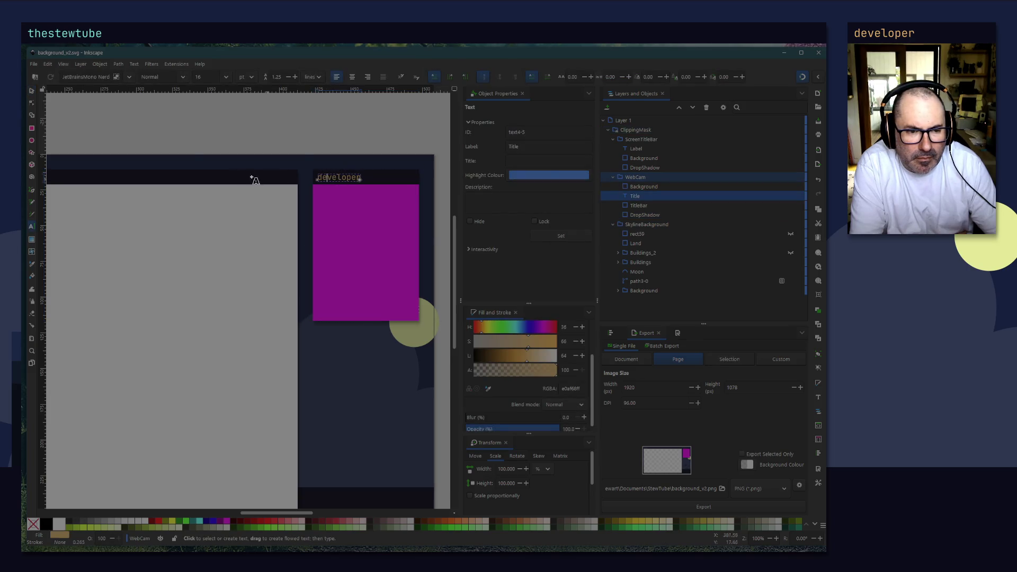
{"action": "key", "text": "ctrl+a"}
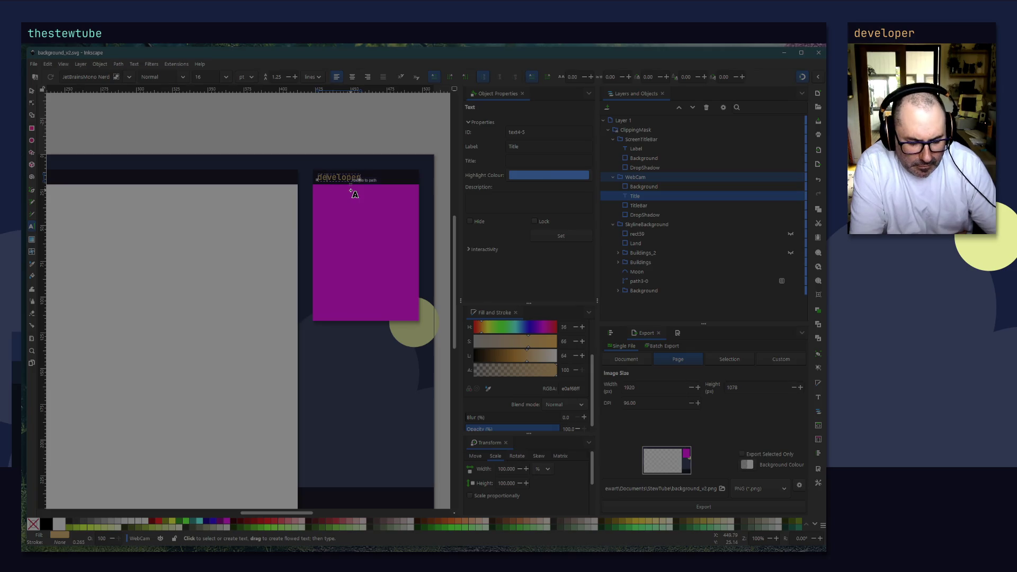
{"action": "left_click", "coordinate": [186, 77]}
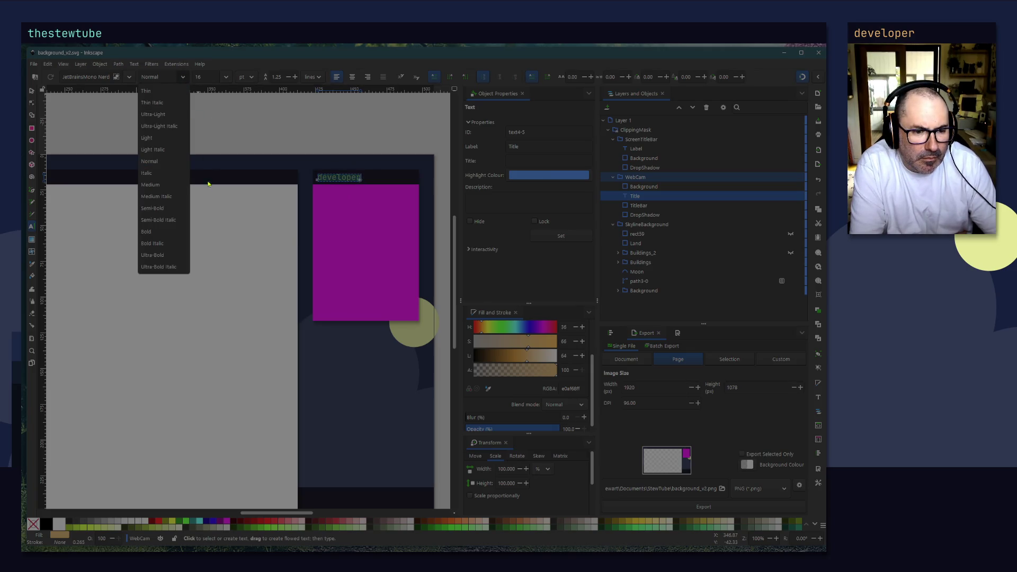
{"action": "left_click", "coordinate": [159, 255]}
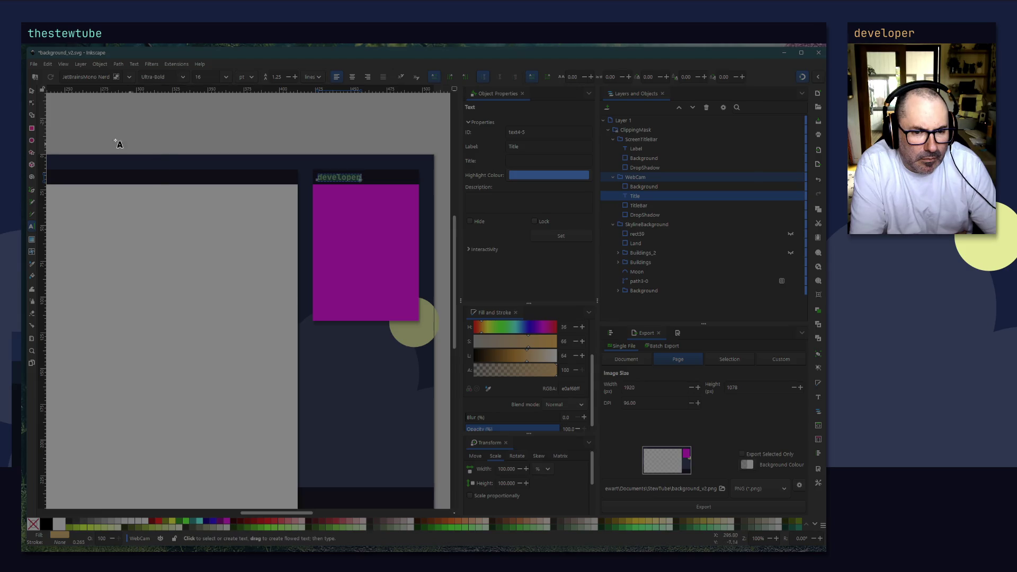
{"action": "scroll", "coordinate": [293, 126], "scroll_direction": "left", "scroll_amount": 5}
{"action": "scroll", "coordinate": [293, 125], "scroll_direction": "left", "scroll_amount": 5}
Step: Make the ScreenTitleBar's thestewtube label Ultra-Bold and save the document
{"action": "left_click", "coordinate": [30, 91]}
{"action": "left_click", "coordinate": [157, 190]}
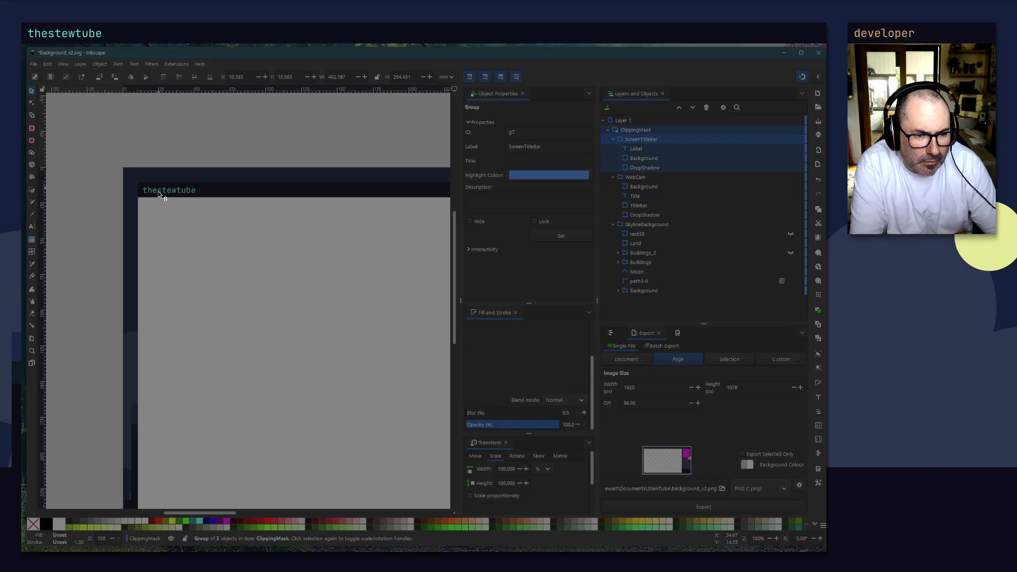
{"action": "double_click", "coordinate": [157, 192]}
{"action": "double_click", "coordinate": [157, 192]}
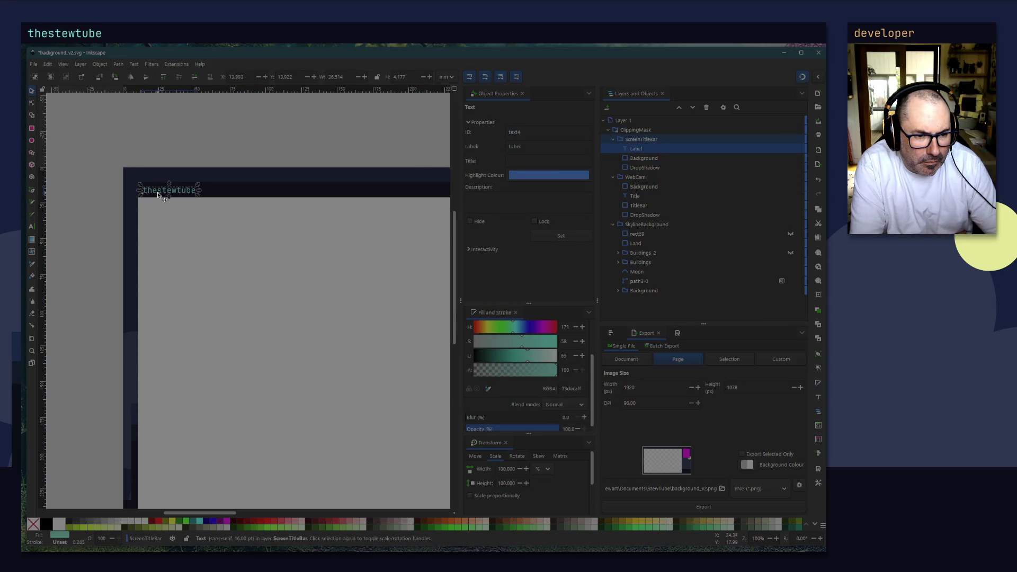
{"action": "double_click", "coordinate": [161, 194]}
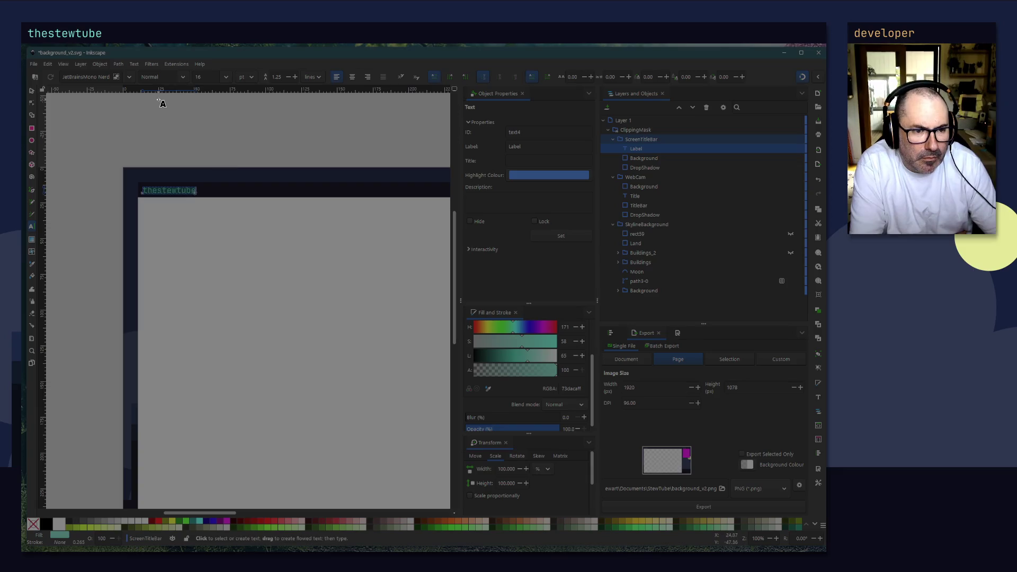
{"action": "left_click", "coordinate": [178, 80]}
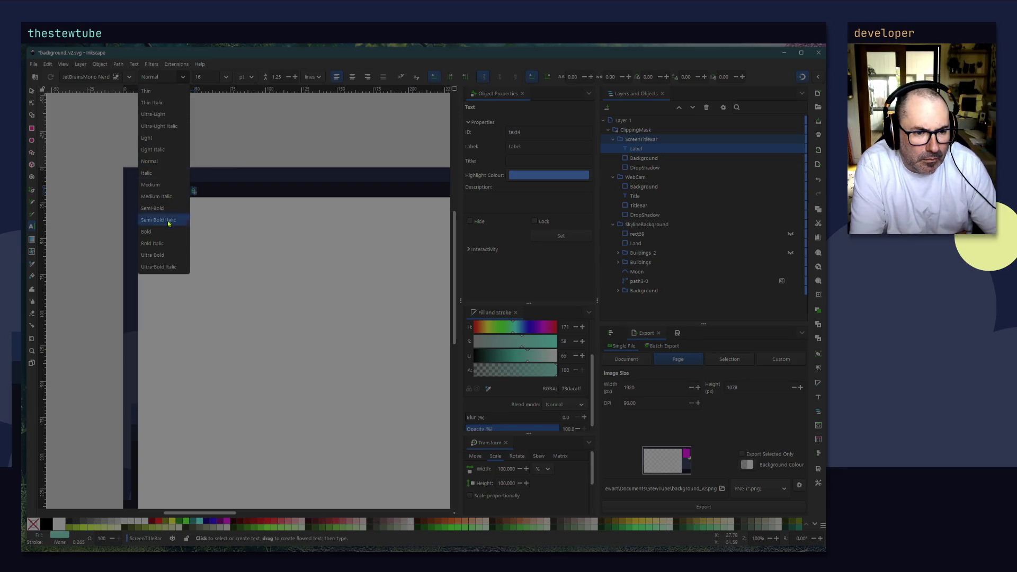
{"action": "left_click", "coordinate": [168, 260]}
{"action": "left_click", "coordinate": [79, 220]}
{"action": "left_click", "coordinate": [32, 91]}
{"action": "left_click", "coordinate": [34, 64]}
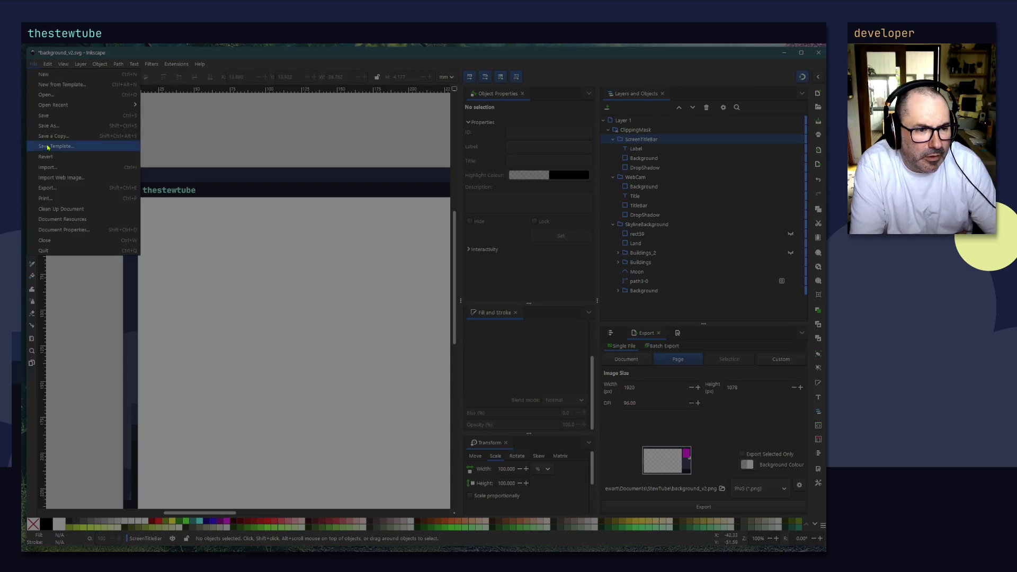